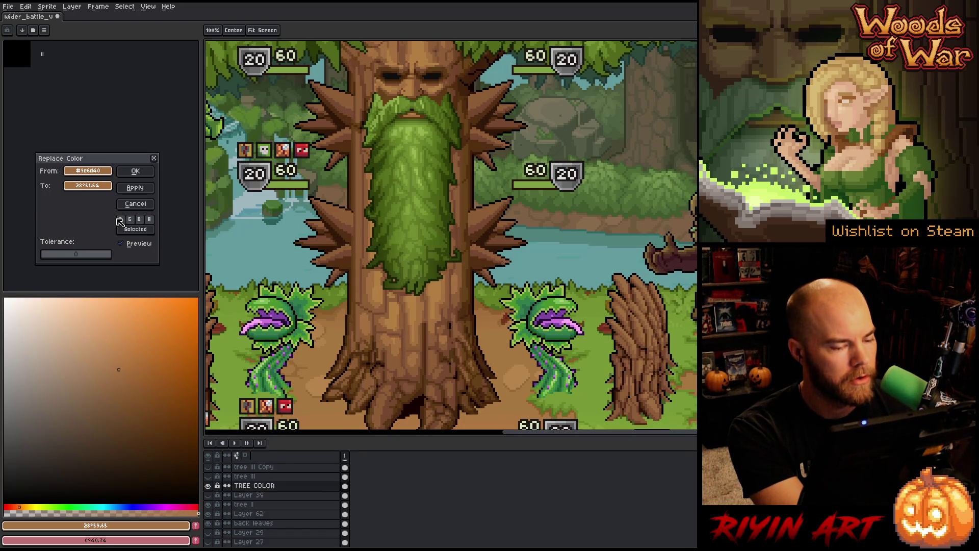
- Shift the replacement brown's hue slightly redder, settling at 25, and lower its saturation a little
{"action": "left_click", "coordinate": [105, 185]}
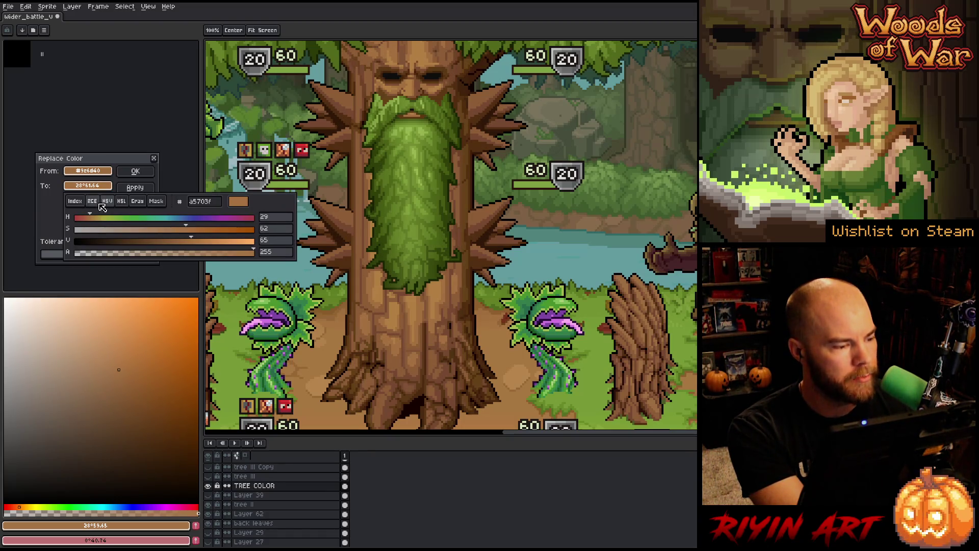
{"action": "left_click", "coordinate": [92, 218]}
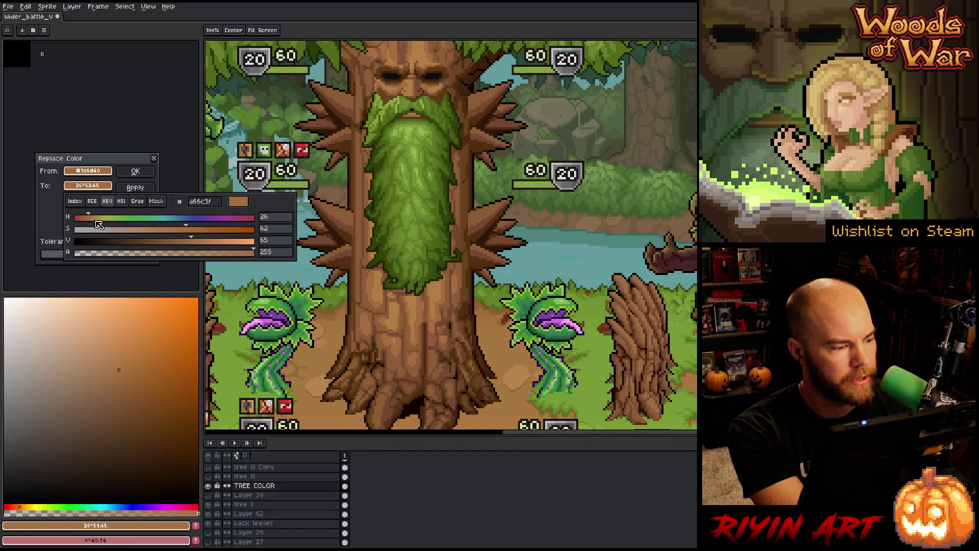
{"action": "left_click", "coordinate": [184, 230]}
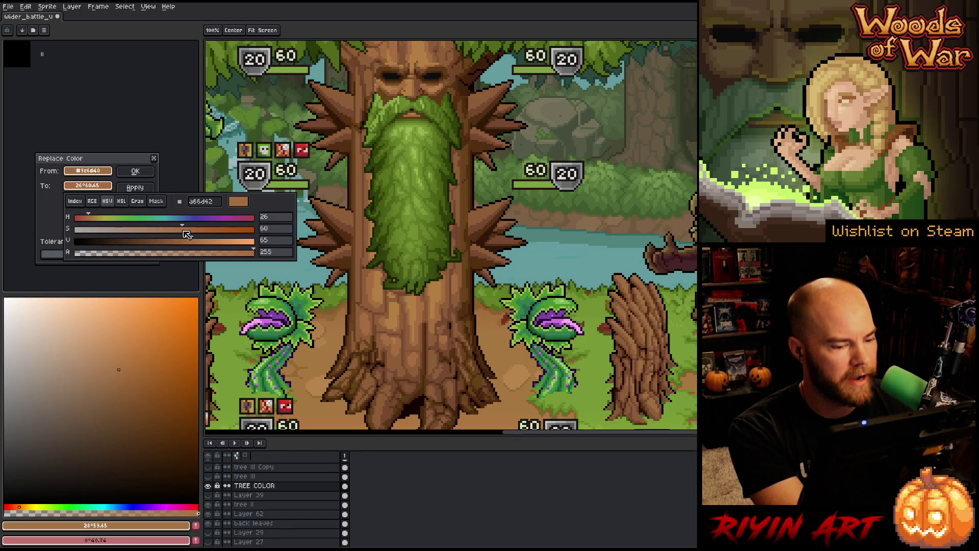
{"action": "left_click", "coordinate": [182, 230]}
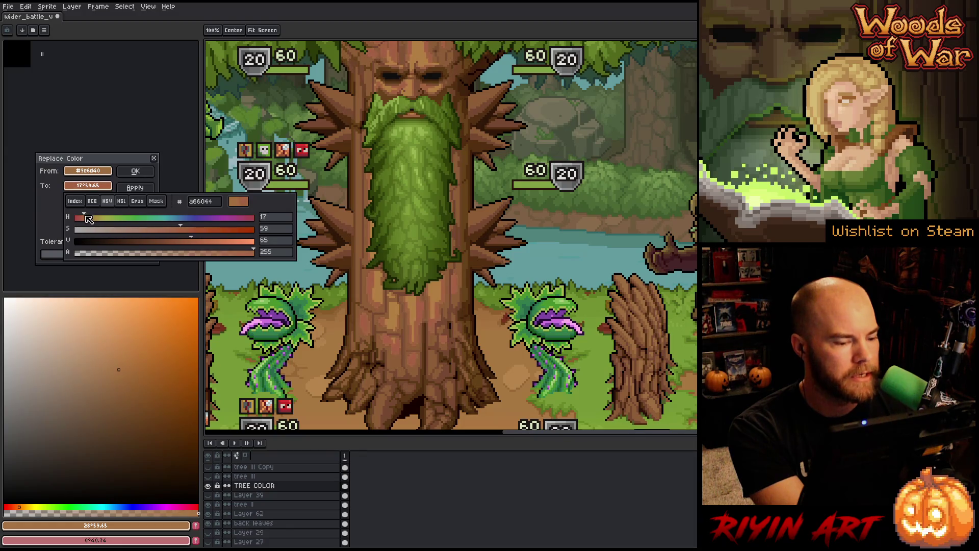
{"action": "left_click_drag", "start_coordinate": [92, 217], "coordinate": [93, 219]}
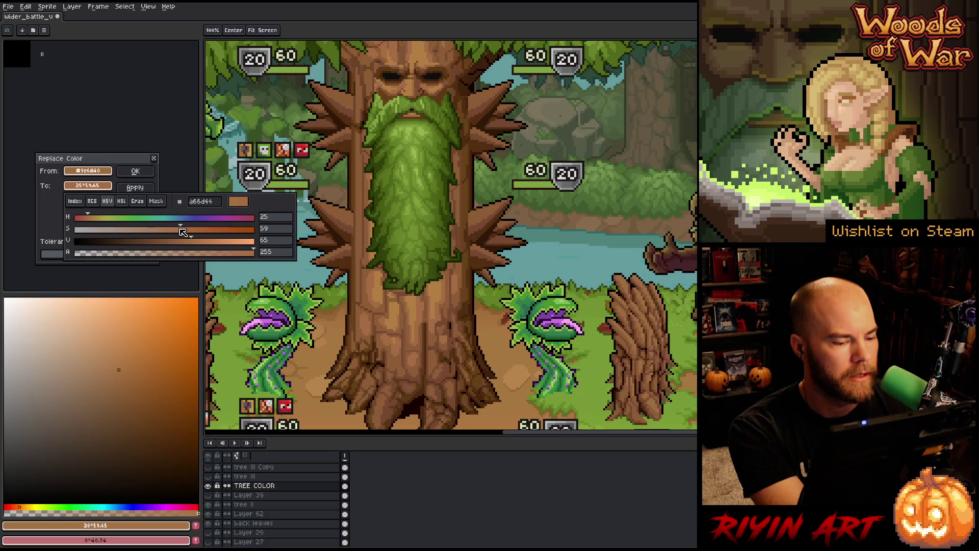
{"action": "left_click_drag", "start_coordinate": [183, 231], "coordinate": [191, 239]}
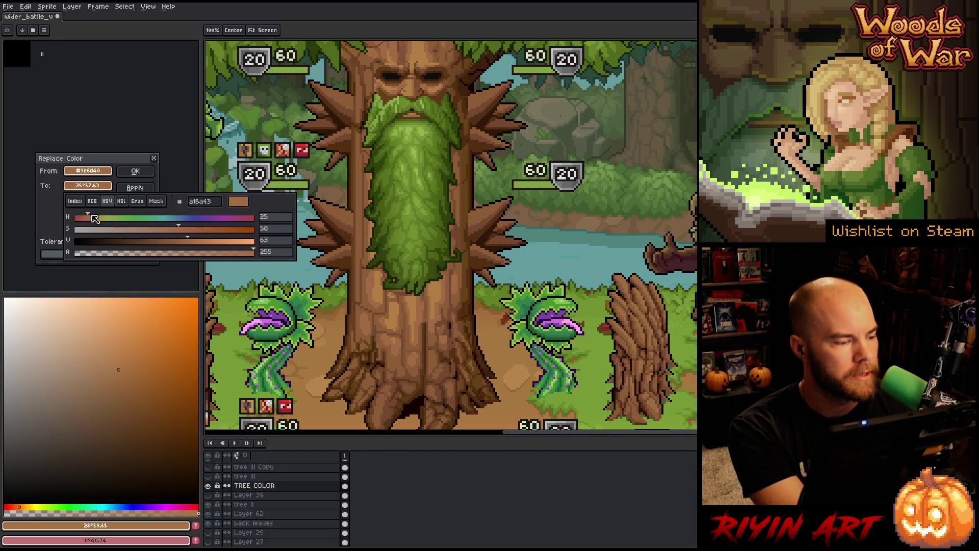
{"action": "left_click_drag", "start_coordinate": [92, 219], "coordinate": [93, 218]}
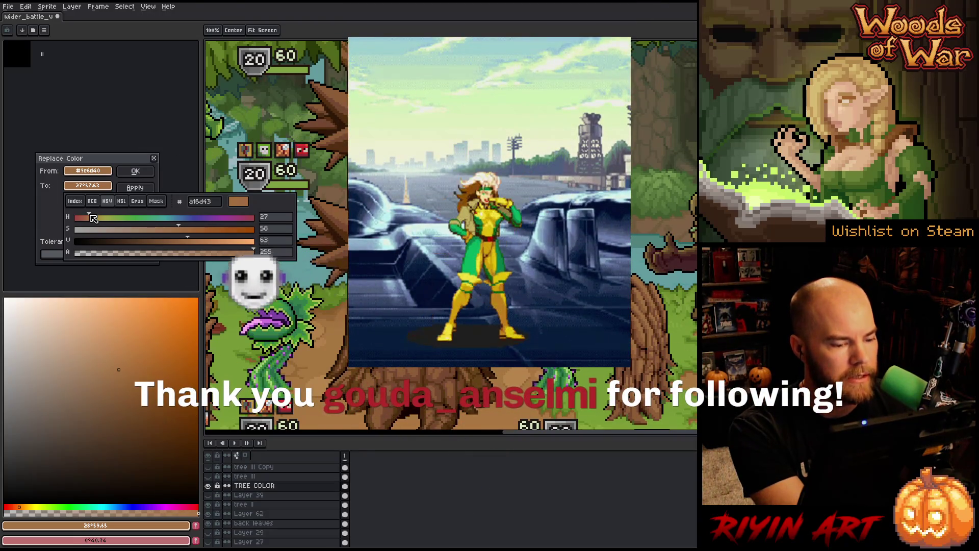
{"action": "left_click_drag", "start_coordinate": [93, 219], "coordinate": [93, 219]}
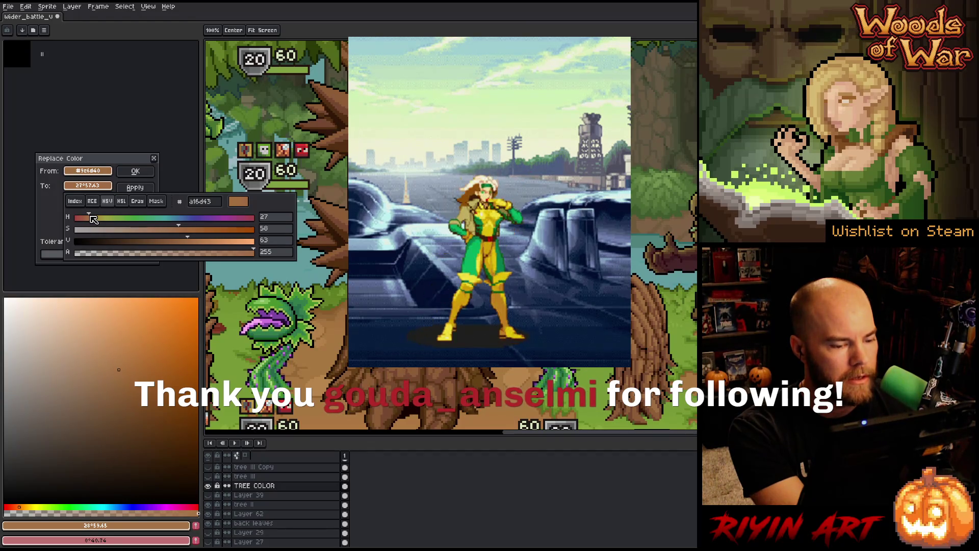
- Apply the redder brown replacement to the tree, then start a new Replace Color pass on a trunk colour
{"action": "left_click", "coordinate": [135, 171]}
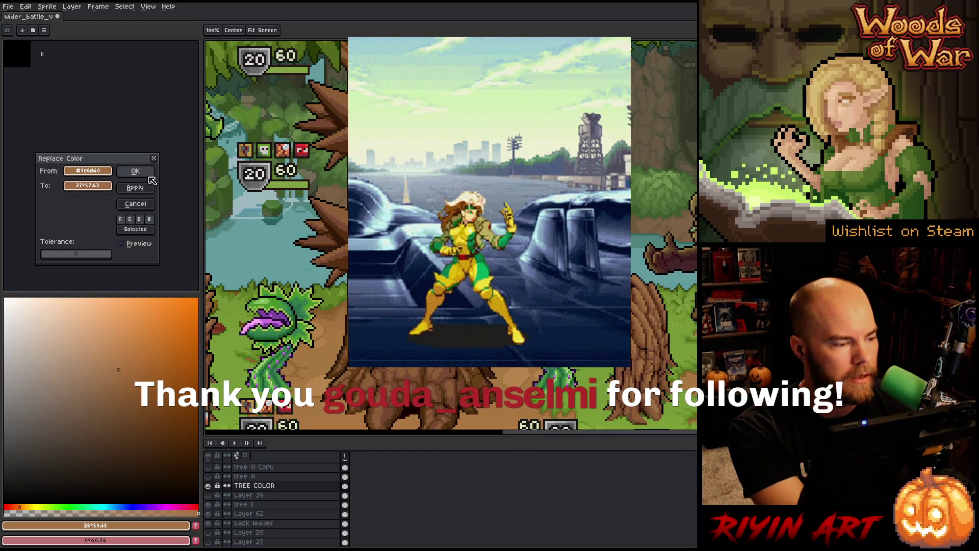
{"action": "left_click", "coordinate": [136, 171]}
{"action": "key", "text": "shift+r"}
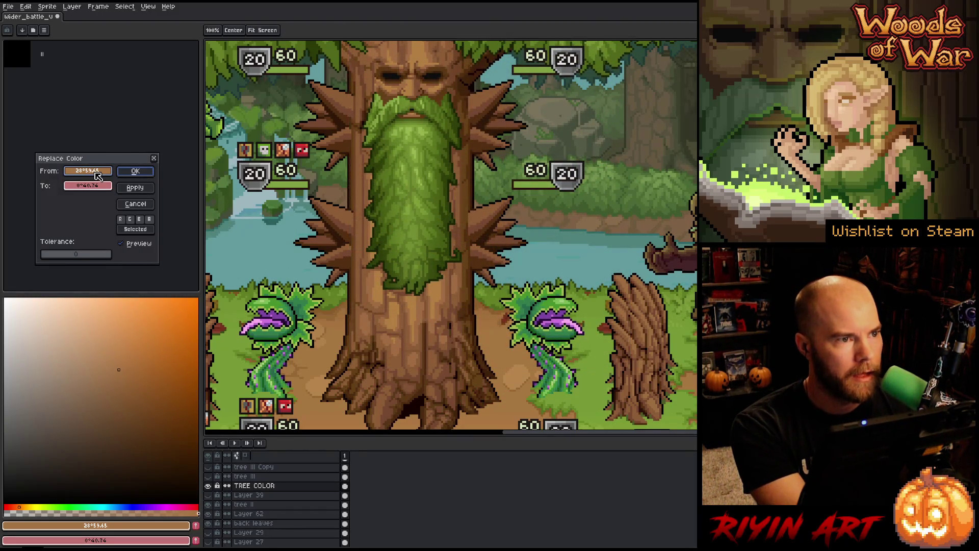
{"action": "left_click", "coordinate": [413, 289]}
- Sample trunk brown 8d5d37 into From and To, then set the To saturation to about 46 in HSL
{"action": "left_click", "coordinate": [444, 298]}
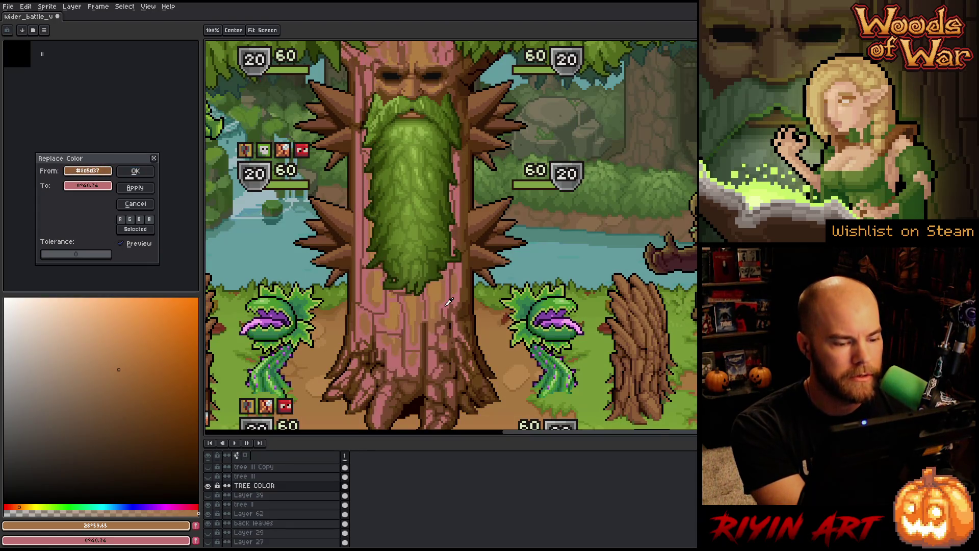
{"action": "left_click", "coordinate": [102, 169]}
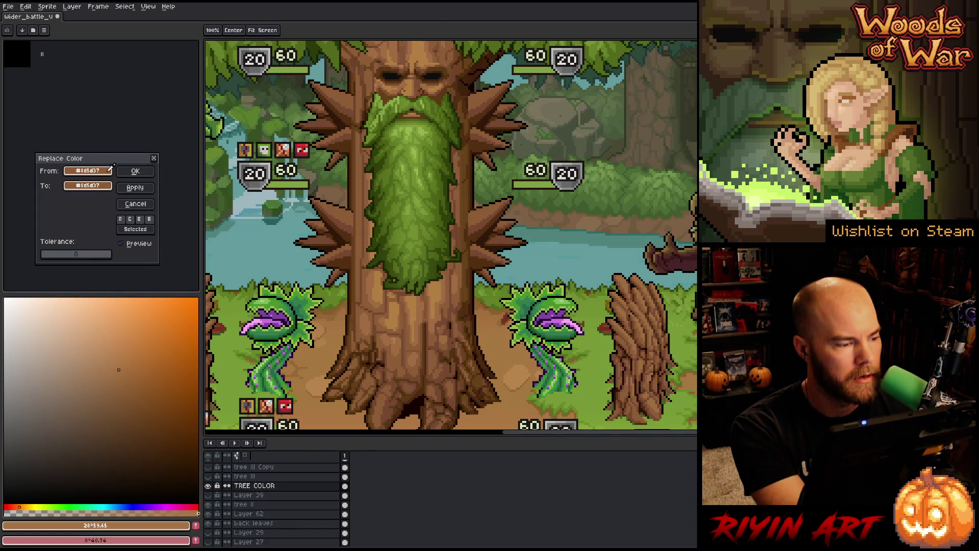
{"action": "left_click", "coordinate": [100, 185]}
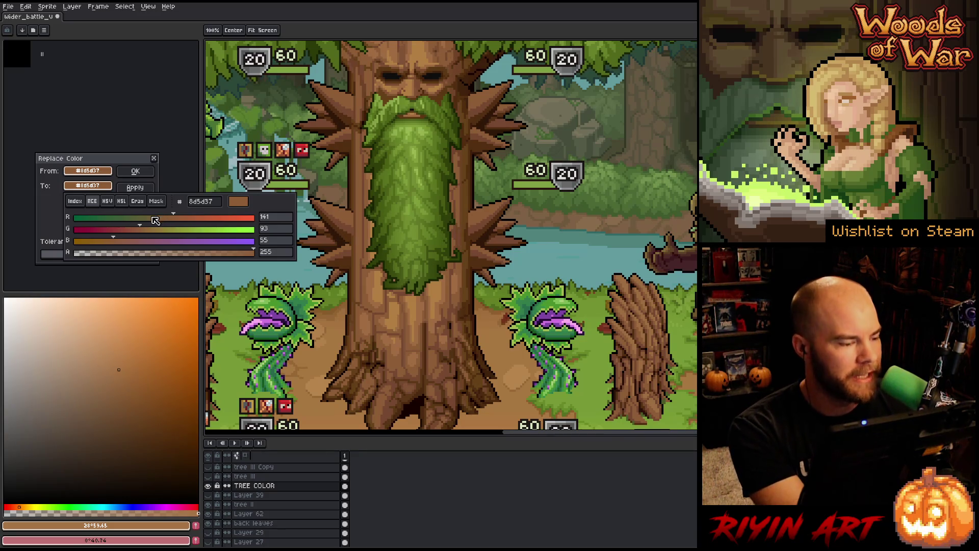
{"action": "left_click", "coordinate": [125, 203]}
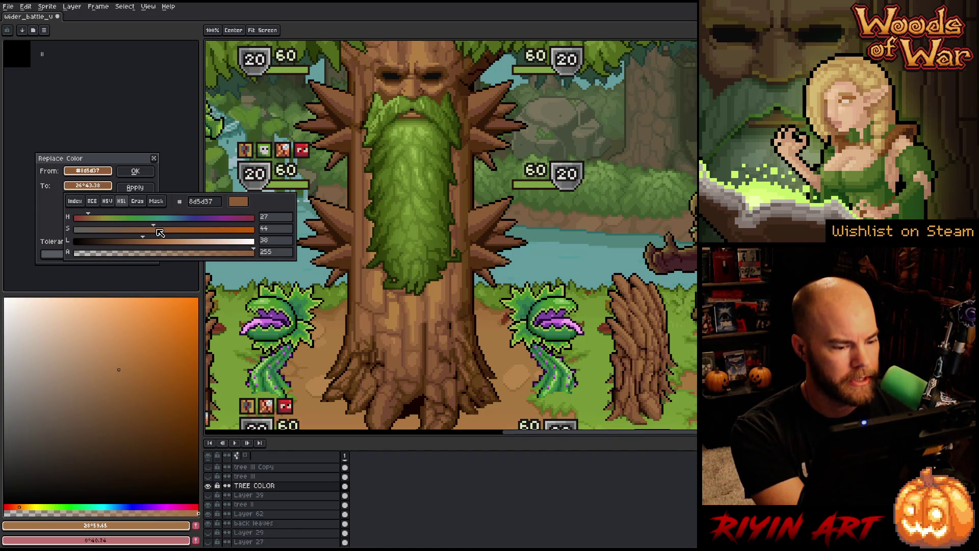
{"action": "left_click_drag", "start_coordinate": [161, 233], "coordinate": [163, 232]}
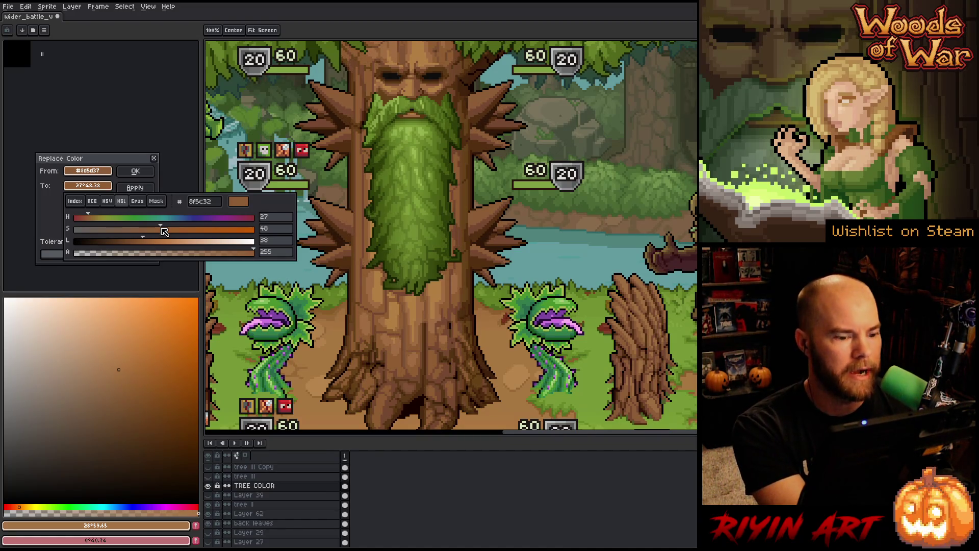
{"action": "left_click_drag", "start_coordinate": [162, 230], "coordinate": [162, 233]}
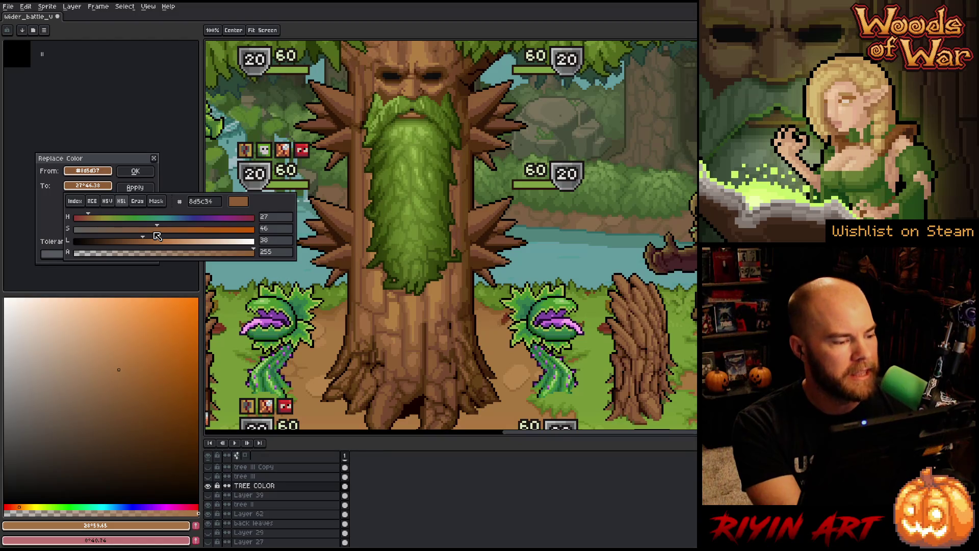
- Retune the replacement to brown 915d36 (hue 26), compare with the preview, and apply it to the trunk
{"action": "left_click", "coordinate": [93, 187]}
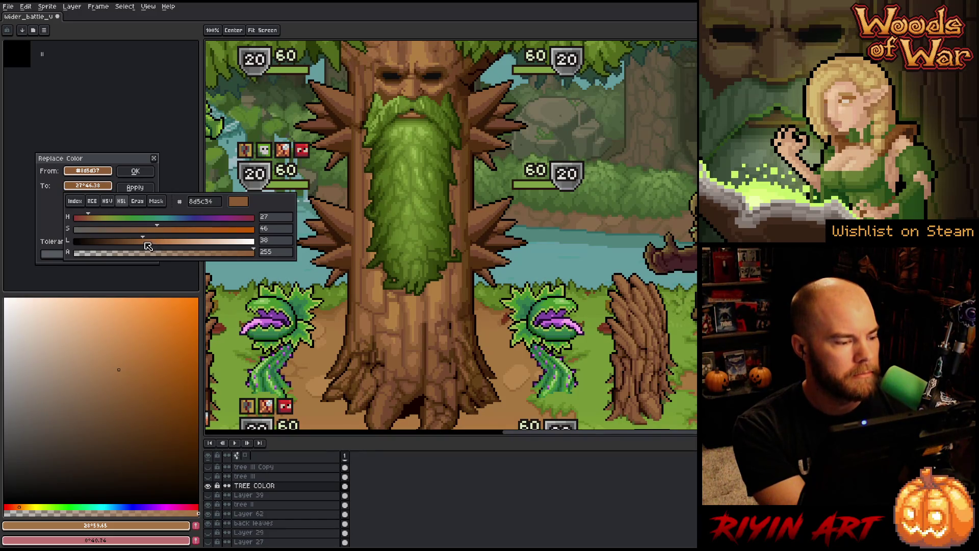
{"action": "left_click_drag", "start_coordinate": [147, 244], "coordinate": [148, 239]}
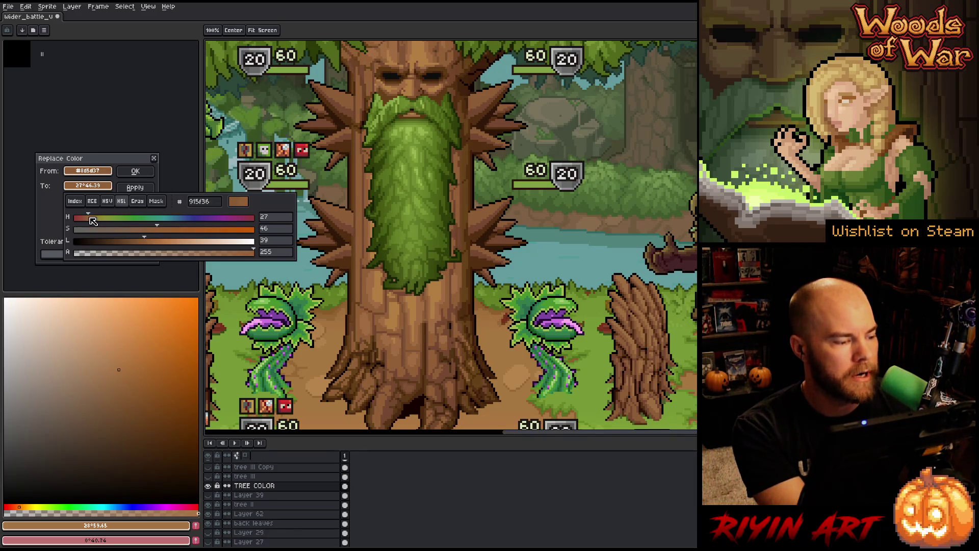
{"action": "left_click_drag", "start_coordinate": [91, 220], "coordinate": [90, 219]}
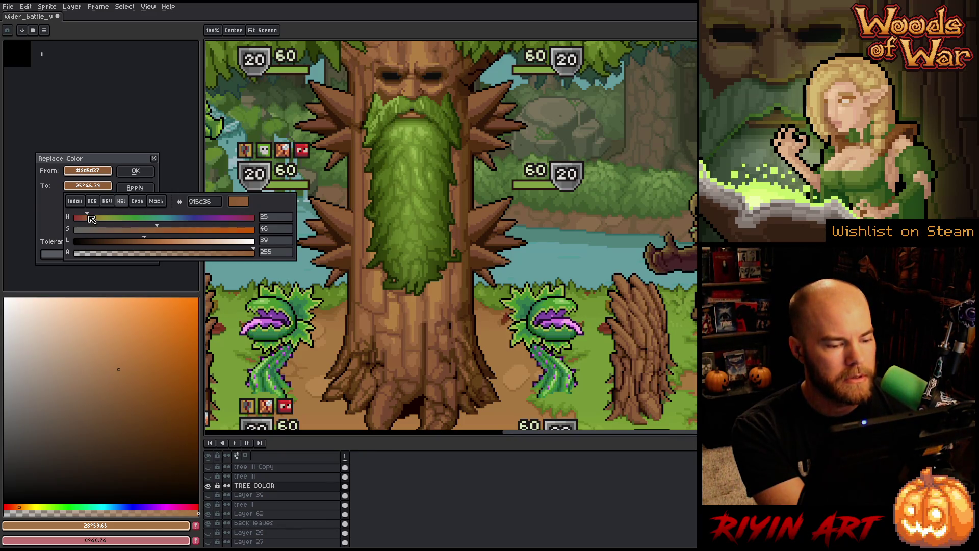
{"action": "left_click_drag", "start_coordinate": [91, 219], "coordinate": [92, 218]}
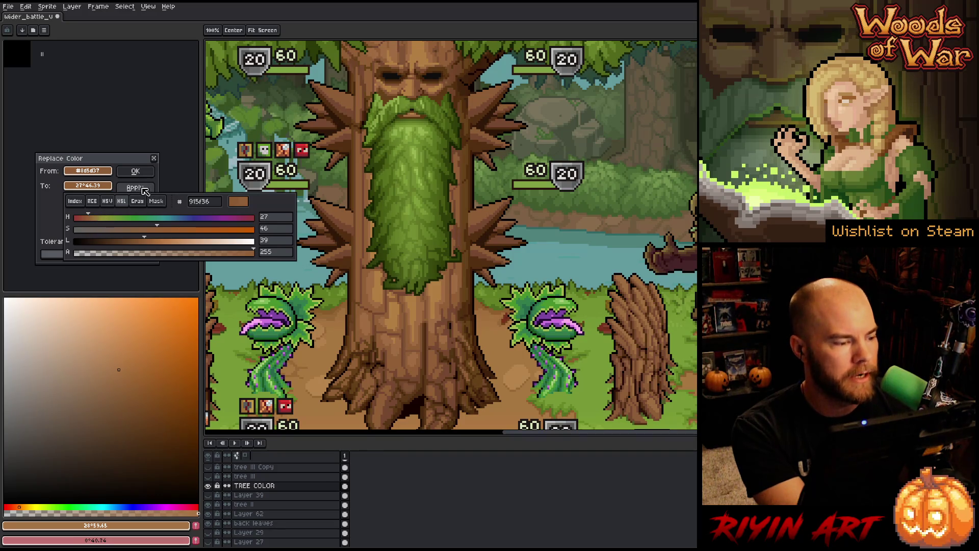
{"action": "left_click", "coordinate": [135, 172]}
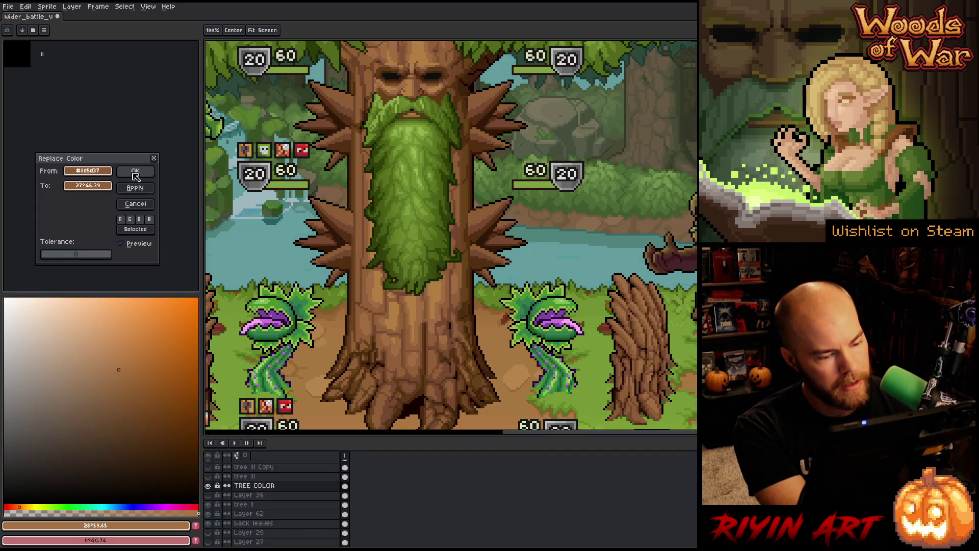
{"action": "left_click", "coordinate": [125, 245]}
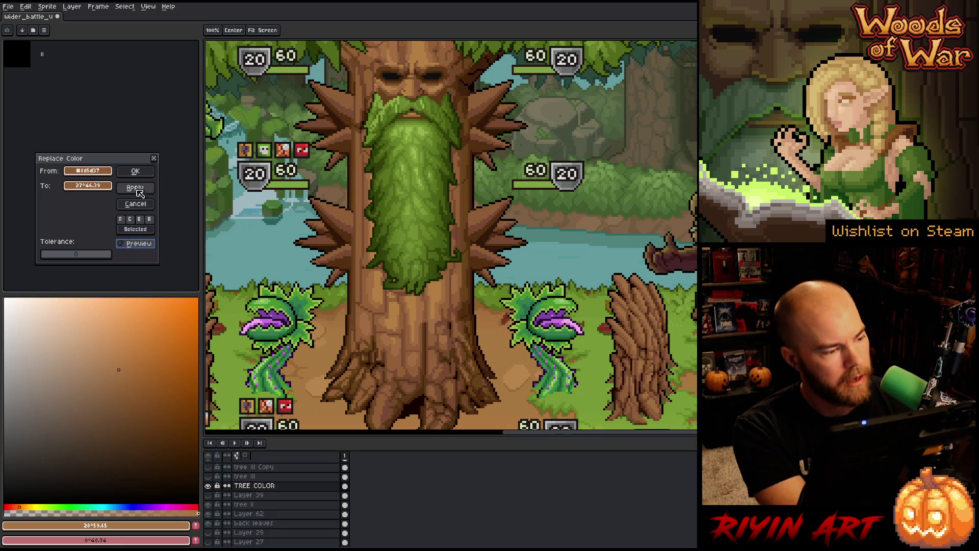
{"action": "left_click", "coordinate": [135, 172]}
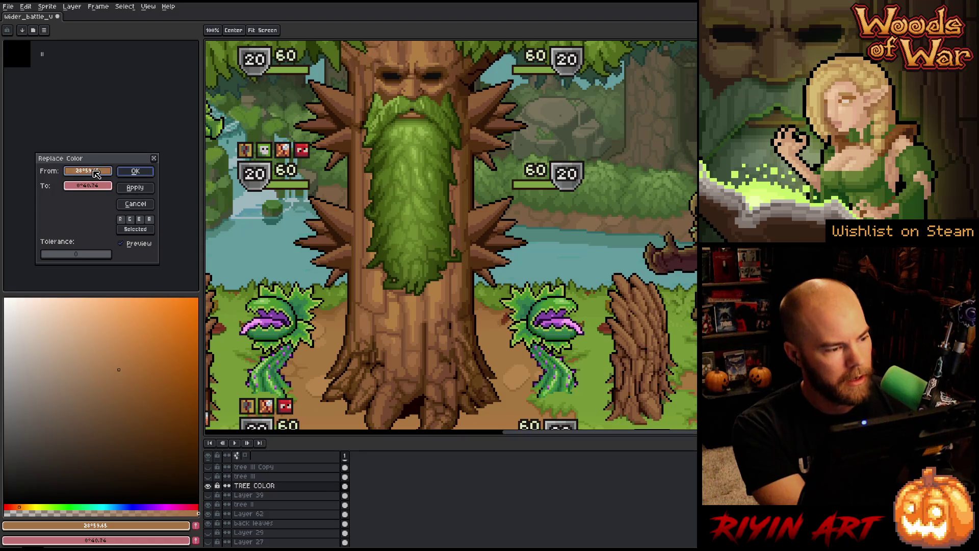
- Trial replacing outline brown 674219 at tolerance 22, then cancel without applying
{"action": "mouse_move", "coordinate": [95, 174]}
{"action": "left_mouse_down"}
{"action": "mouse_move", "coordinate": [286, 214]}
{"action": "mouse_move", "coordinate": [466, 230]}
{"action": "mouse_move", "coordinate": [467, 261]}
{"action": "left_mouse_up"}
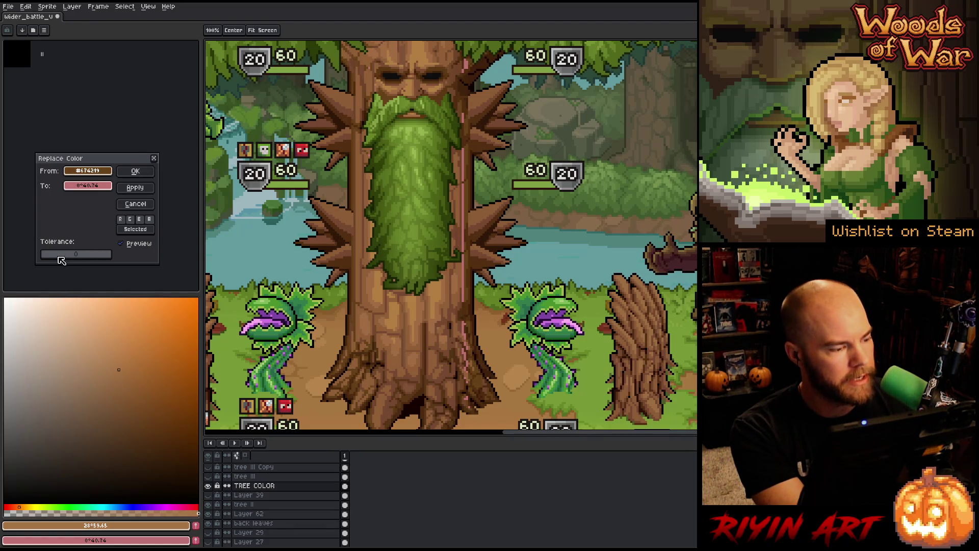
{"action": "left_click_drag", "start_coordinate": [50, 254], "coordinate": [49, 254]}
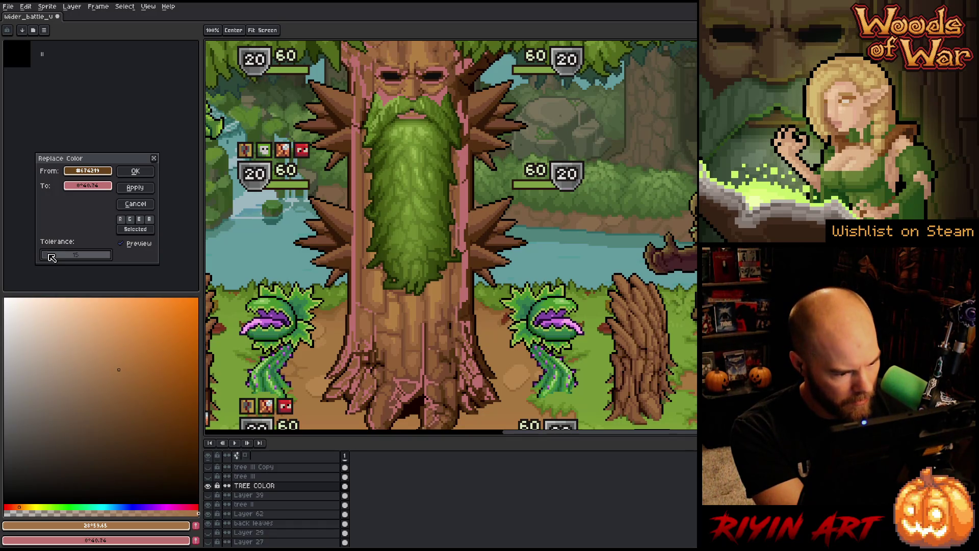
{"action": "left_click", "coordinate": [135, 204]}
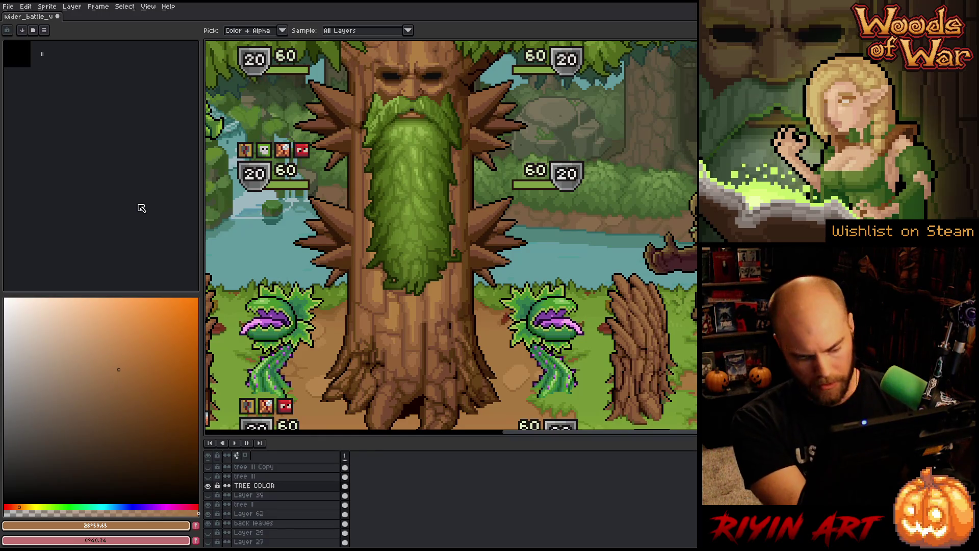
- Select every pixel of the dark outline brown by colour, then deselect
{"action": "key", "text": "shift+c"}
{"action": "left_click", "coordinate": [467, 191]}
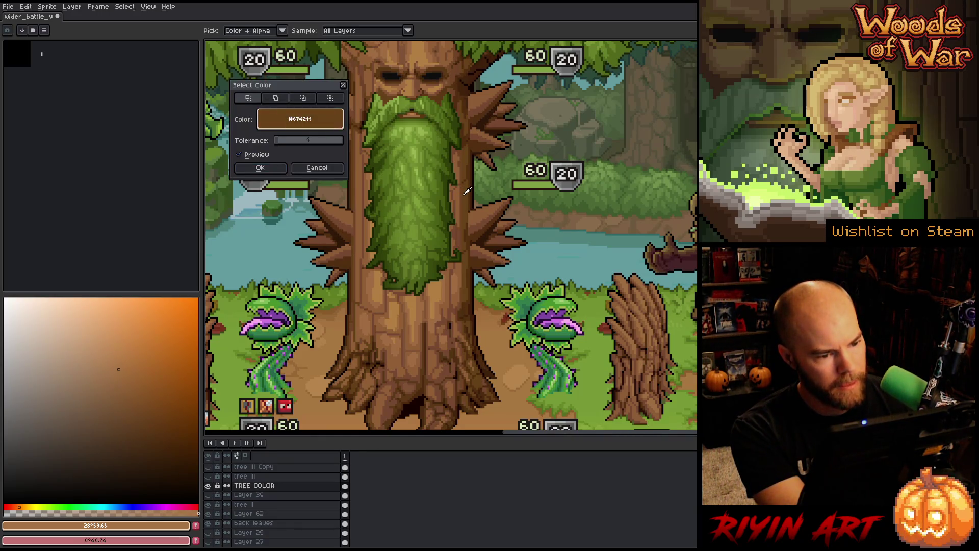
{"action": "left_click", "coordinate": [271, 172]}
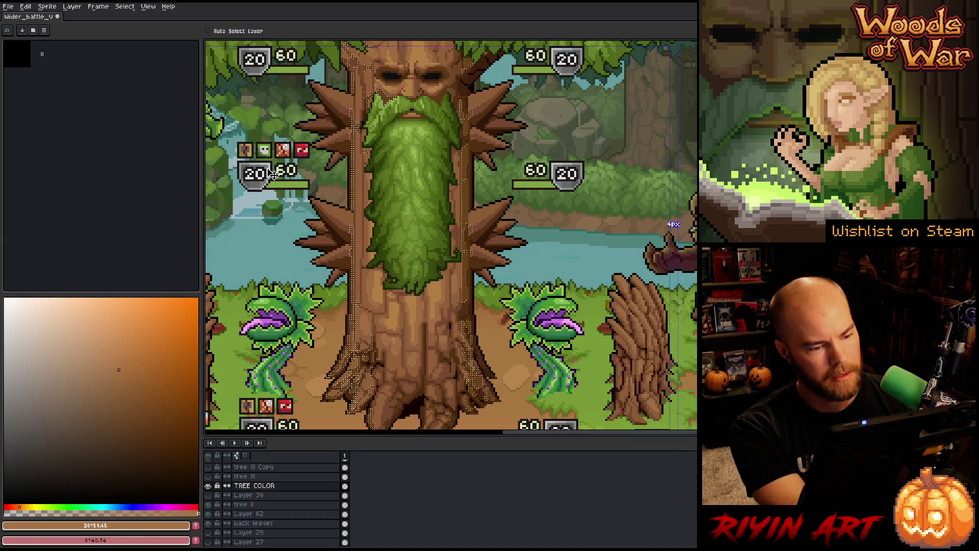
{"action": "key", "text": "ctrl+d"}
- Sample dark trunk browns and shift the working colour's hue from orange to red, at 14°
{"action": "key", "text": "i"}
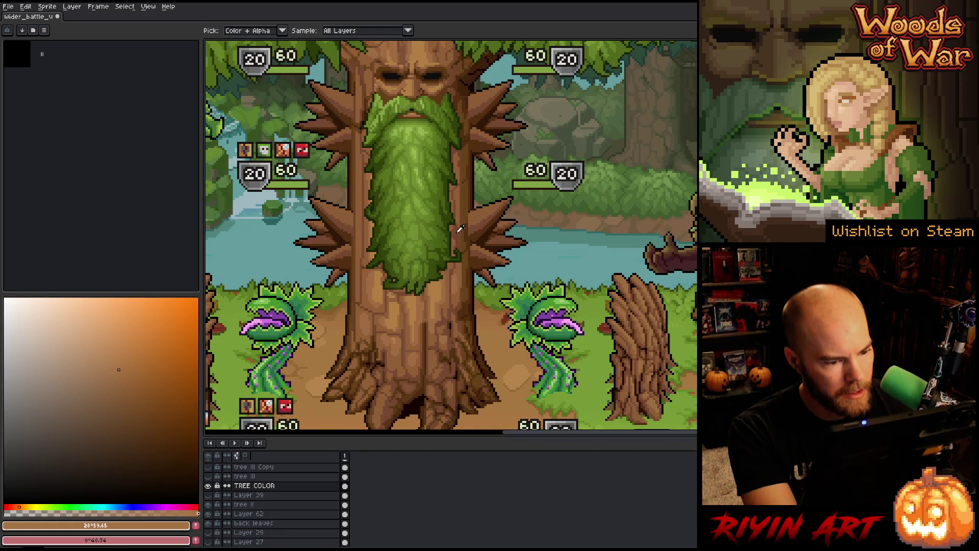
{"action": "left_click", "coordinate": [459, 230]}
{"action": "left_click", "coordinate": [459, 229]}
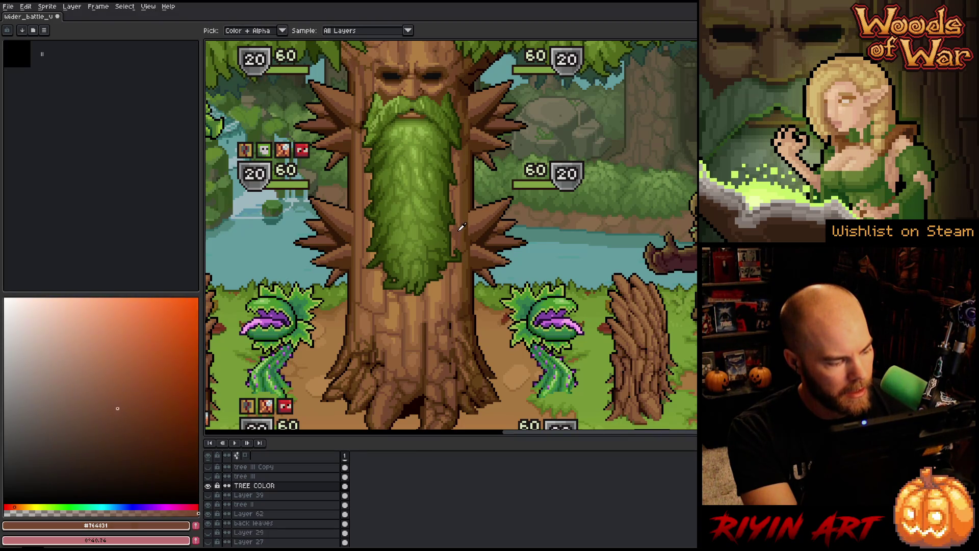
{"action": "left_click", "coordinate": [459, 229]}
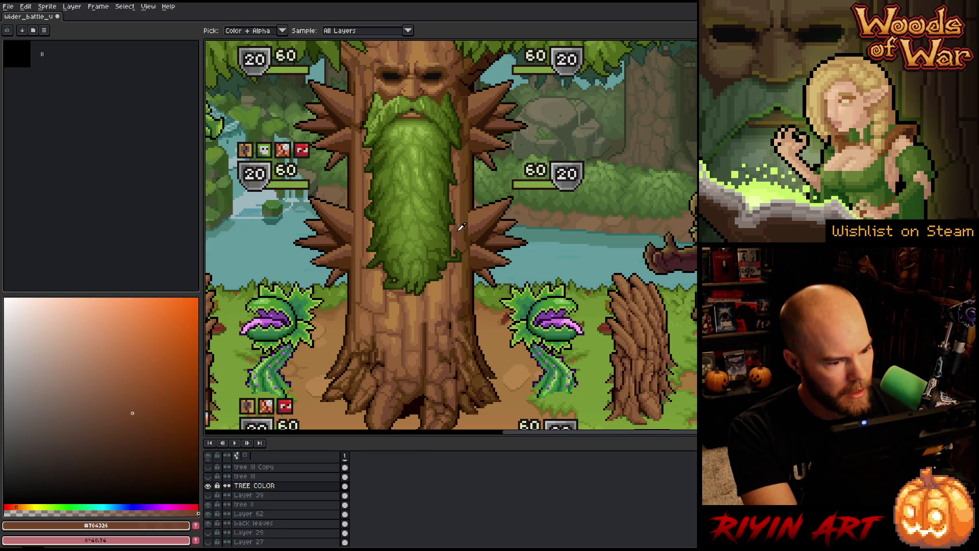
{"action": "left_click", "coordinate": [15, 505]}
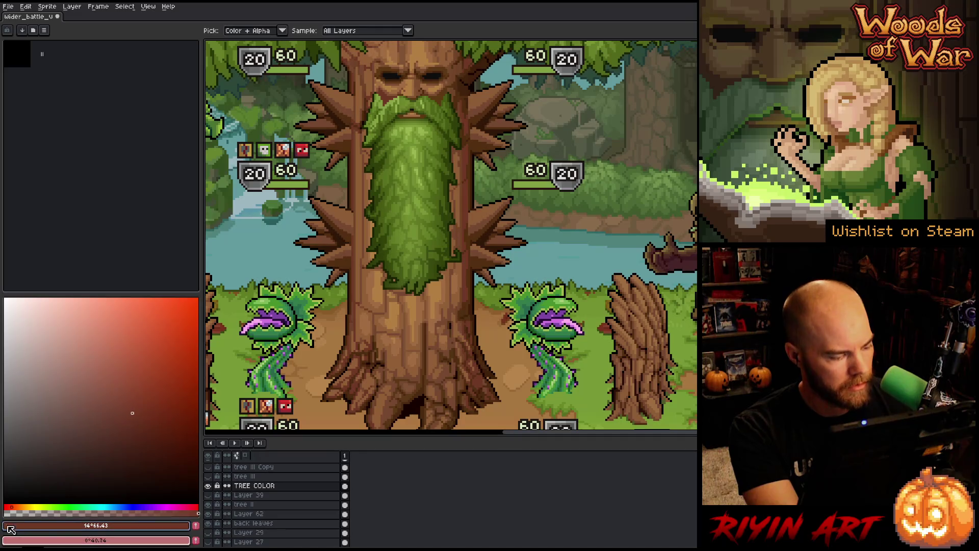
- Tune the working colour's hue and saturation/value to reddish brown 13°63.43, then open Replace Color (Shift+R)
{"action": "left_click", "coordinate": [128, 419]}
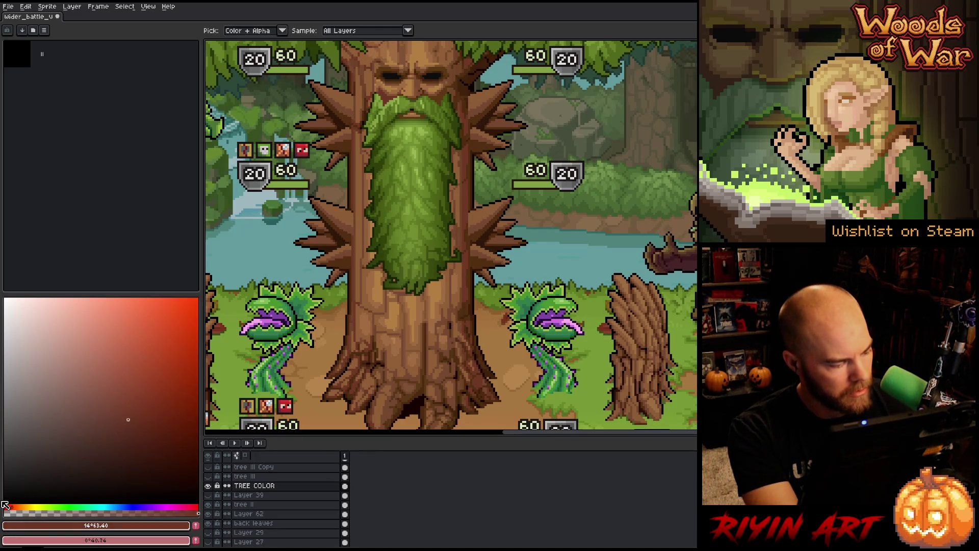
{"action": "left_click", "coordinate": [13, 506]}
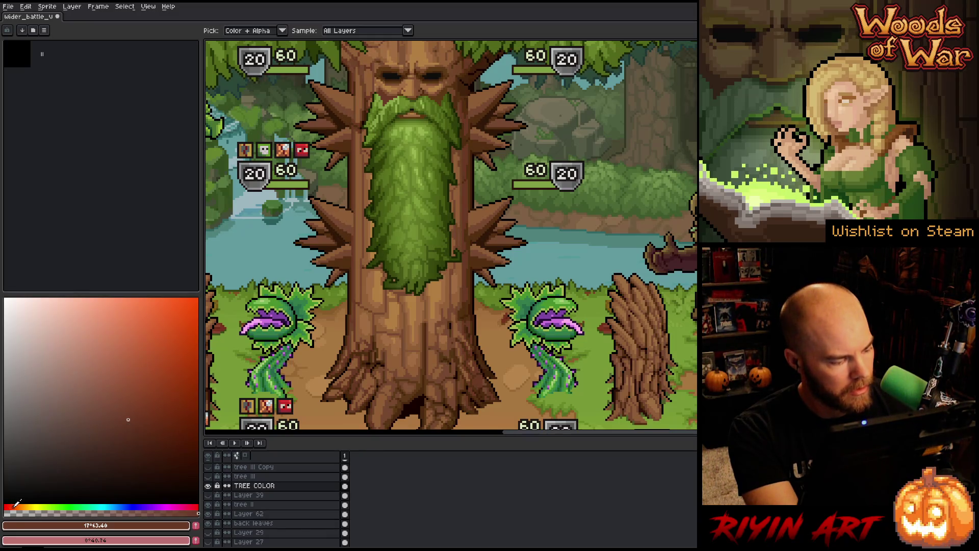
{"action": "left_click", "coordinate": [127, 404]}
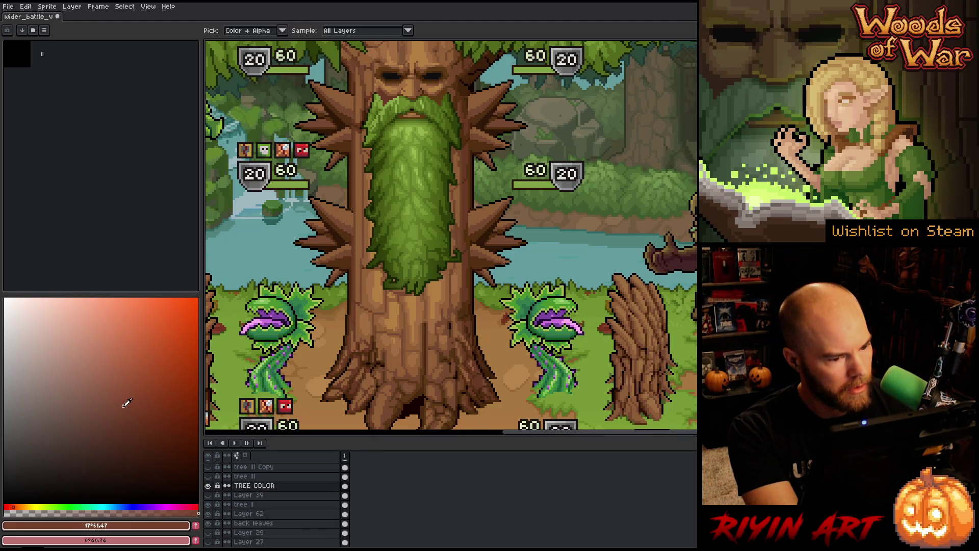
{"action": "mouse_move", "coordinate": [127, 403]}
{"action": "left_mouse_down"}
{"action": "mouse_move", "coordinate": [152, 397]}
{"action": "mouse_move", "coordinate": [130, 401]}
{"action": "mouse_move", "coordinate": [150, 408]}
{"action": "mouse_move", "coordinate": [131, 411]}
{"action": "left_mouse_up"}
{"action": "left_click", "coordinate": [13, 504]}
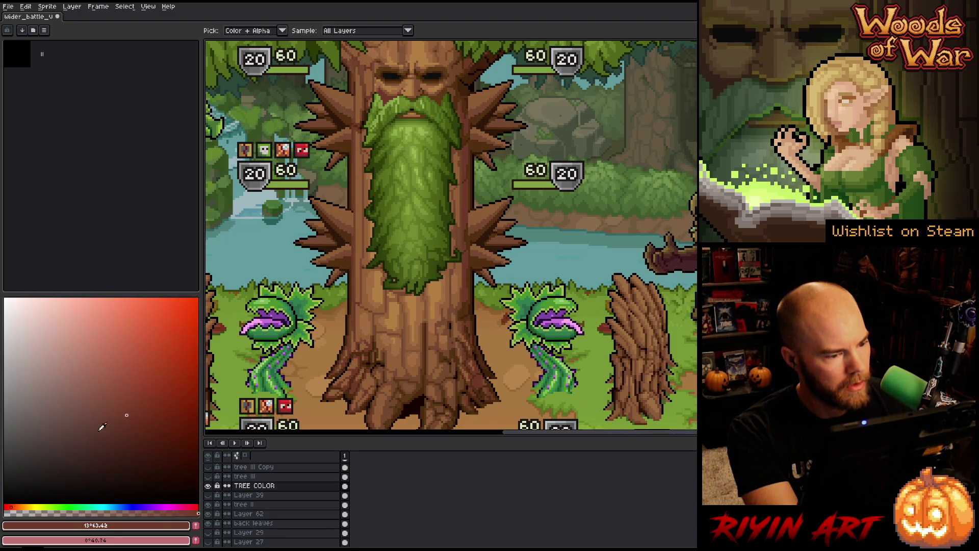
{"action": "left_click_drag", "start_coordinate": [127, 409], "coordinate": [124, 412]}
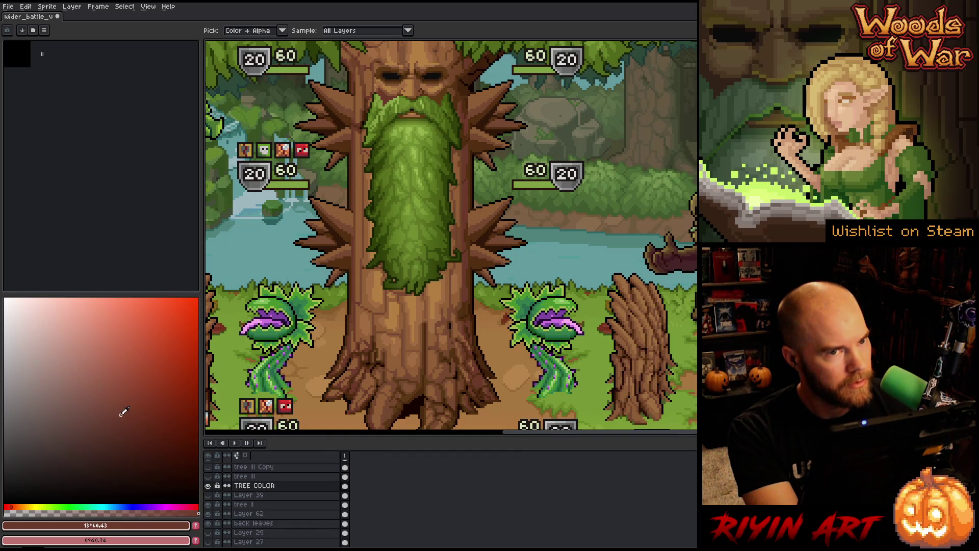
{"action": "left_click_drag", "start_coordinate": [122, 414], "coordinate": [131, 411]}
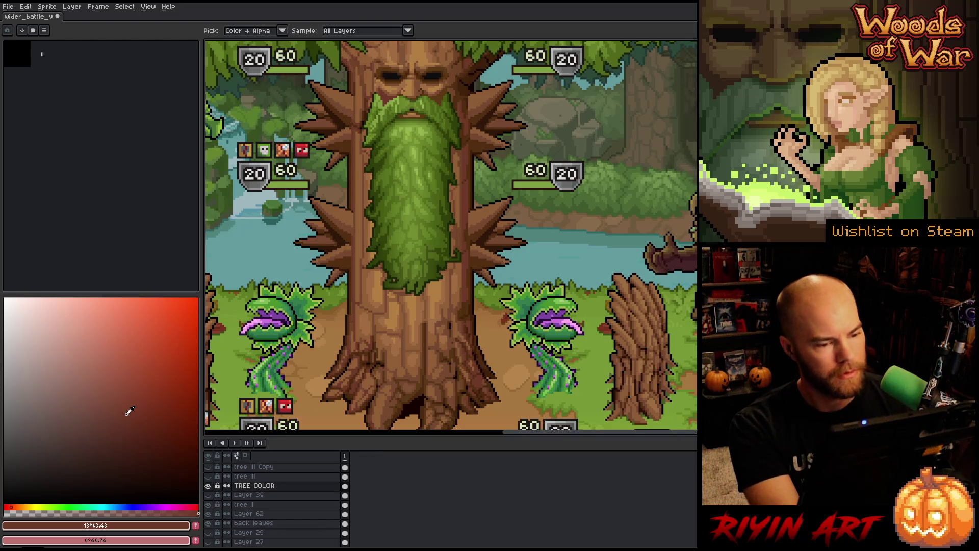
{"action": "key", "text": "shift+r"}
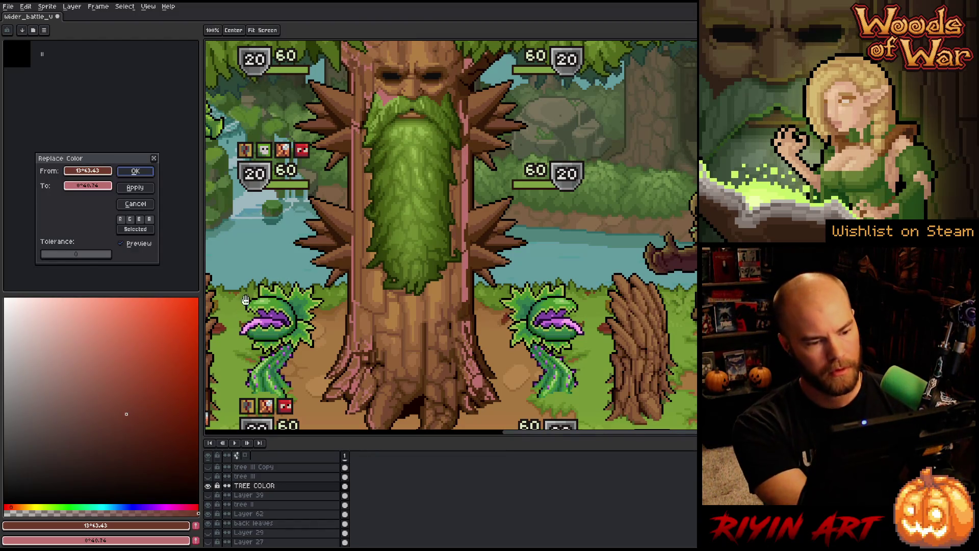
- Sample bark tone #6f4526 as From and trial hue and saturation tweaks on the To colour in HSL
{"action": "left_click", "coordinate": [477, 214]}
{"action": "left_click", "coordinate": [465, 213]}
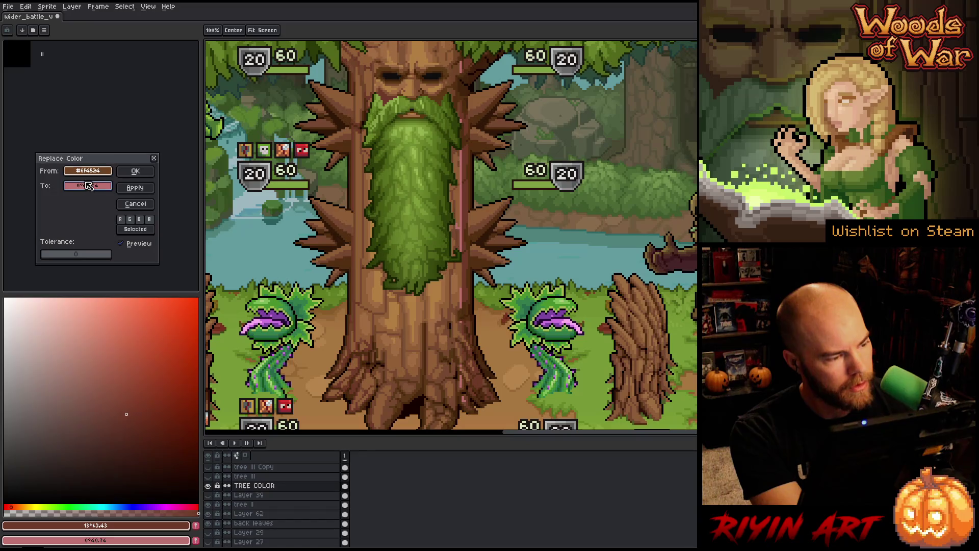
{"action": "left_click_drag", "start_coordinate": [87, 171], "coordinate": [87, 185]}
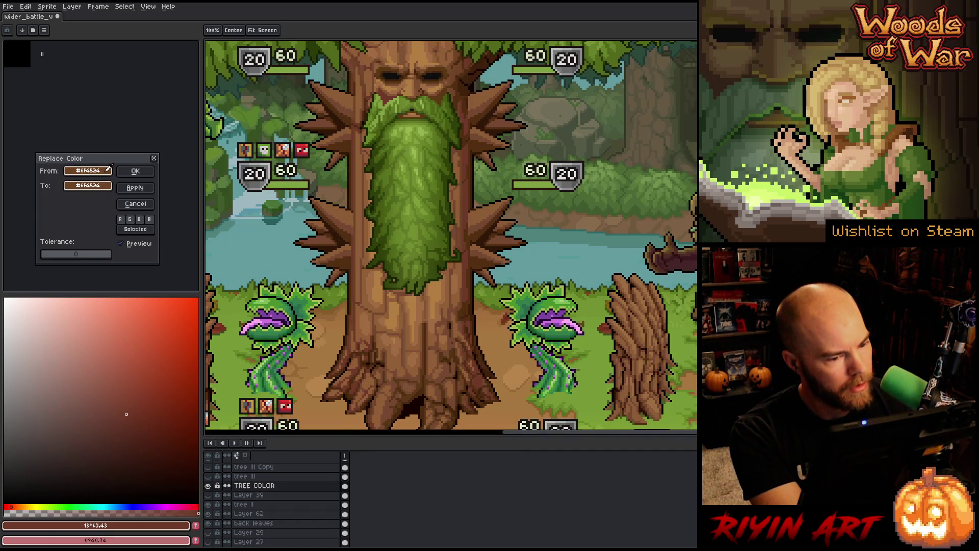
{"action": "left_click", "coordinate": [88, 185]}
{"action": "left_click", "coordinate": [123, 202]}
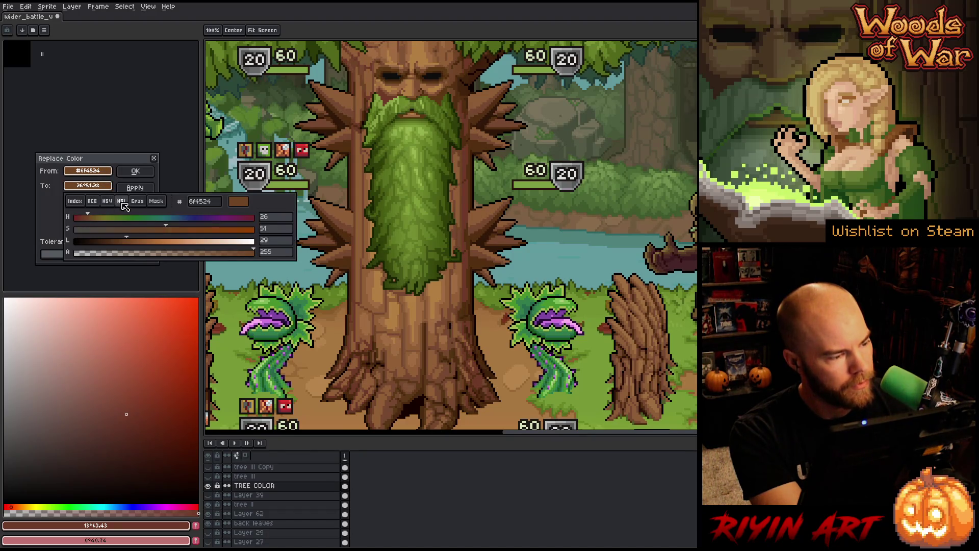
{"action": "left_click", "coordinate": [81, 218]}
{"action": "left_click_drag", "start_coordinate": [82, 220], "coordinate": [87, 219]}
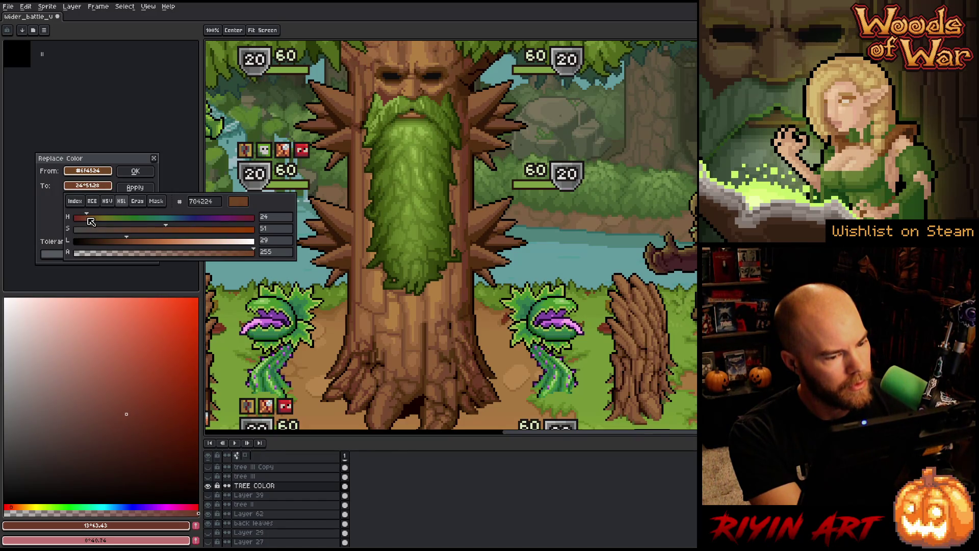
{"action": "left_click", "coordinate": [179, 229]}
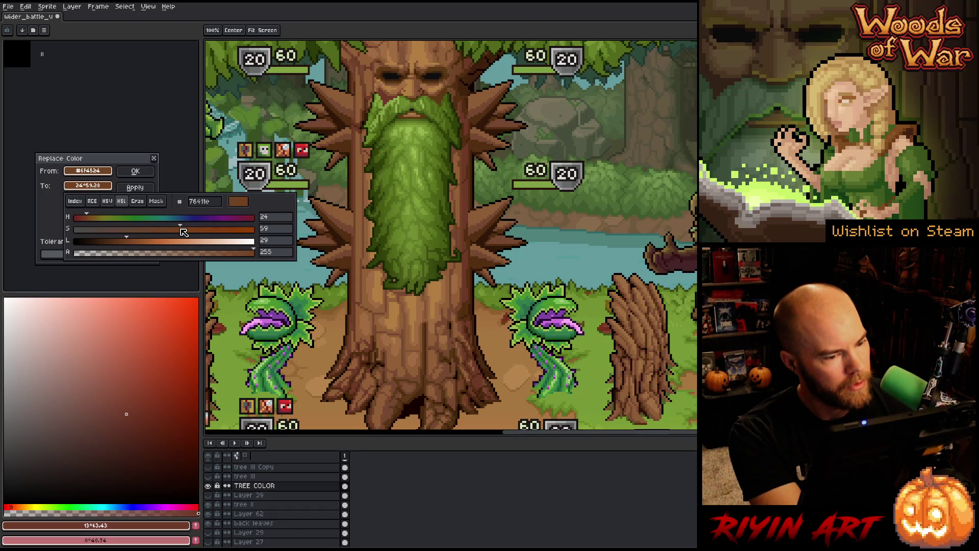
{"action": "mouse_move", "coordinate": [184, 232]}
{"action": "left_mouse_down"}
{"action": "mouse_move", "coordinate": [120, 243]}
{"action": "mouse_move", "coordinate": [132, 241]}
{"action": "left_mouse_up"}
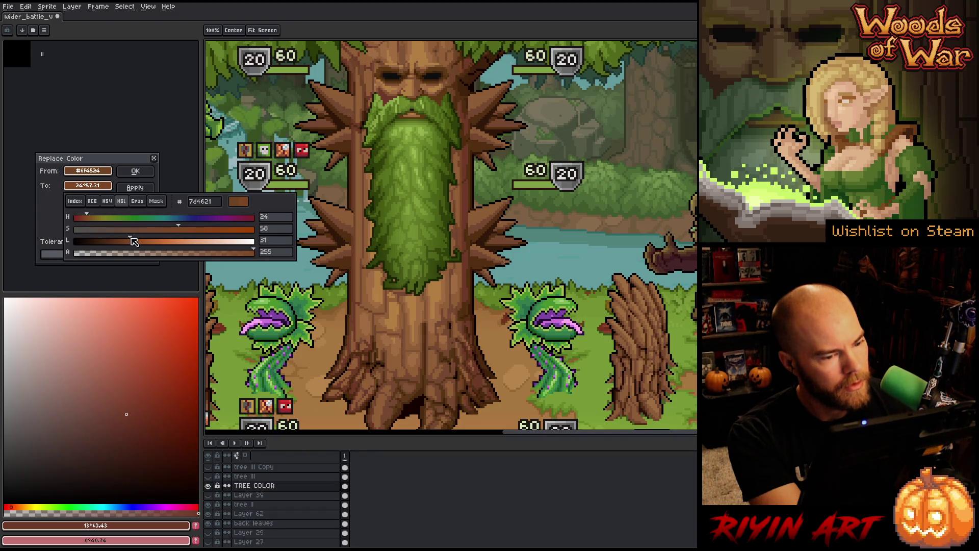
- Eyedrop trunk brown #764831 as the replacement, apply it, and reopen Replace Color
{"action": "left_click", "coordinate": [99, 187]}
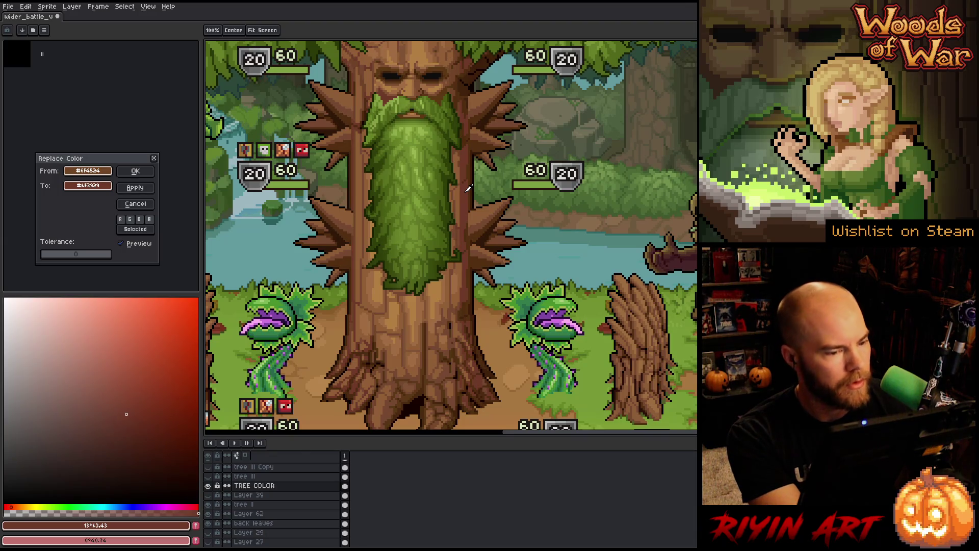
{"action": "left_click", "coordinate": [457, 191]}
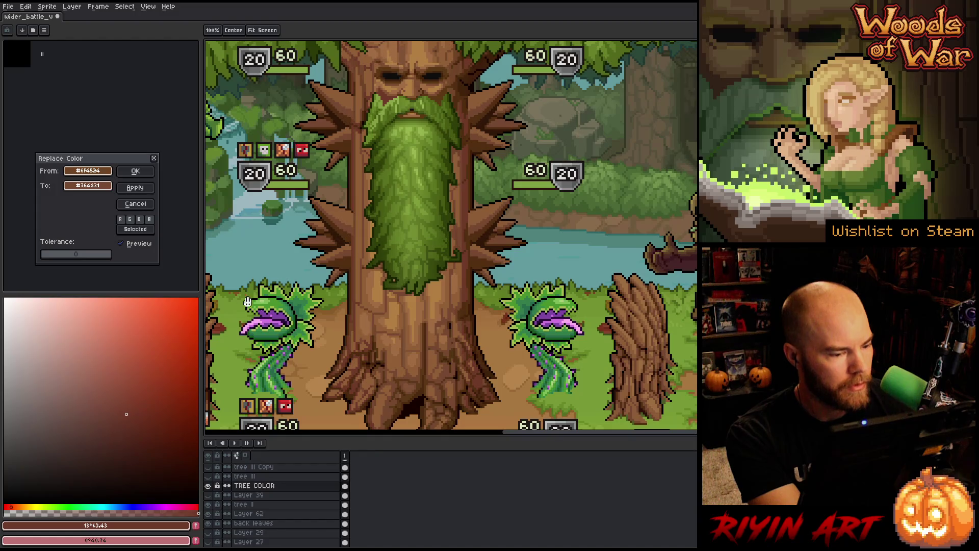
{"action": "left_click", "coordinate": [136, 170]}
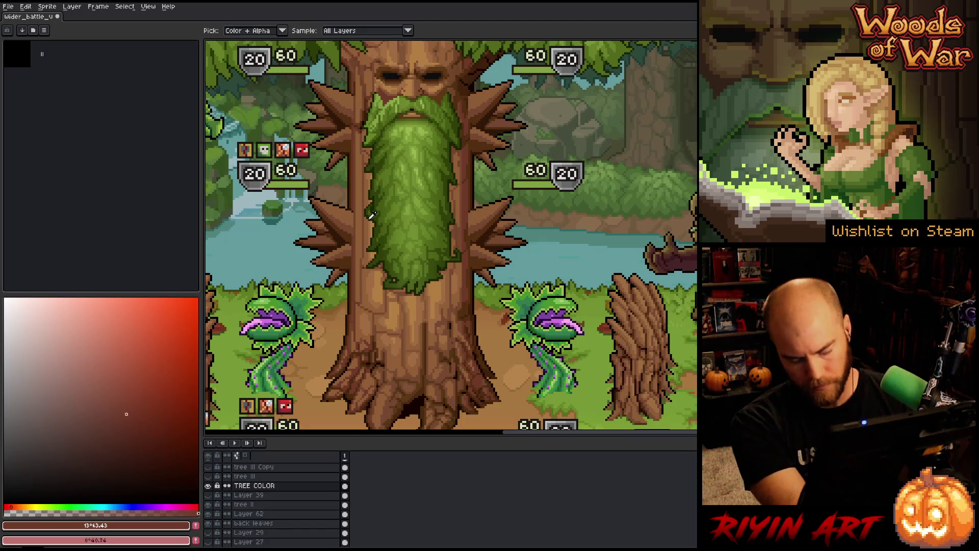
{"action": "key", "text": "shift+r"}
- Sample darkest trunk brown #54310f at tolerance 5 and turn the To copy to a red hue
{"action": "left_click", "coordinate": [135, 188]}
{"action": "left_click", "coordinate": [473, 163]}
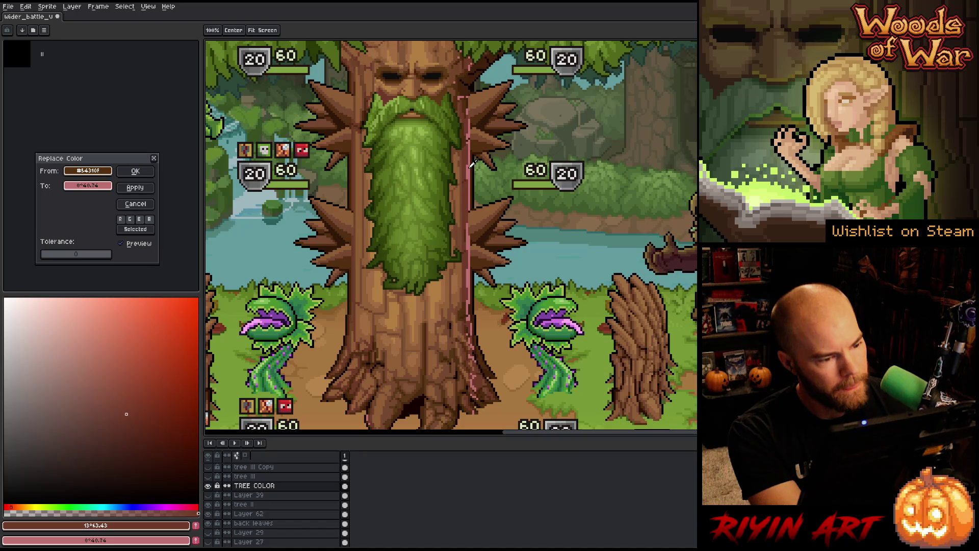
{"action": "left_click", "coordinate": [53, 258]}
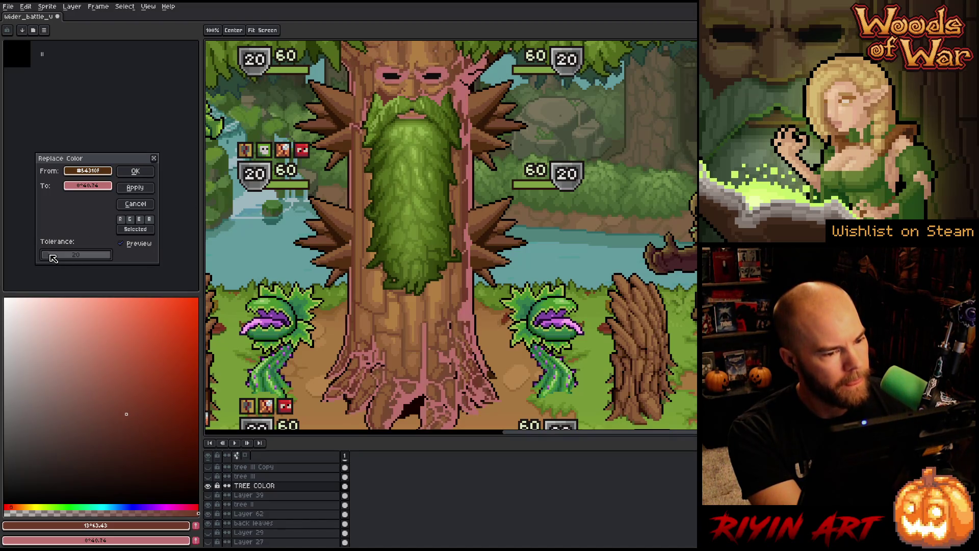
{"action": "left_click_drag", "start_coordinate": [53, 258], "coordinate": [49, 259]}
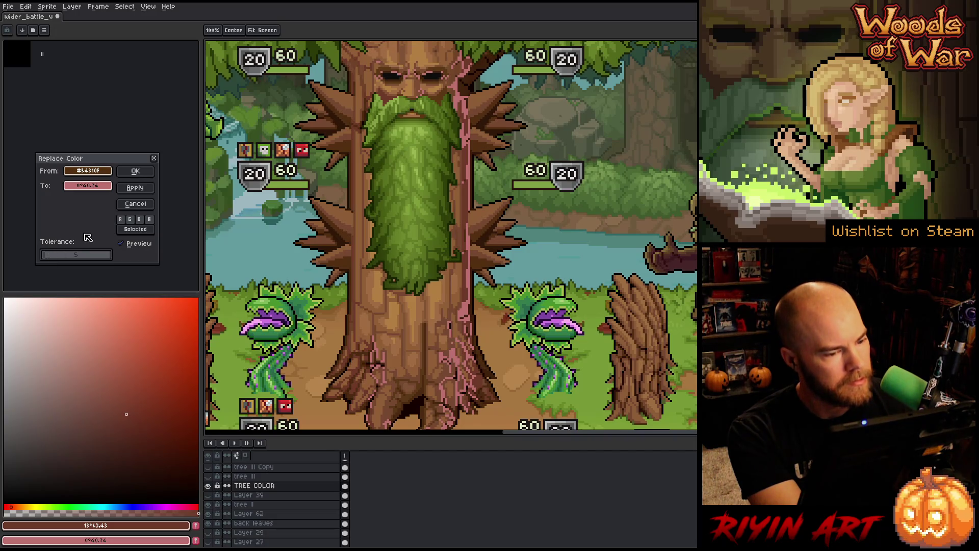
{"action": "left_click_drag", "start_coordinate": [102, 186], "coordinate": [108, 163]}
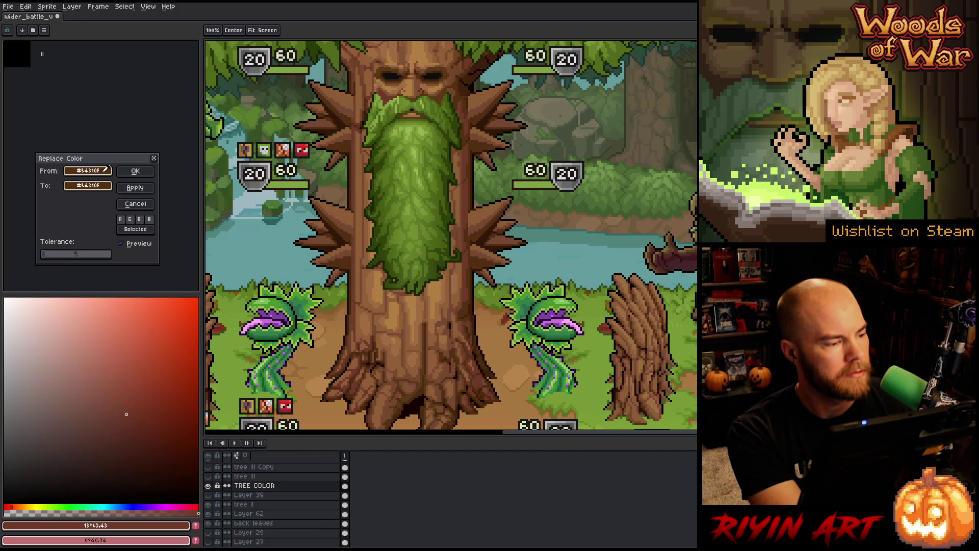
{"action": "left_click", "coordinate": [107, 190]}
{"action": "left_click", "coordinate": [121, 201]}
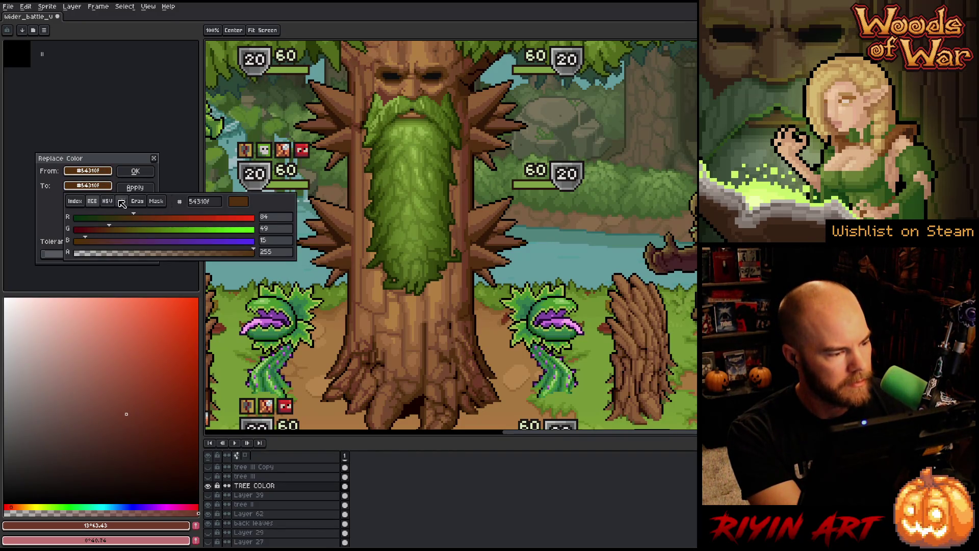
{"action": "mouse_move", "coordinate": [97, 220]}
{"action": "left_mouse_down"}
{"action": "mouse_move", "coordinate": [257, 219]}
{"action": "mouse_move", "coordinate": [64, 231]}
{"action": "left_mouse_up"}
{"action": "left_click", "coordinate": [51, 231]}
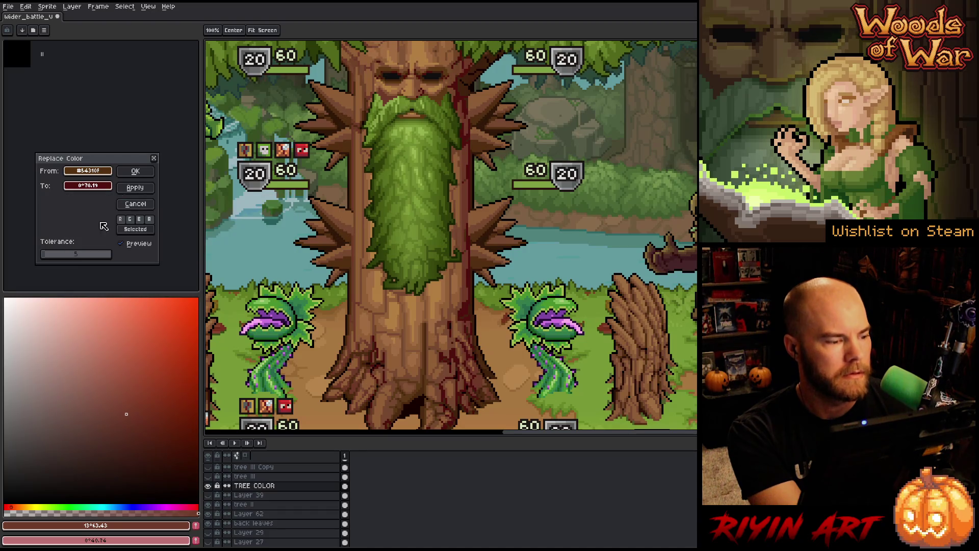
- Desaturate and lighten the red replacement, trialling hues between red and orange
{"action": "left_click", "coordinate": [87, 186]}
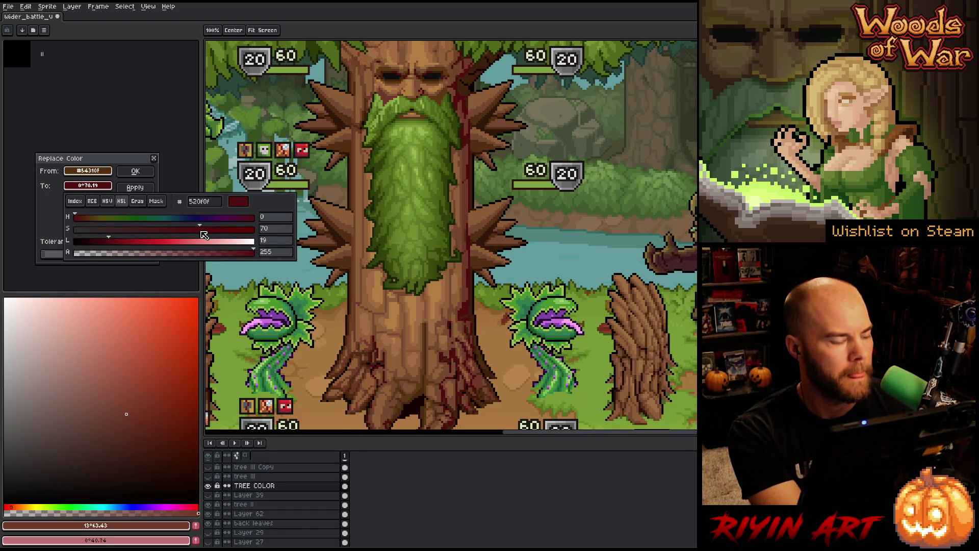
{"action": "left_click_drag", "start_coordinate": [198, 230], "coordinate": [172, 240]}
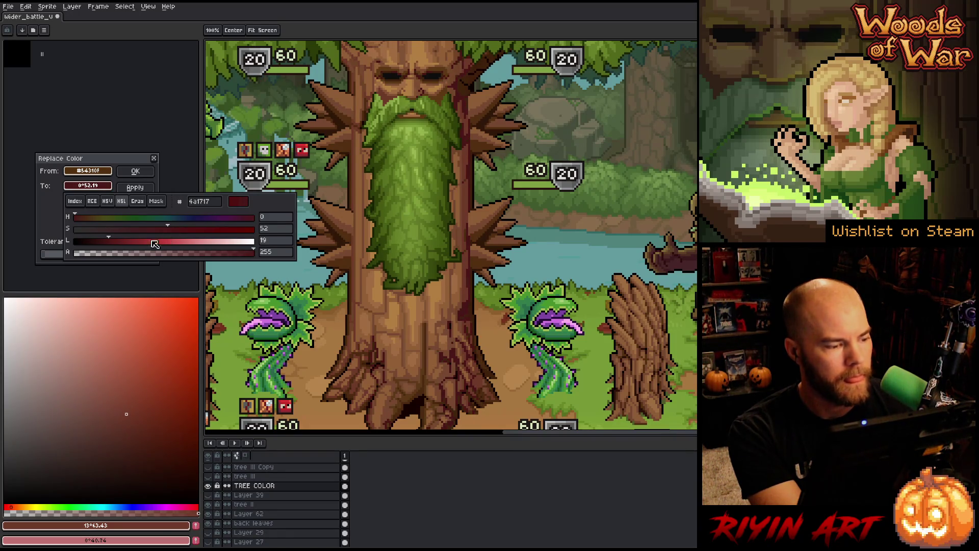
{"action": "left_click", "coordinate": [131, 246]}
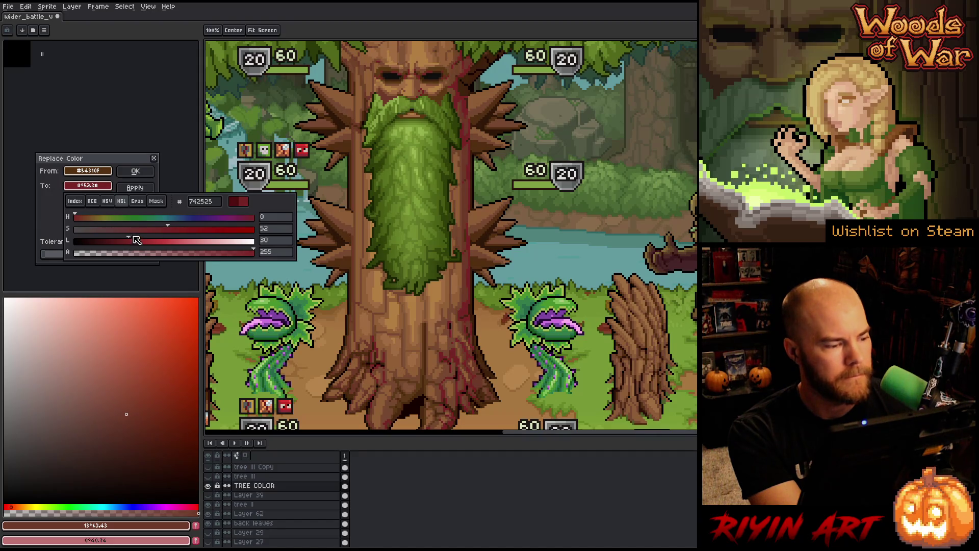
{"action": "left_click", "coordinate": [142, 230]}
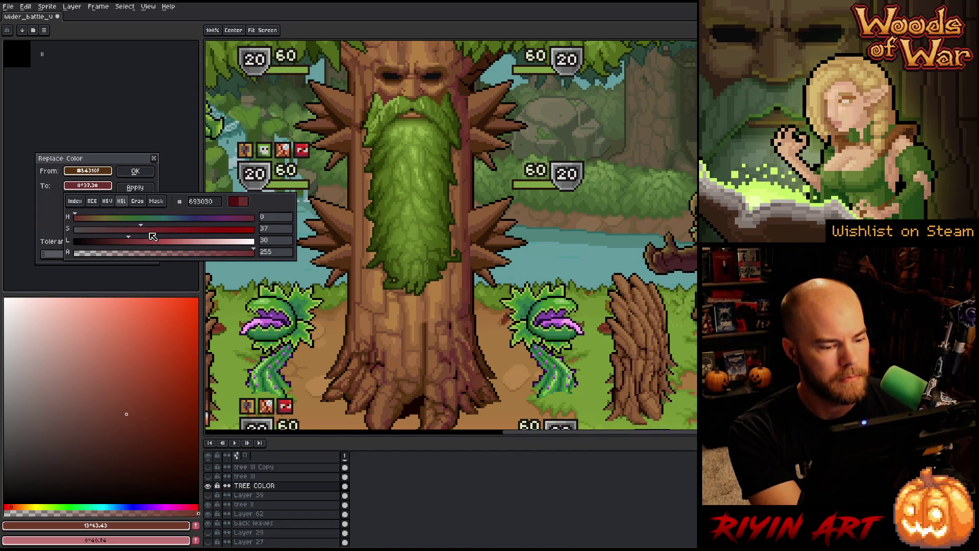
{"action": "left_click", "coordinate": [152, 231]}
{"action": "left_click", "coordinate": [81, 218]}
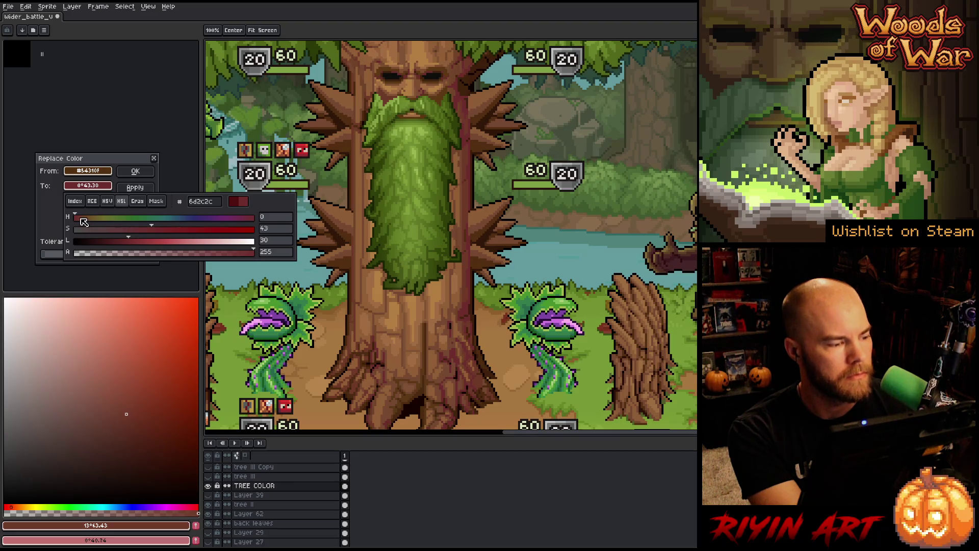
{"action": "left_click", "coordinate": [74, 219]}
{"action": "left_click", "coordinate": [51, 224]}
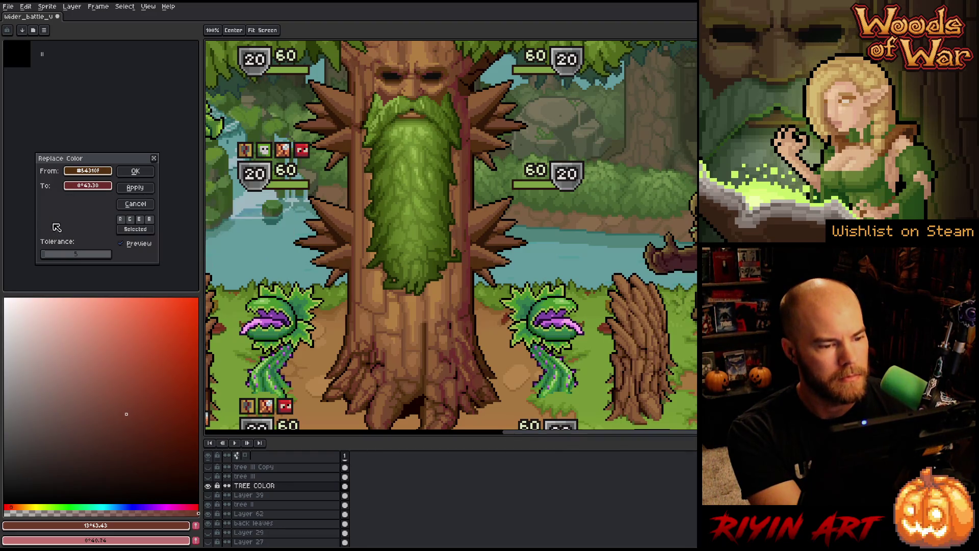
- Mute the replacement to greyish reddish brown #5d3e32, then cancel Replace Color without applying
{"action": "left_click", "coordinate": [88, 187]}
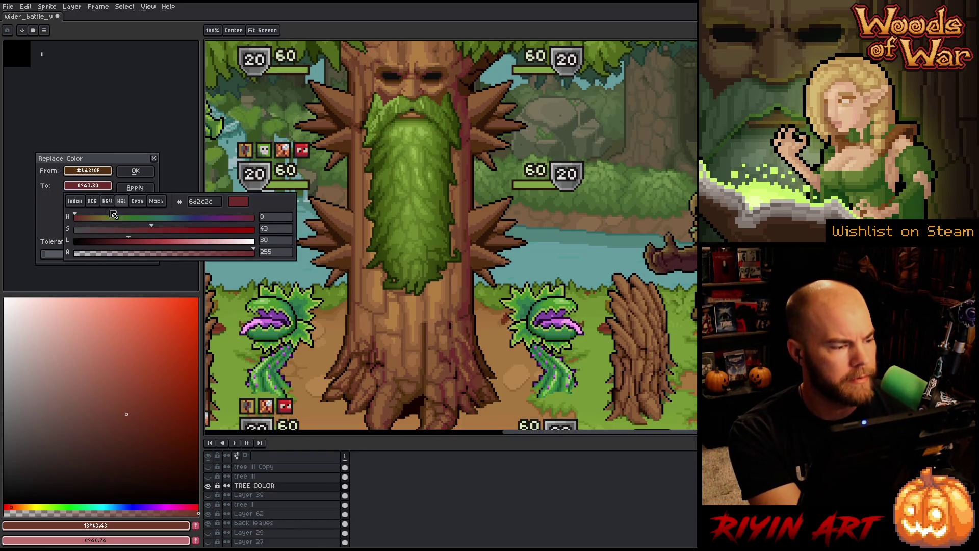
{"action": "left_click_drag", "start_coordinate": [153, 231], "coordinate": [128, 229]}
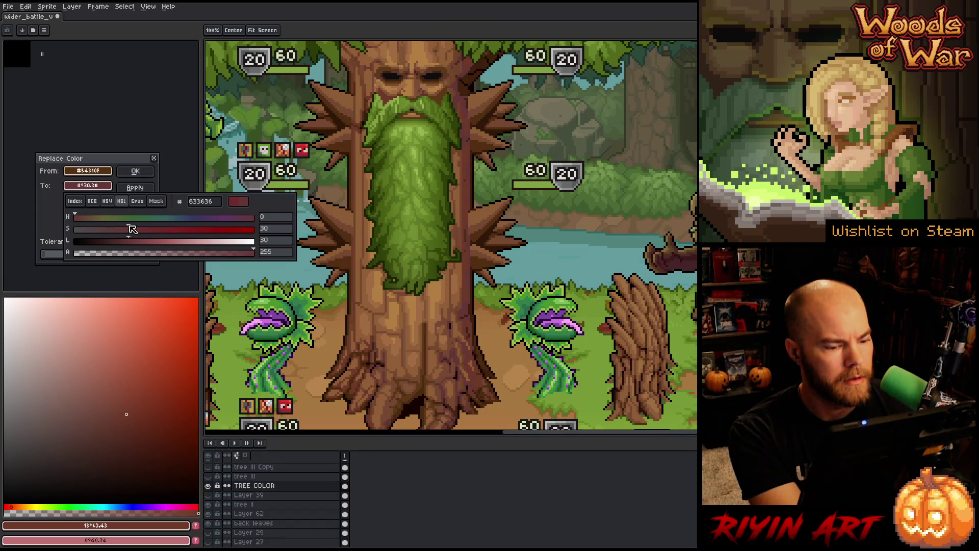
{"action": "left_click_drag", "start_coordinate": [131, 241], "coordinate": [87, 220]}
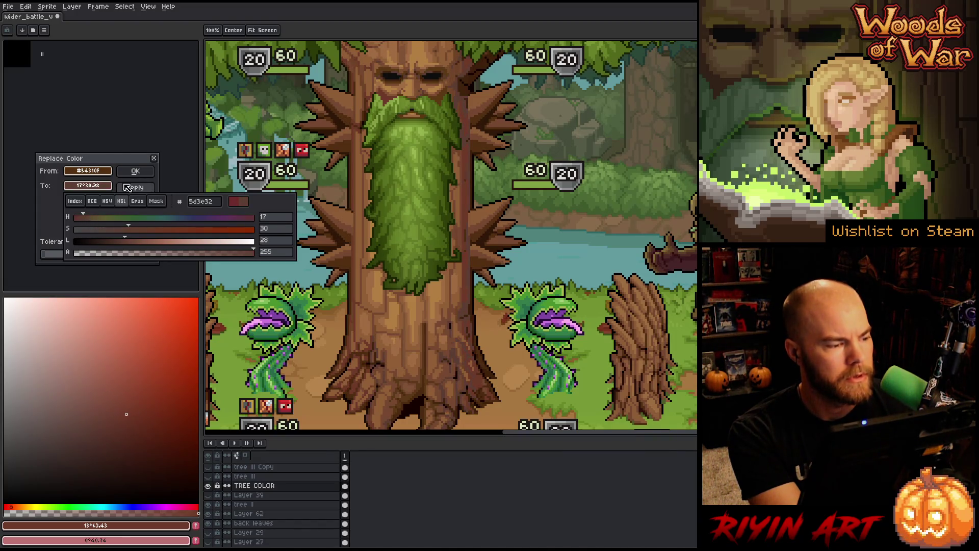
{"action": "left_click", "coordinate": [118, 152]}
{"action": "left_click", "coordinate": [135, 205]}
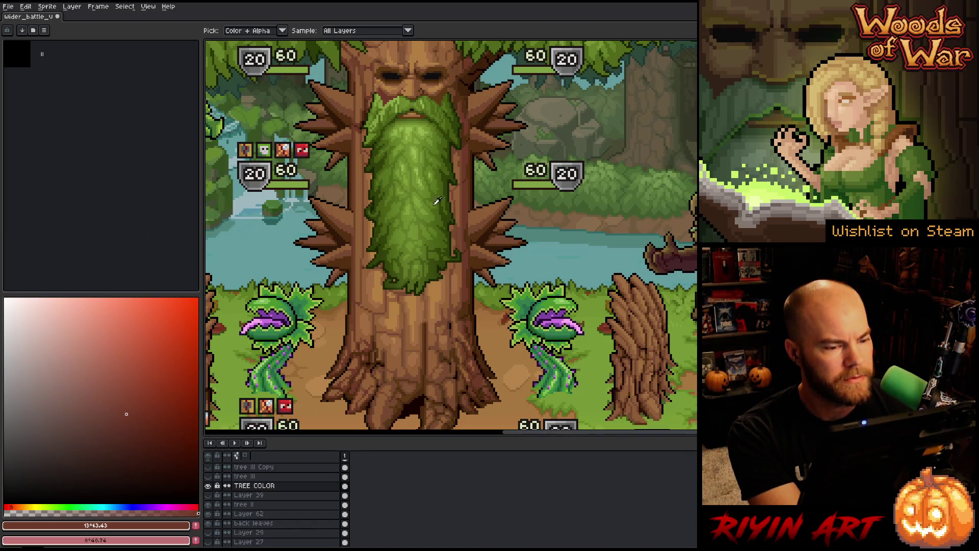
- Reopen Replace Color, trial a warmer target brown at hue 24 and value 44, then restore the pink target
{"action": "key", "text": "shift+r"}
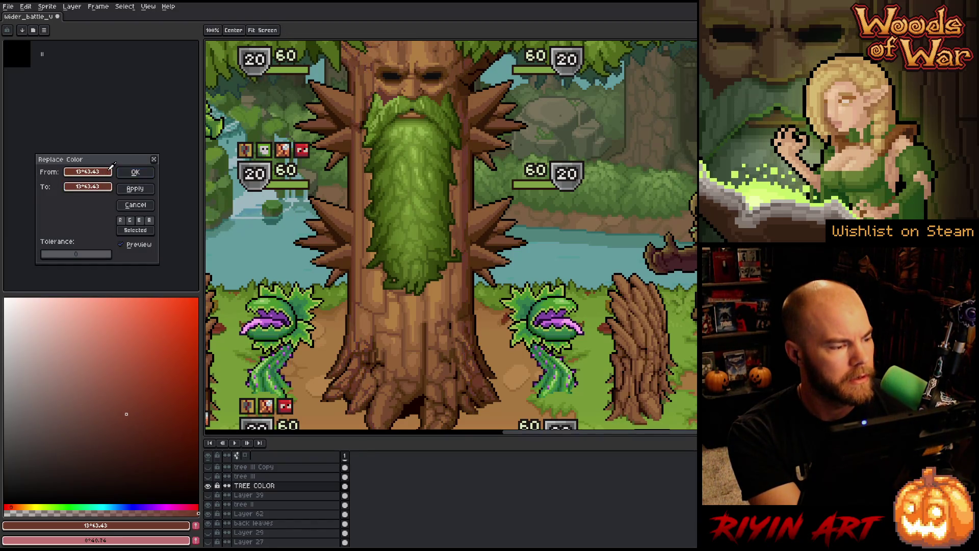
{"action": "left_click", "coordinate": [96, 189]}
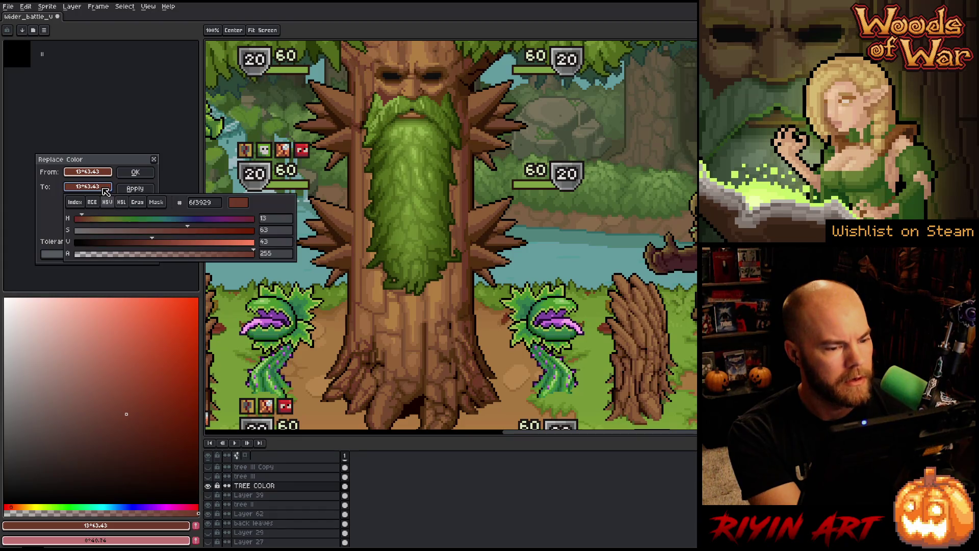
{"action": "left_click", "coordinate": [87, 219]}
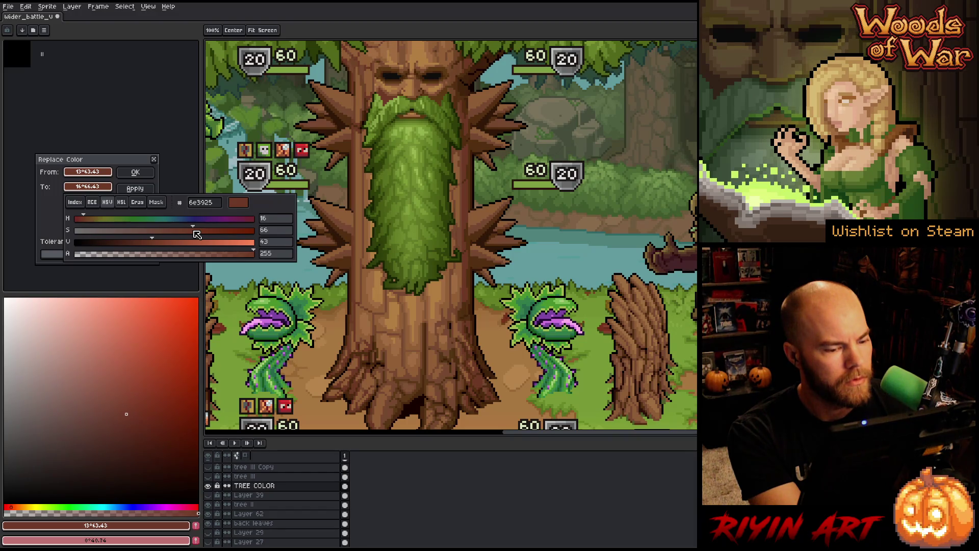
{"action": "left_click", "coordinate": [88, 220]}
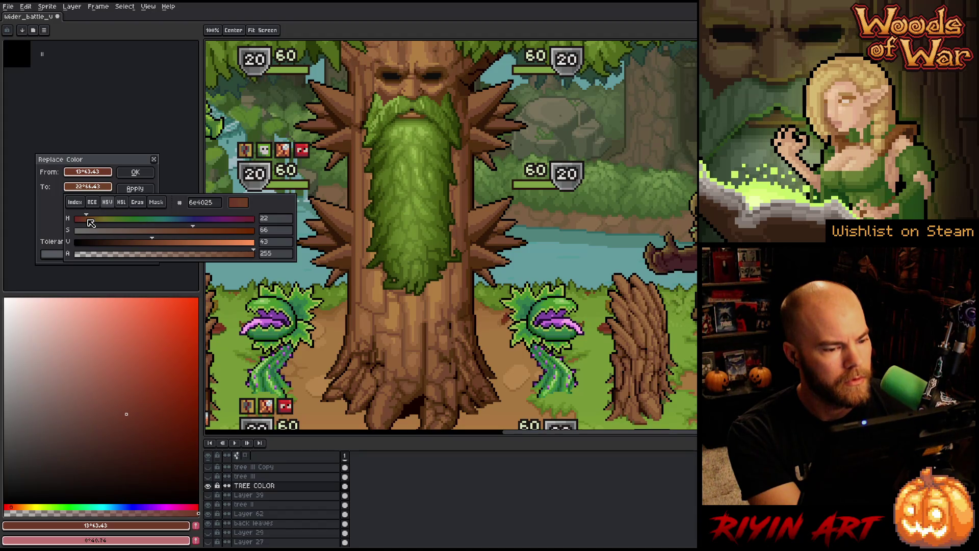
{"action": "left_click", "coordinate": [86, 219]}
{"action": "left_click", "coordinate": [89, 219]}
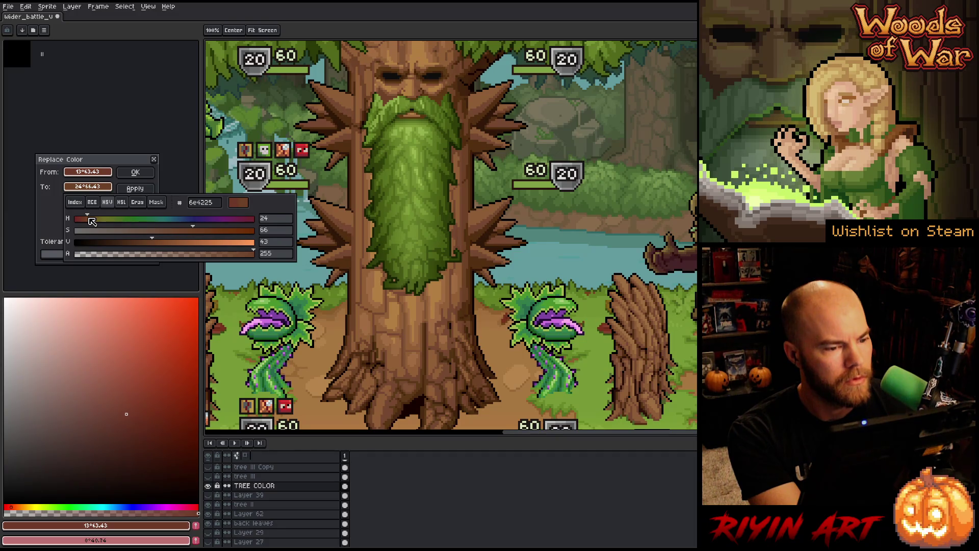
{"action": "left_click", "coordinate": [159, 243]}
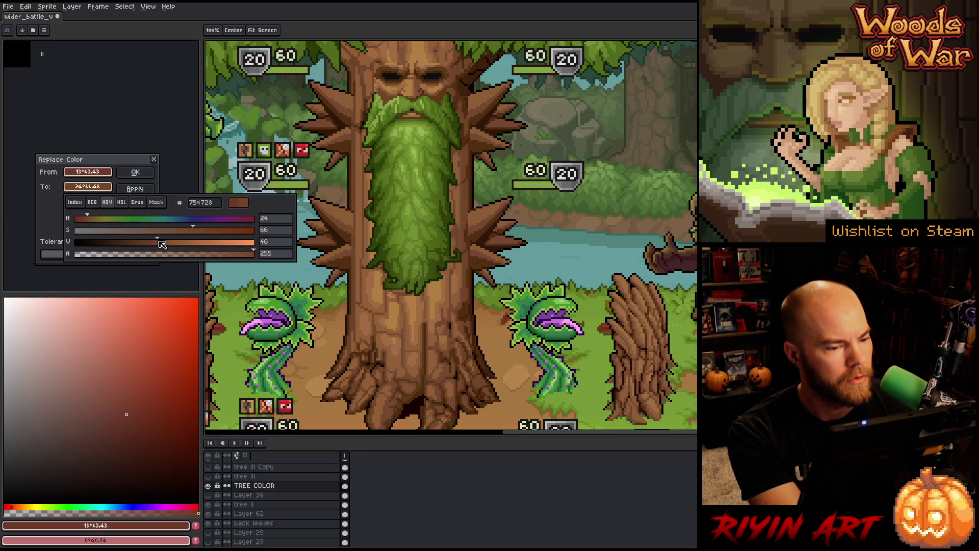
{"action": "left_click", "coordinate": [154, 242]}
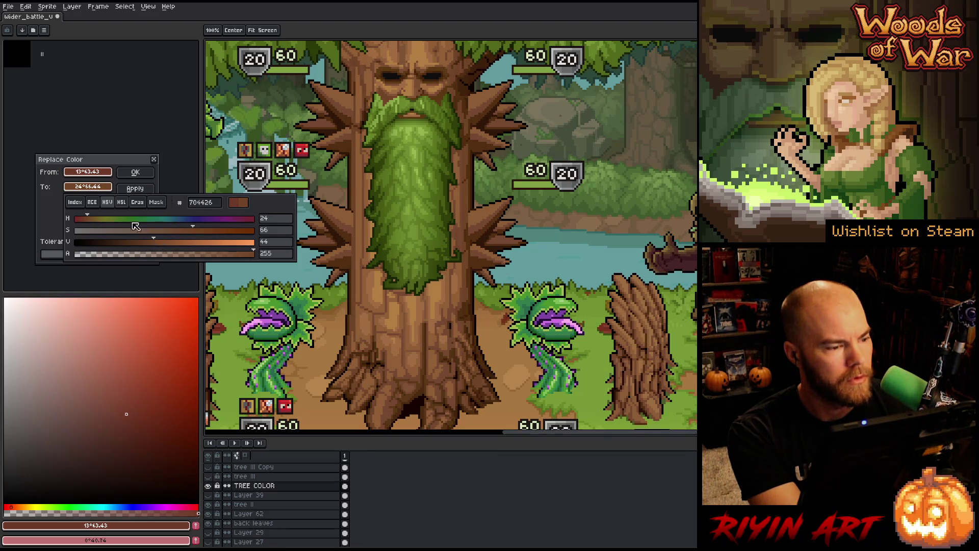
{"action": "left_click", "coordinate": [102, 163]}
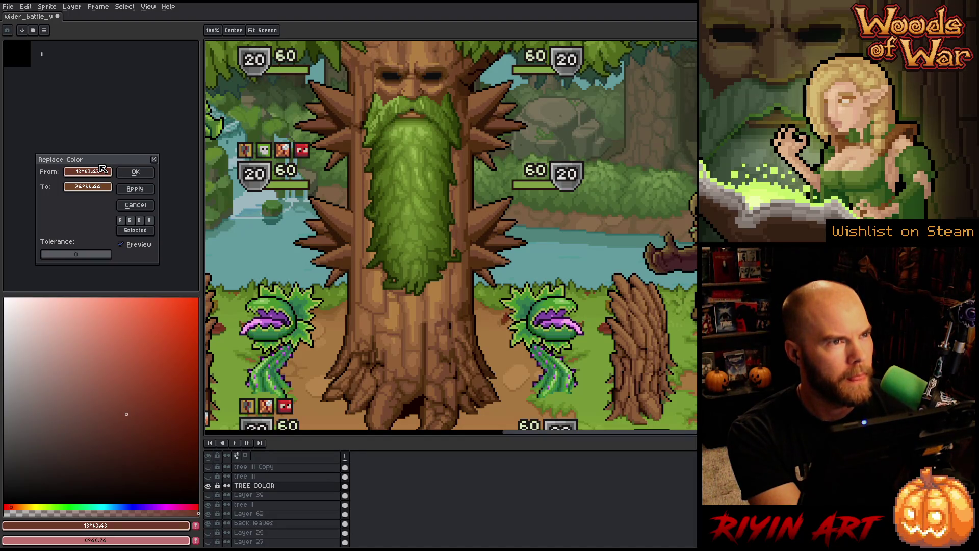
{"action": "left_click", "coordinate": [102, 168]}
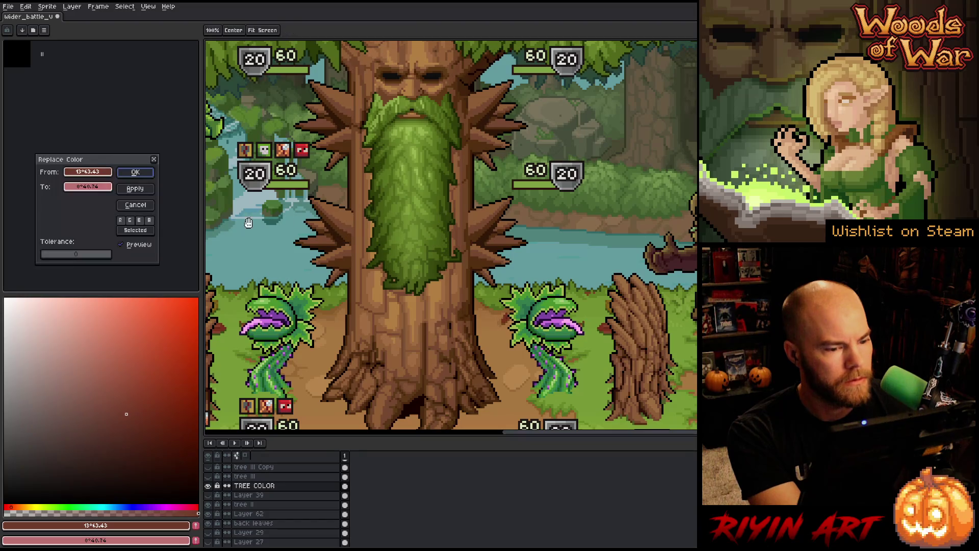
- Sample darkest brown #54310F into From and To, with matching tolerance reset to 0
{"action": "left_click", "coordinate": [460, 178]}
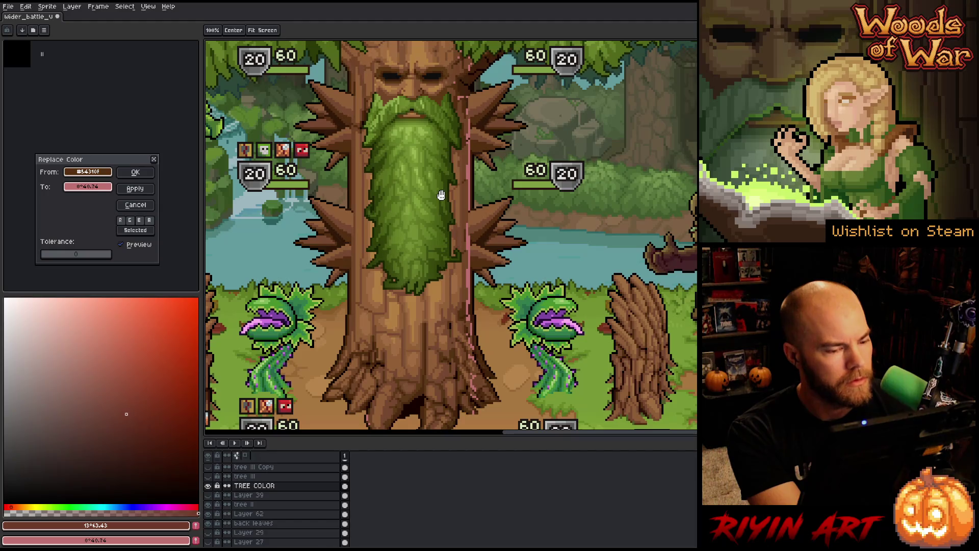
{"action": "left_click", "coordinate": [48, 255]}
{"action": "left_click_drag", "start_coordinate": [49, 257], "coordinate": [50, 258]}
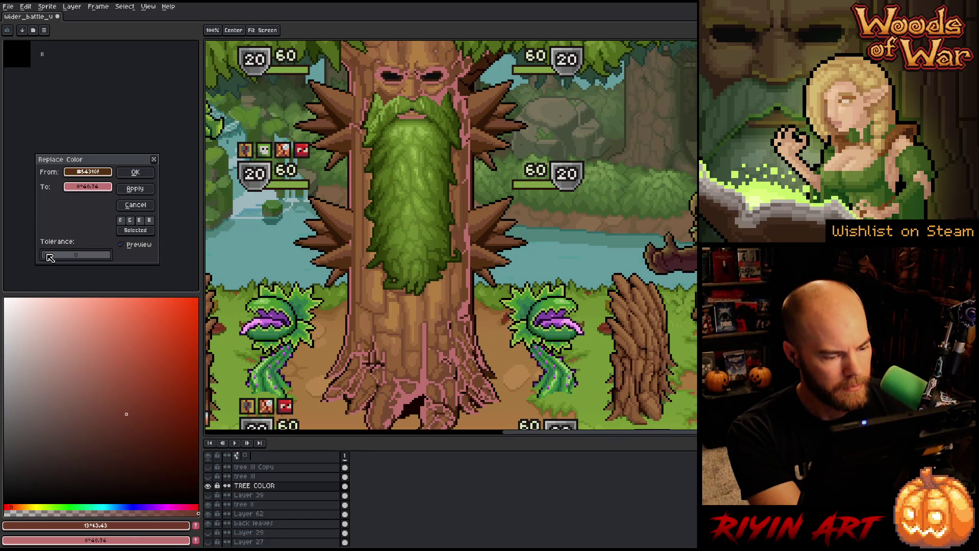
{"action": "left_click_drag", "start_coordinate": [87, 186], "coordinate": [108, 171]}
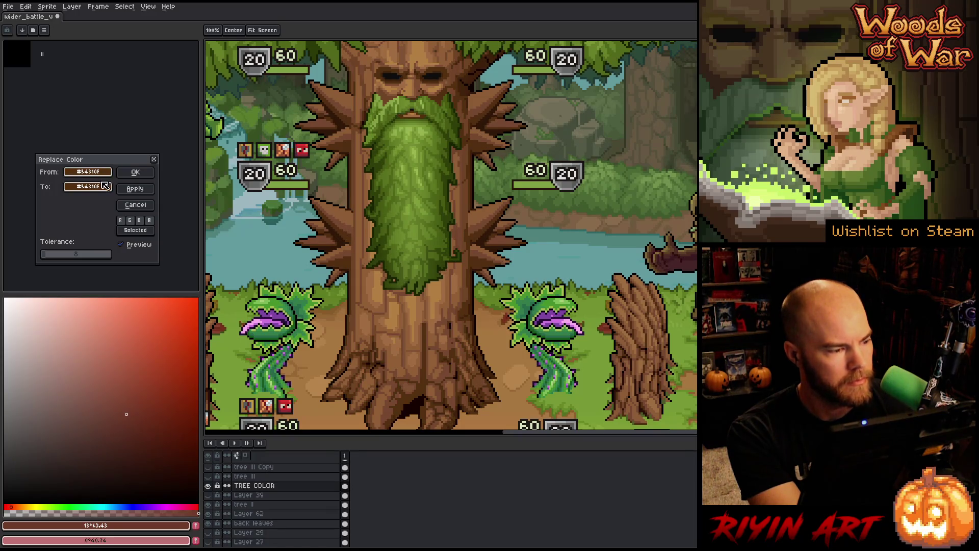
{"action": "left_click_drag", "start_coordinate": [61, 258], "coordinate": [5, 257]}
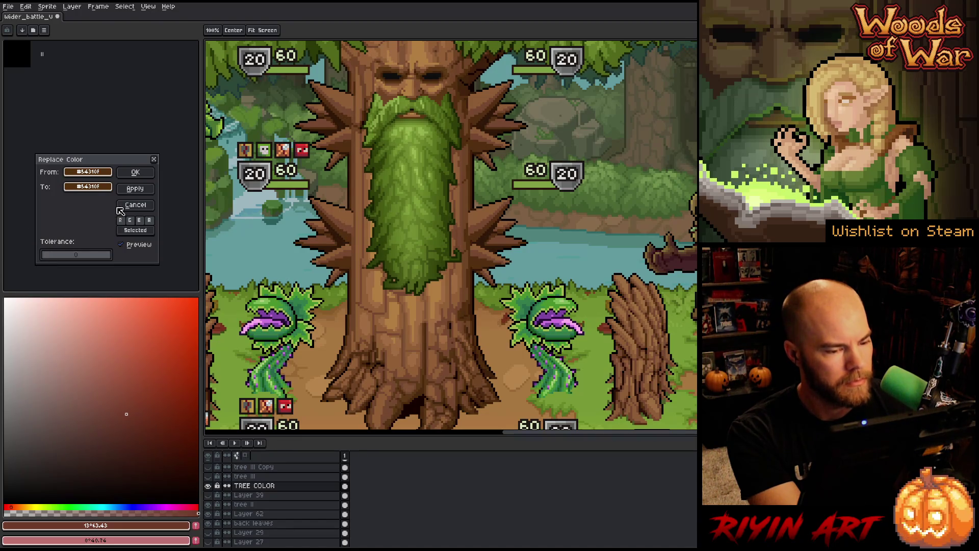
- Set the target to H27 S64 L22 (5c3514), apply the swap, and reopen Replace Color
{"action": "left_click", "coordinate": [107, 189]}
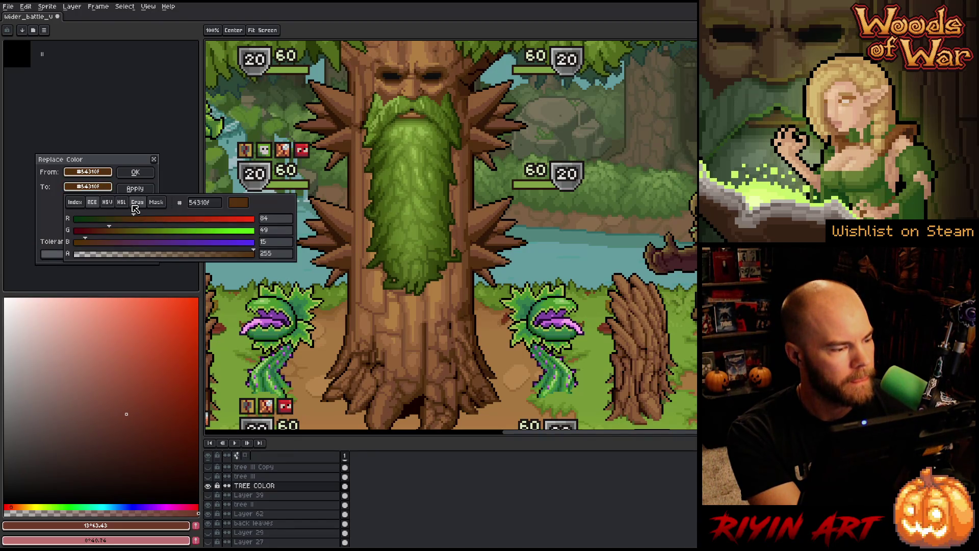
{"action": "left_click", "coordinate": [121, 201]}
{"action": "left_click", "coordinate": [86, 218]}
{"action": "left_click_drag", "start_coordinate": [87, 220], "coordinate": [90, 223]}
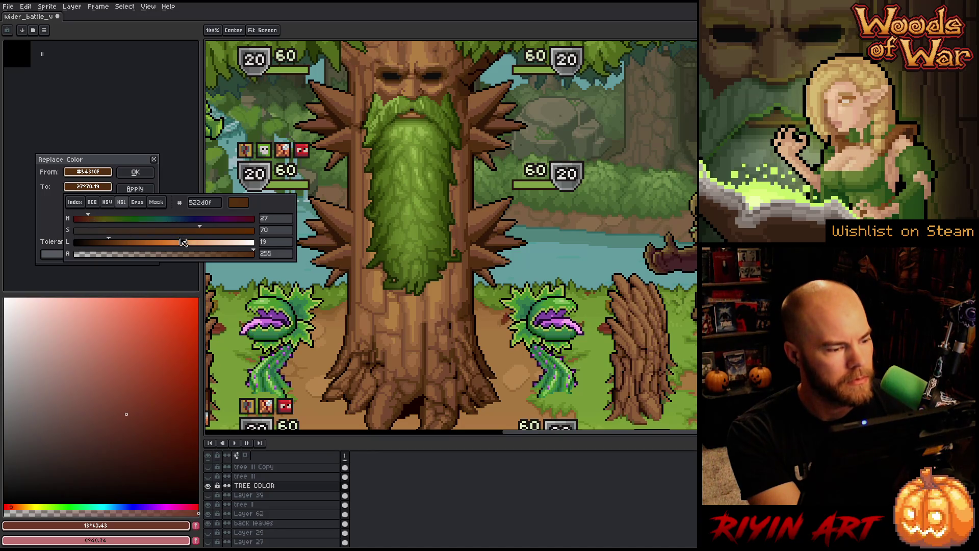
{"action": "left_click", "coordinate": [116, 244]}
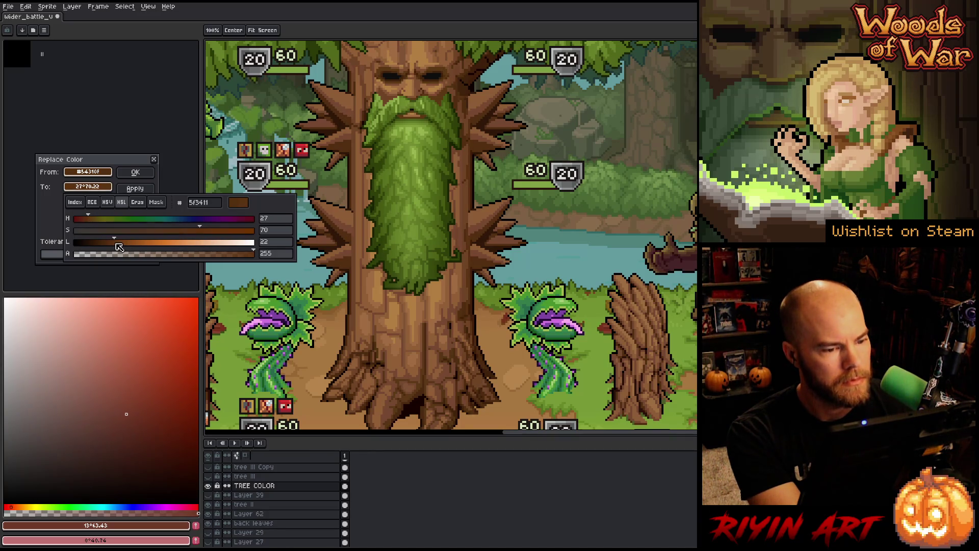
{"action": "left_click_drag", "start_coordinate": [117, 245], "coordinate": [114, 244]}
{"action": "left_click", "coordinate": [116, 244]}
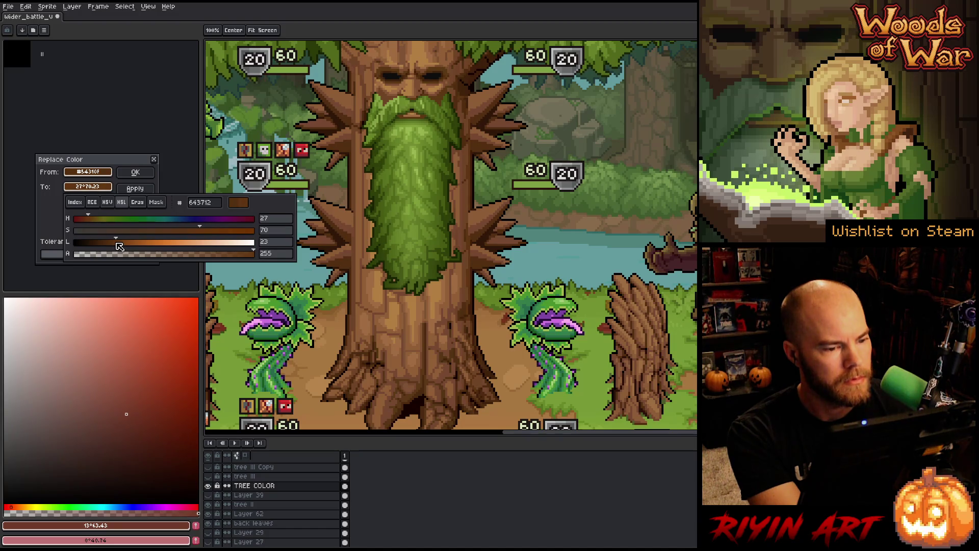
{"action": "left_click", "coordinate": [191, 230]}
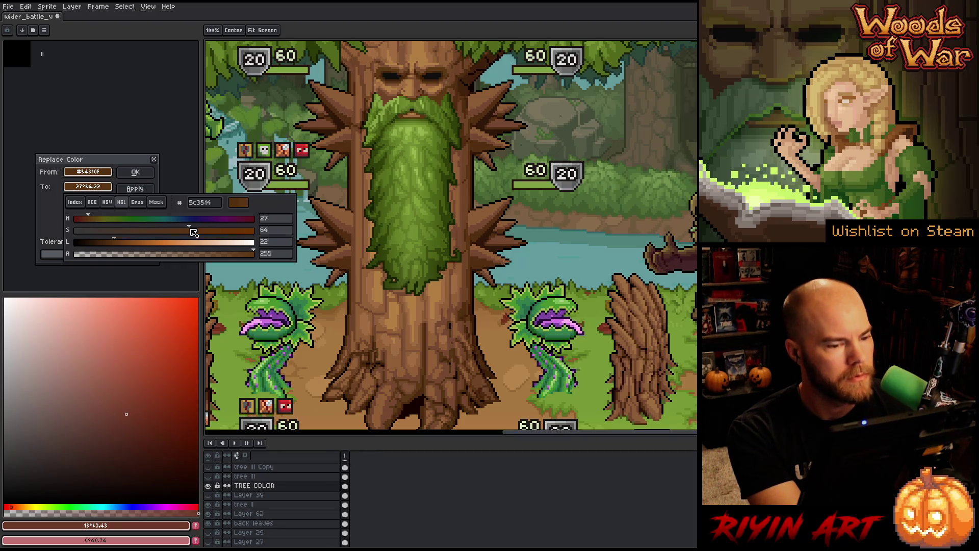
{"action": "left_click", "coordinate": [136, 189]}
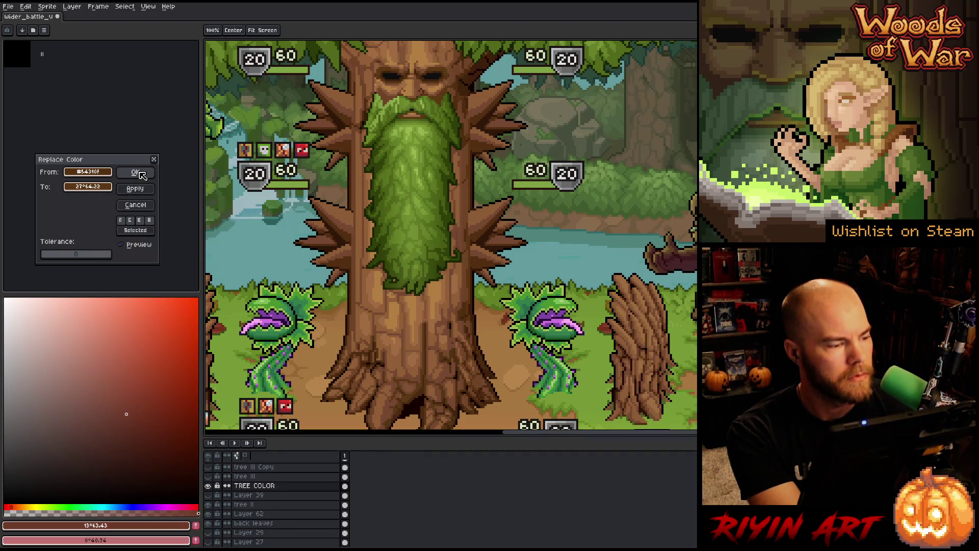
{"action": "left_click", "coordinate": [135, 172]}
{"action": "key", "text": "shift+r"}
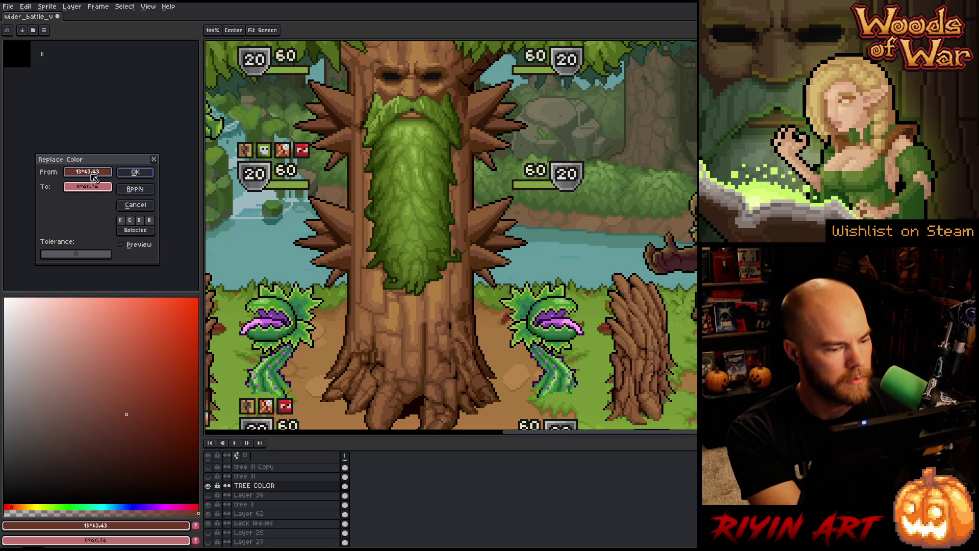
- Pick a mid trunk brown as the source, set the replacement's HSL saturation to 44, and enable preview
{"action": "mouse_move", "coordinate": [88, 172]}
{"action": "left_mouse_down"}
{"action": "mouse_move", "coordinate": [264, 279]}
{"action": "mouse_move", "coordinate": [460, 369]}
{"action": "left_mouse_up"}
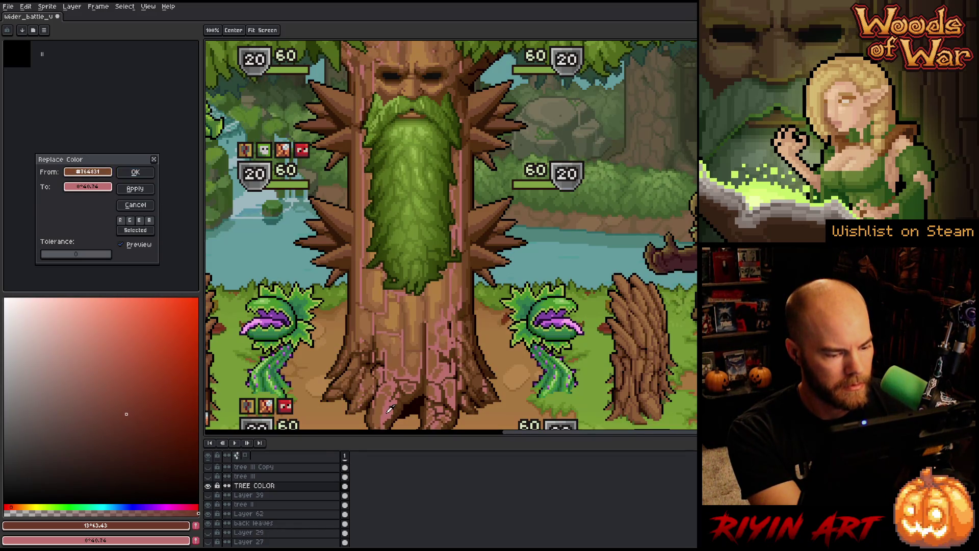
{"action": "left_click_drag", "start_coordinate": [104, 174], "coordinate": [101, 186]}
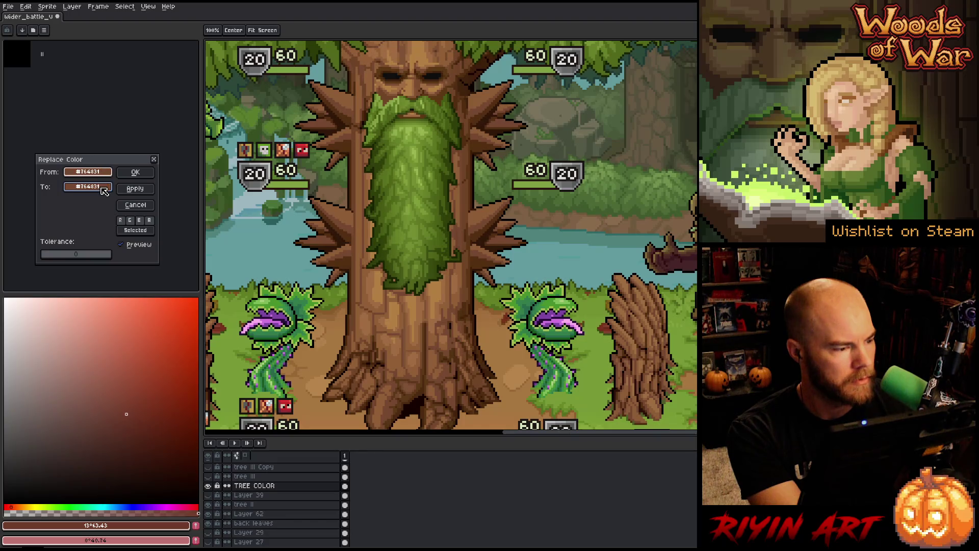
{"action": "left_click", "coordinate": [101, 186]}
{"action": "left_click", "coordinate": [106, 202]}
{"action": "left_click", "coordinate": [121, 202]}
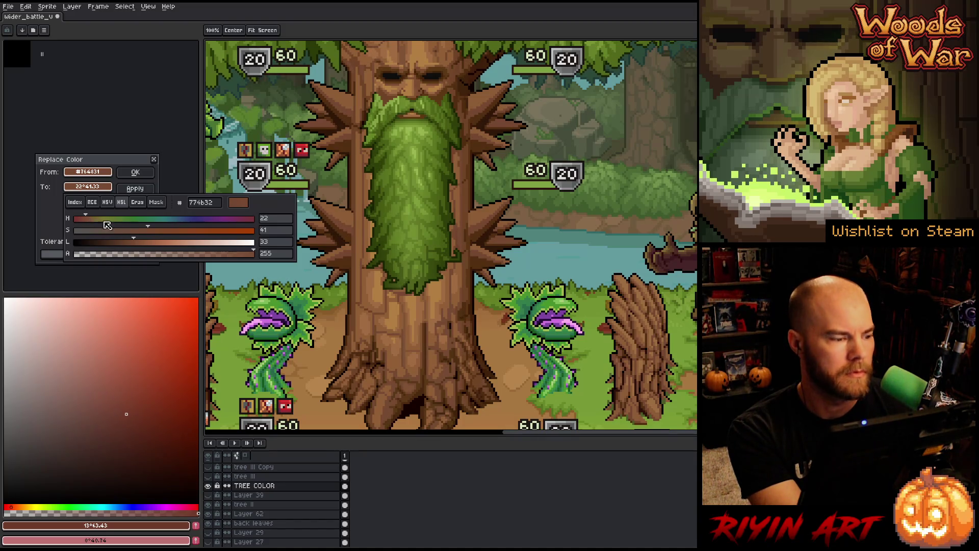
{"action": "left_click", "coordinate": [165, 231]}
{"action": "left_click_drag", "start_coordinate": [165, 232], "coordinate": [155, 232]}
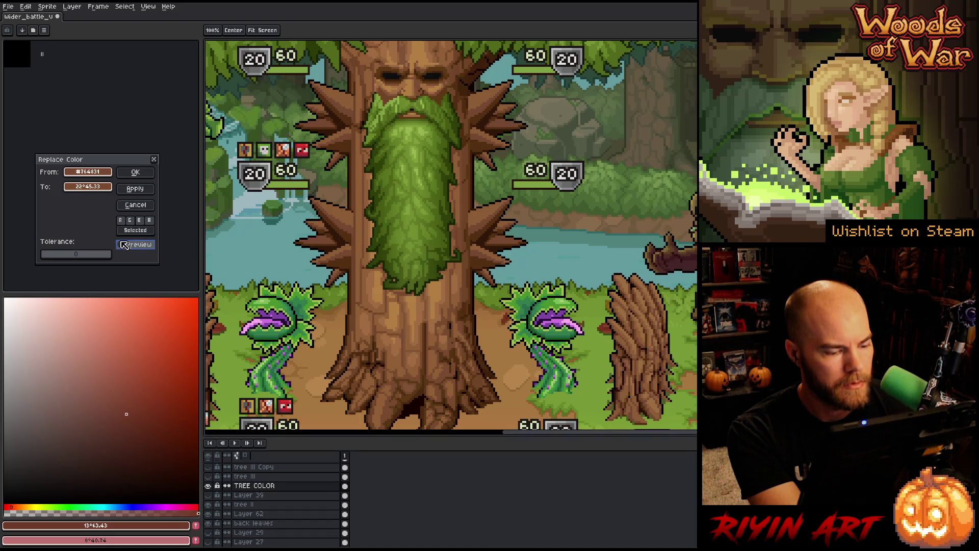
{"action": "left_click", "coordinate": [123, 244]}
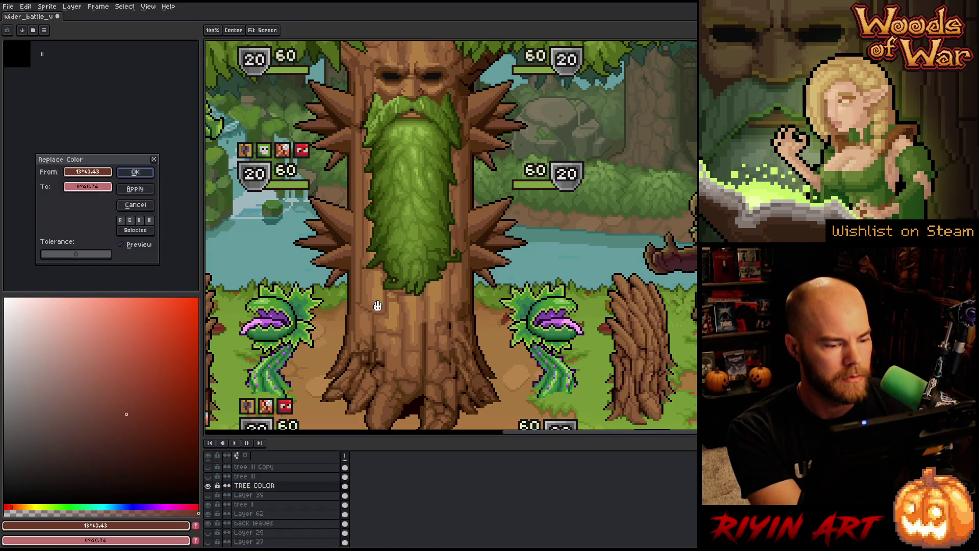
- Sample the light trunk brown from the tree as both source and replacement, showing HSL sliders
{"action": "left_click_drag", "start_coordinate": [106, 177], "coordinate": [416, 302]}
{"action": "left_click_drag", "start_coordinate": [87, 172], "coordinate": [88, 186]}
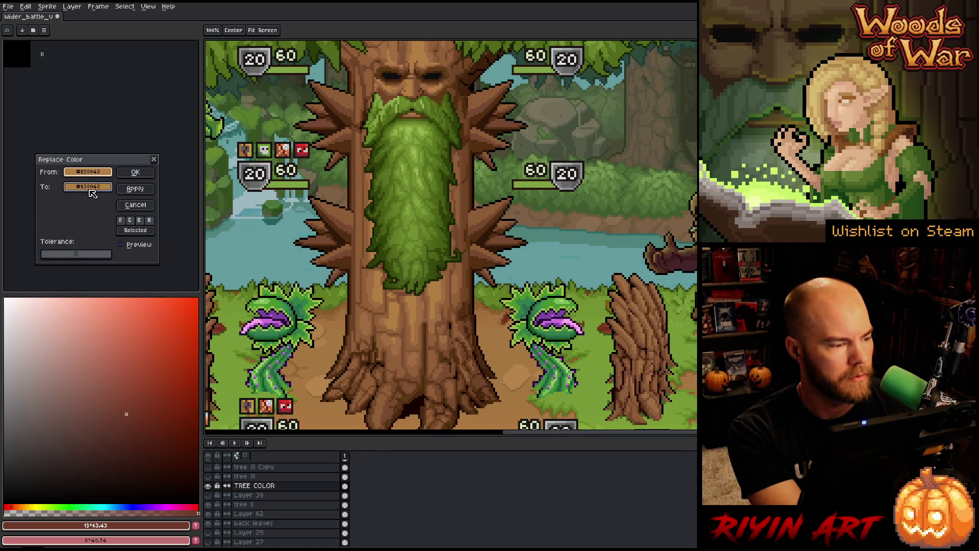
{"action": "left_click", "coordinate": [87, 186]}
{"action": "left_click", "coordinate": [121, 202]}
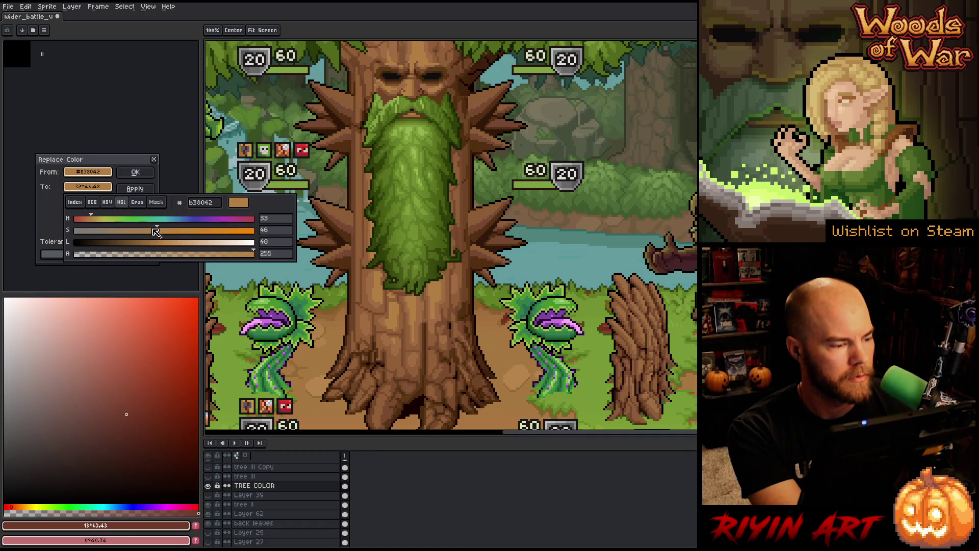
- Fine-tune the replacement brown's HSL slider values, then close its picker
{"action": "scroll", "coordinate": [156, 231], "scroll_direction": "down", "scroll_amount": 3}
{"action": "scroll", "coordinate": [155, 232], "scroll_direction": "up", "scroll_amount": 1}
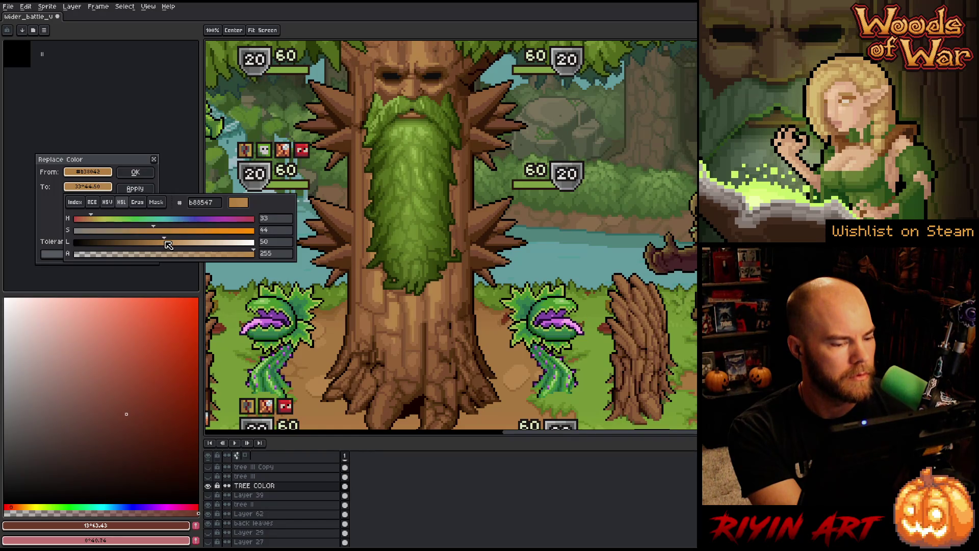
{"action": "scroll", "coordinate": [166, 243], "scroll_direction": "down", "scroll_amount": 2}
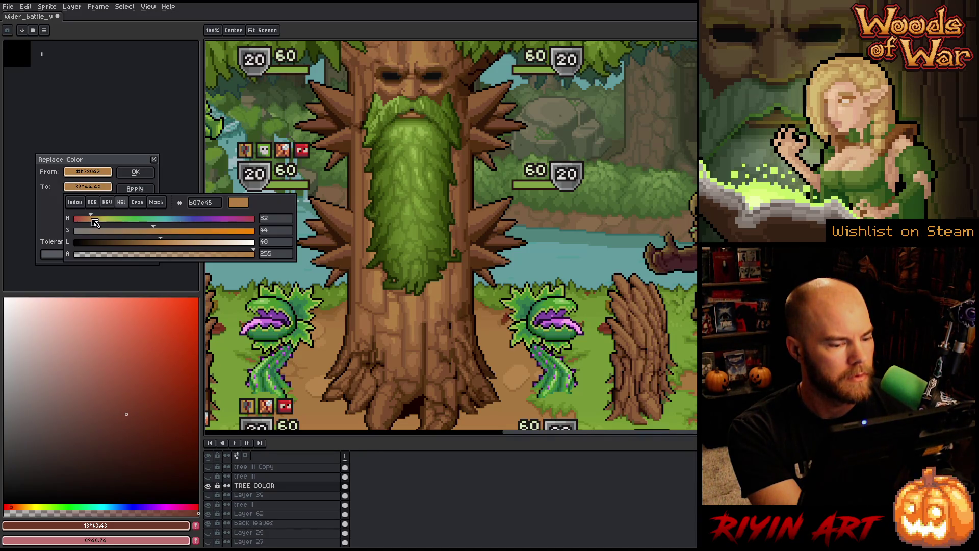
{"action": "scroll", "coordinate": [156, 236], "scroll_direction": "down", "scroll_amount": 1}
{"action": "scroll", "coordinate": [156, 236], "scroll_direction": "up", "scroll_amount": 2}
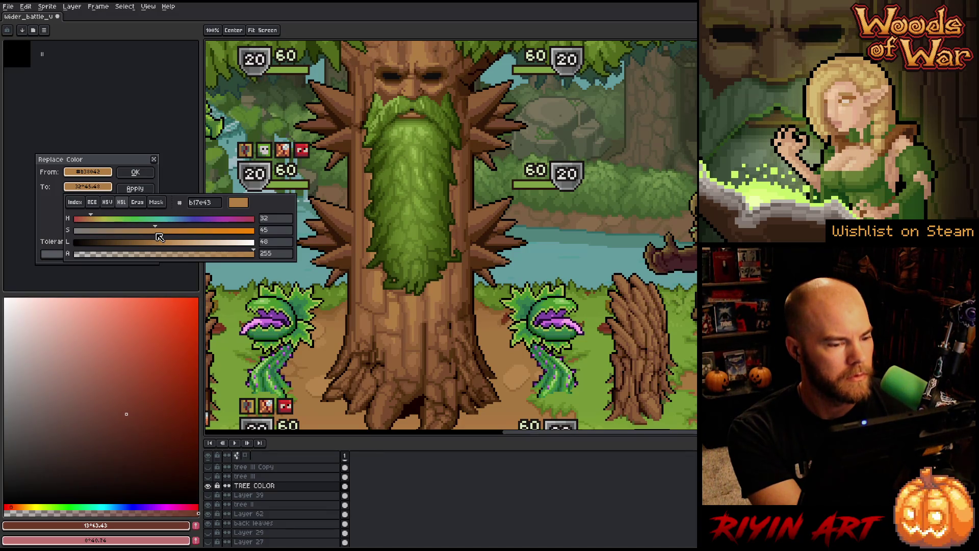
{"action": "scroll", "coordinate": [160, 245], "scroll_direction": "down", "scroll_amount": 2}
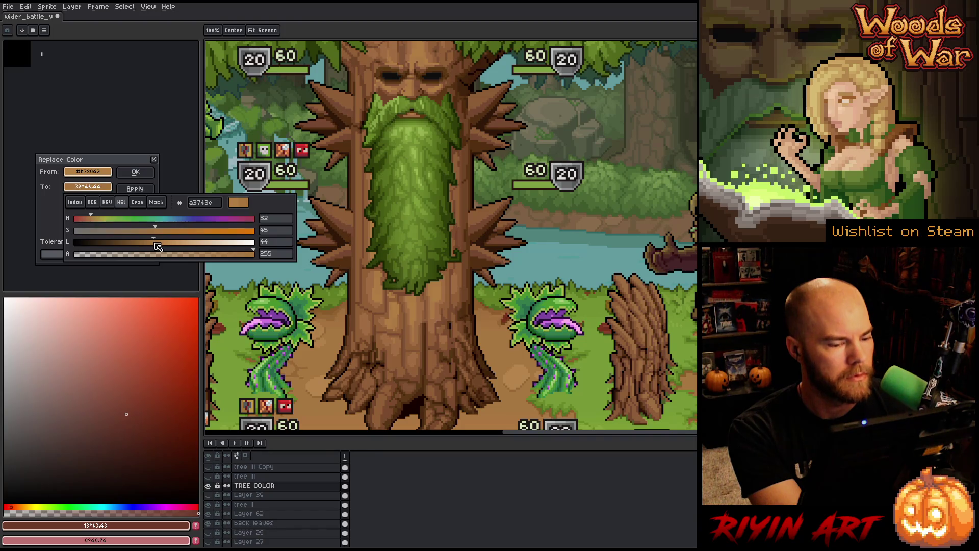
{"action": "scroll", "coordinate": [161, 243], "scroll_direction": "up", "scroll_amount": 1}
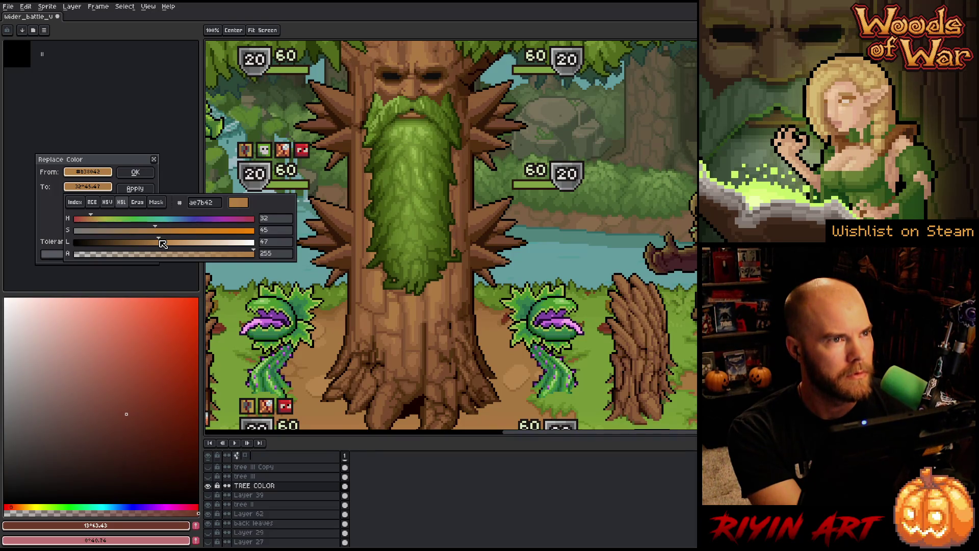
{"action": "scroll", "coordinate": [164, 243], "scroll_direction": "up", "scroll_amount": 1}
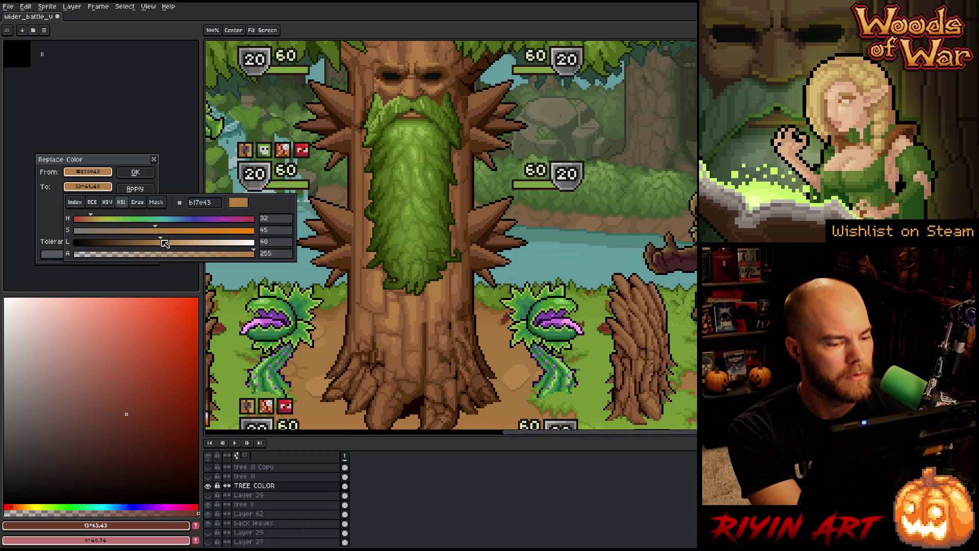
{"action": "scroll", "coordinate": [154, 233], "scroll_direction": "down", "scroll_amount": 2}
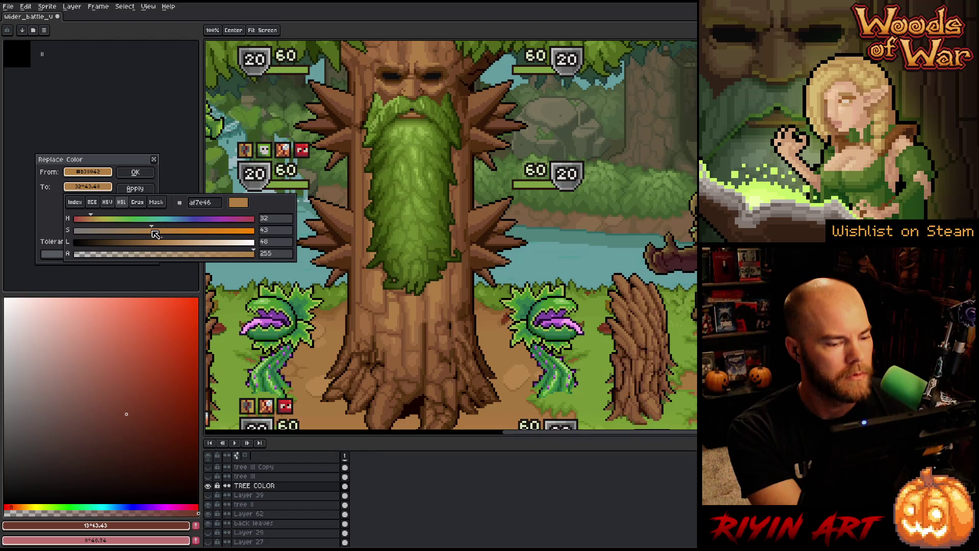
{"action": "key", "text": "Escape"}
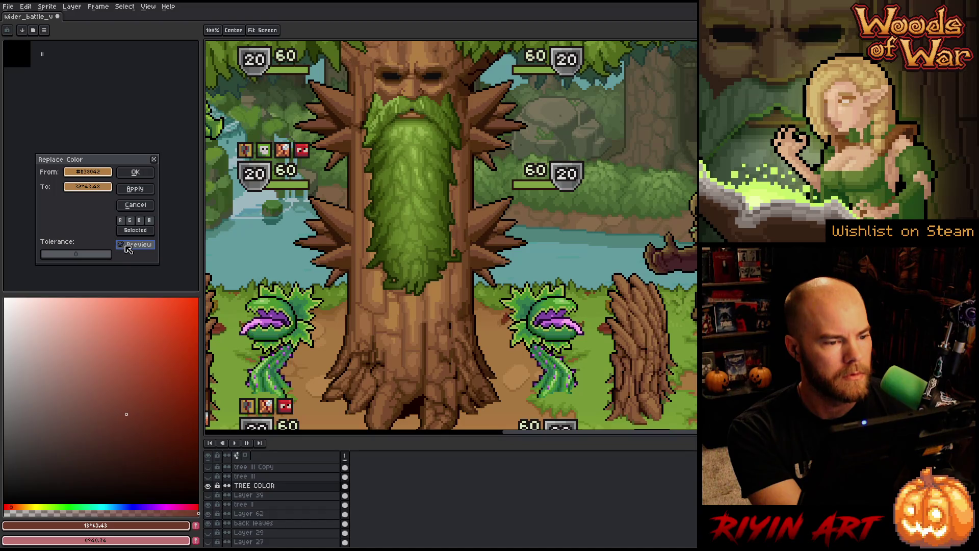
- Set the replacement brown's saturation to 44 (#b07e45, 32/44/48) and apply the replacement
{"action": "left_click", "coordinate": [104, 189]}
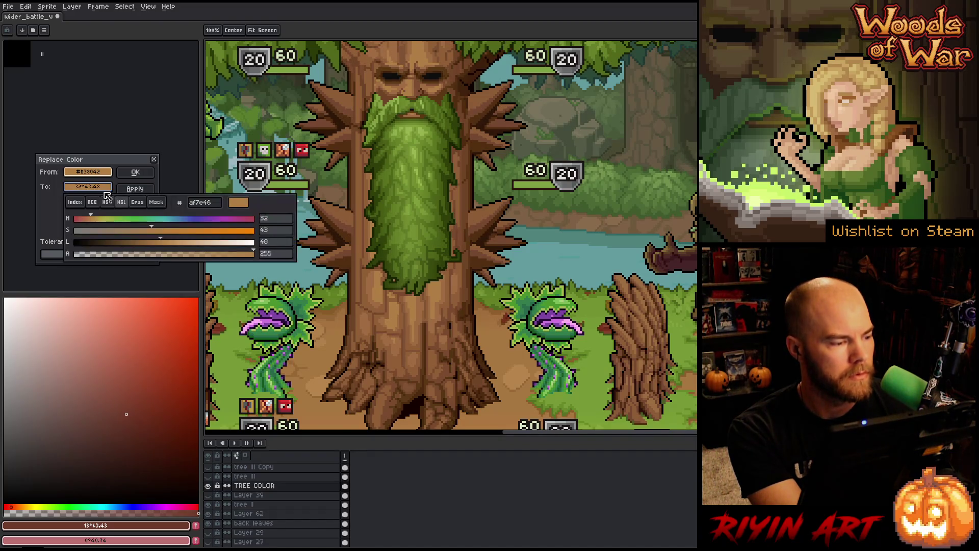
{"action": "left_click", "coordinate": [157, 232]}
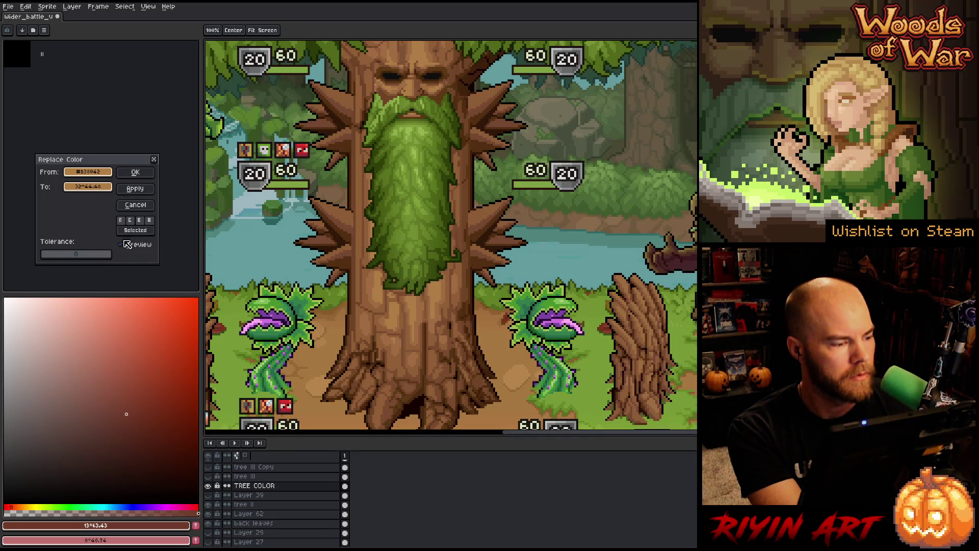
{"action": "left_click", "coordinate": [136, 172]}
- Marquee-select the big tree's pixels, then make Layer 70 active and open its properties
{"action": "scroll", "coordinate": [298, 173], "scroll_direction": "down", "scroll_amount": 1}
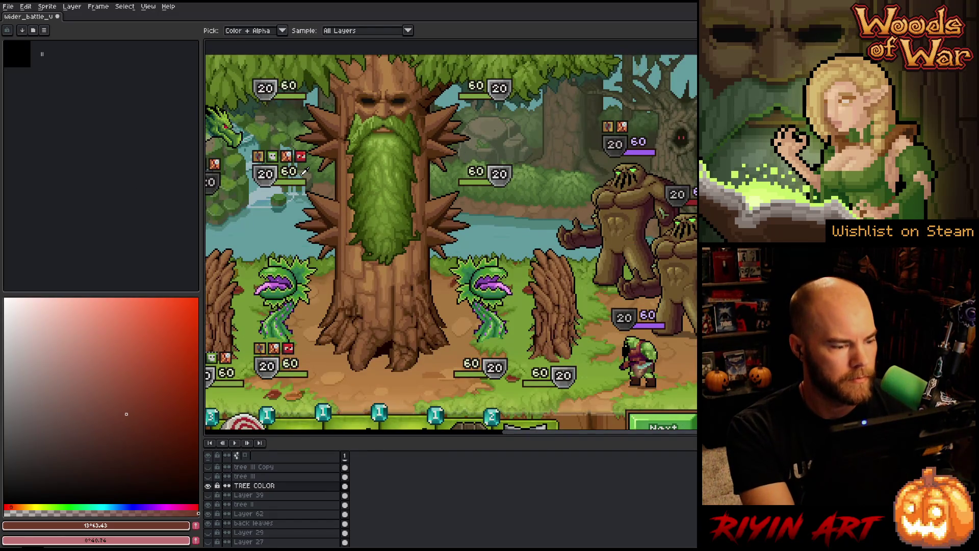
{"action": "scroll", "coordinate": [265, 487], "scroll_direction": "up", "scroll_amount": 5}
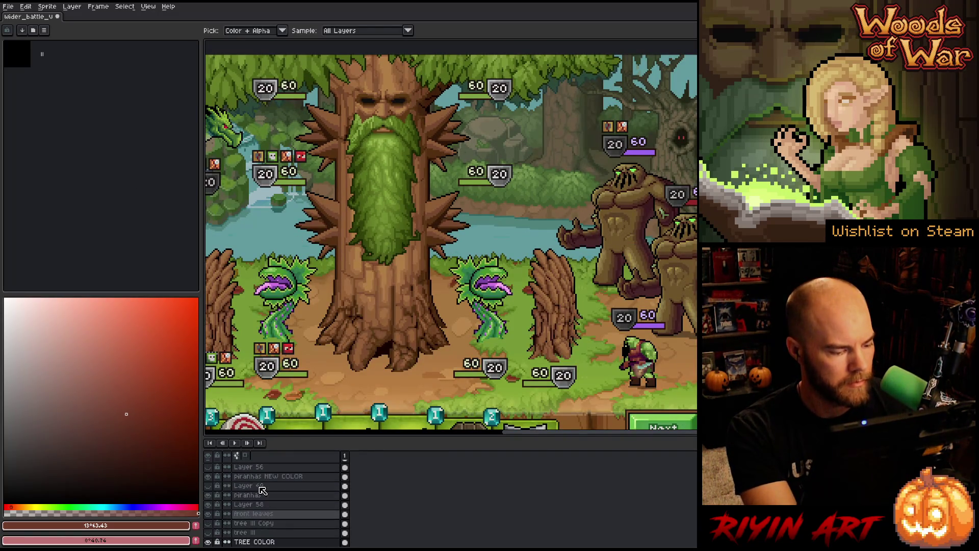
{"action": "scroll", "coordinate": [263, 487], "scroll_direction": "down", "scroll_amount": 5}
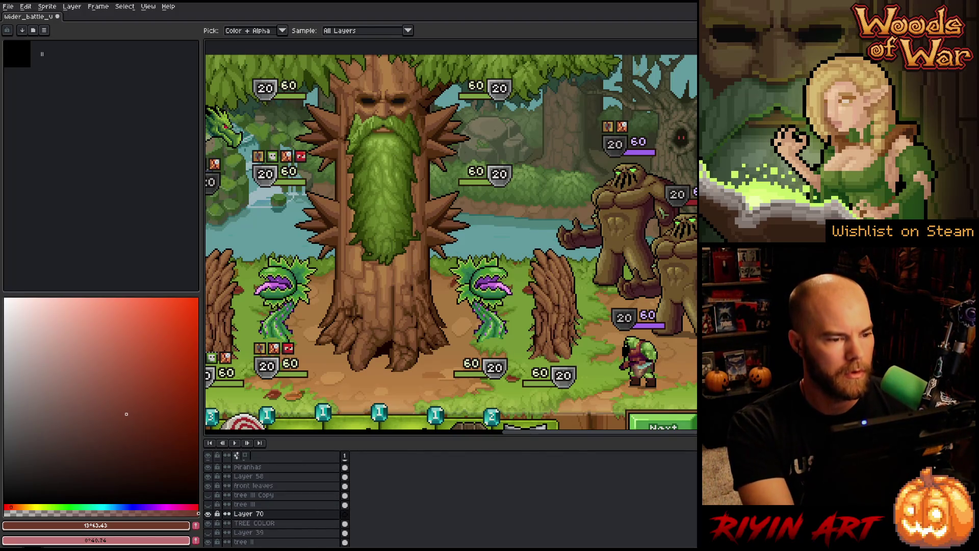
{"action": "key", "text": "m"}
{"action": "mouse_move", "coordinate": [444, 53]}
{"action": "left_mouse_down"}
{"action": "mouse_move", "coordinate": [306, 339]}
{"action": "mouse_move", "coordinate": [312, 377]}
{"action": "mouse_move", "coordinate": [322, 375]}
{"action": "left_mouse_up"}
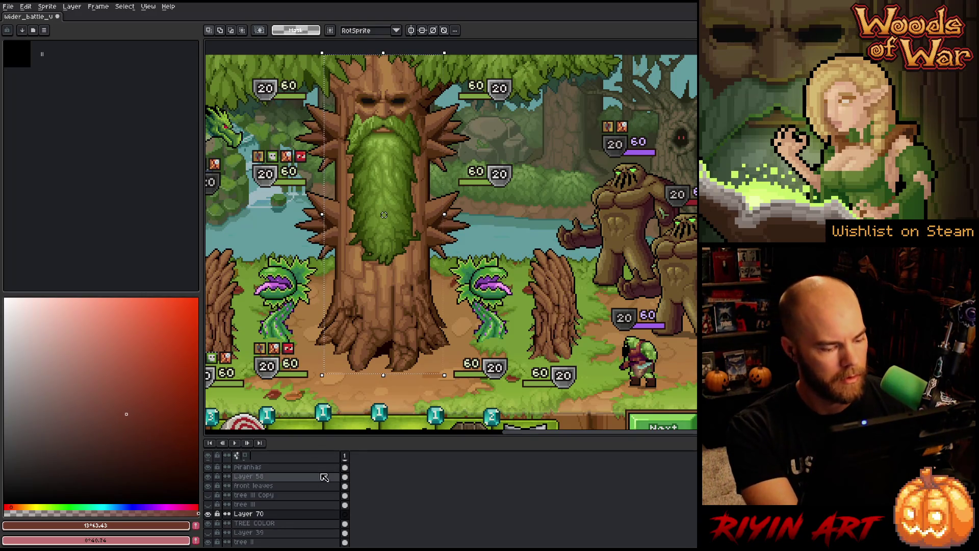
{"action": "left_click", "coordinate": [345, 524], "text": "ctrl"}
{"action": "left_click", "coordinate": [344, 514]}
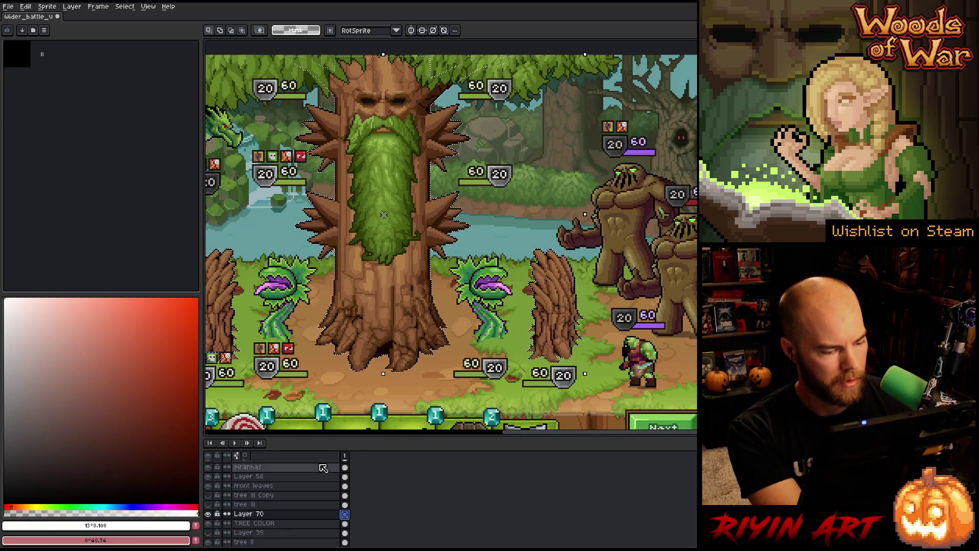
{"action": "double_click", "coordinate": [286, 514]}
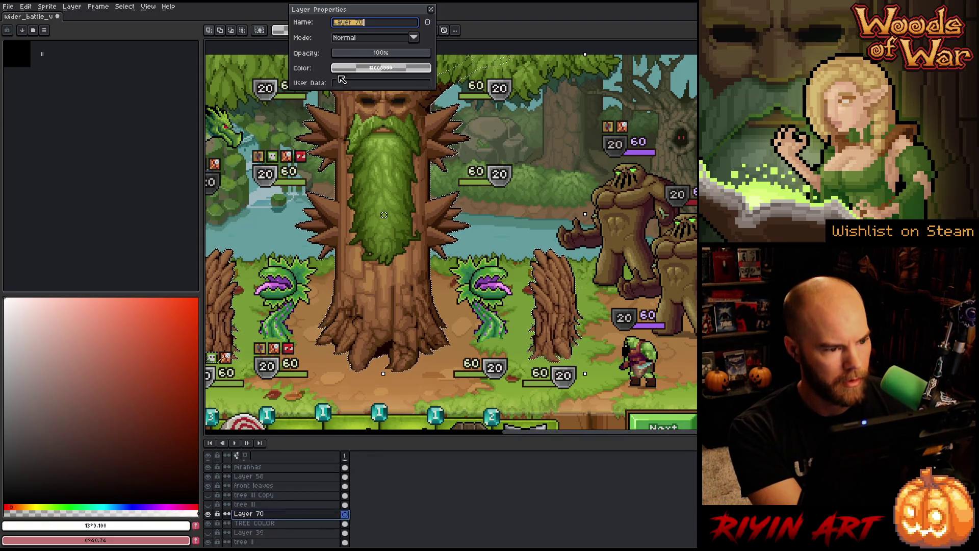
- Set Layer 70's blend mode to Color, close its properties, and centre the view on the treant
{"action": "left_click", "coordinate": [355, 41]}
{"action": "left_click", "coordinate": [364, 202]}
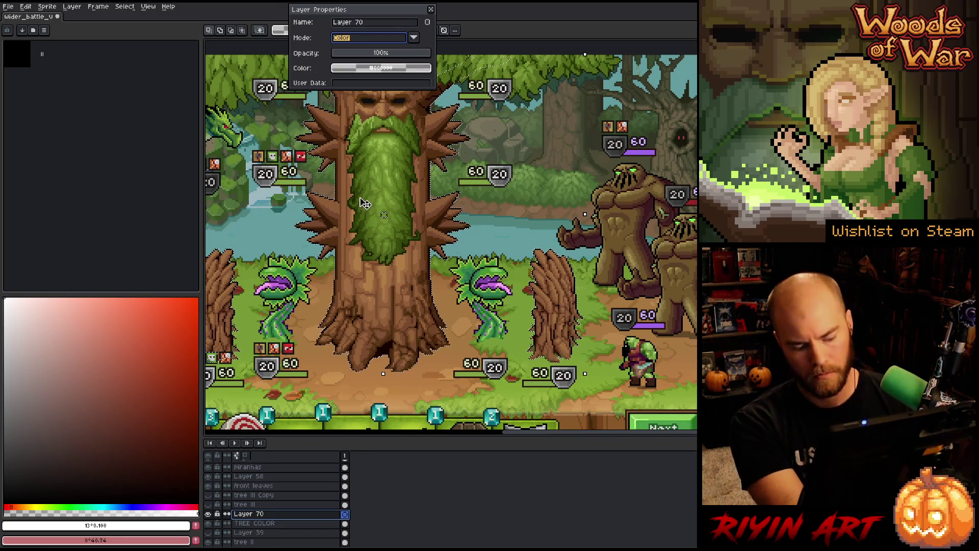
{"action": "left_click", "coordinate": [431, 10]}
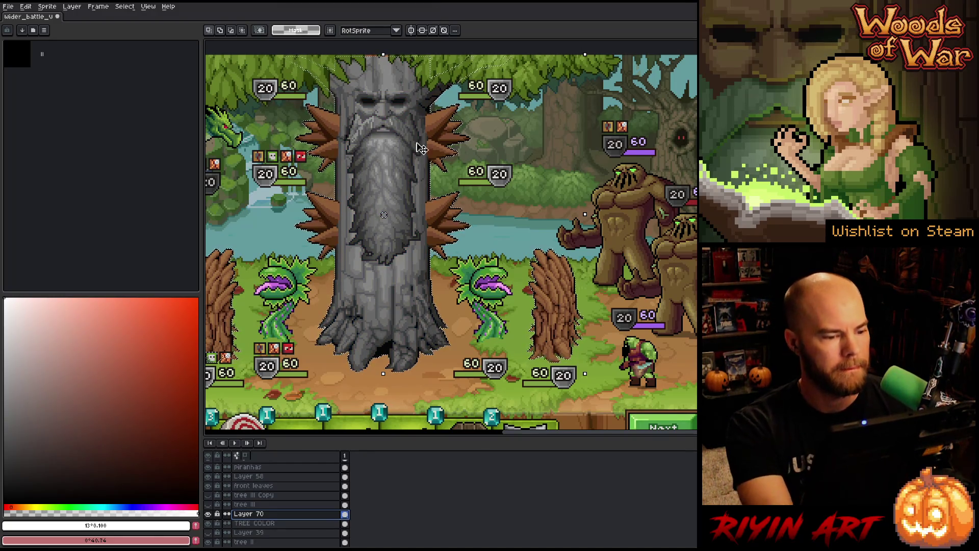
{"action": "scroll", "coordinate": [387, 154], "scroll_direction": "up", "scroll_amount": 1}
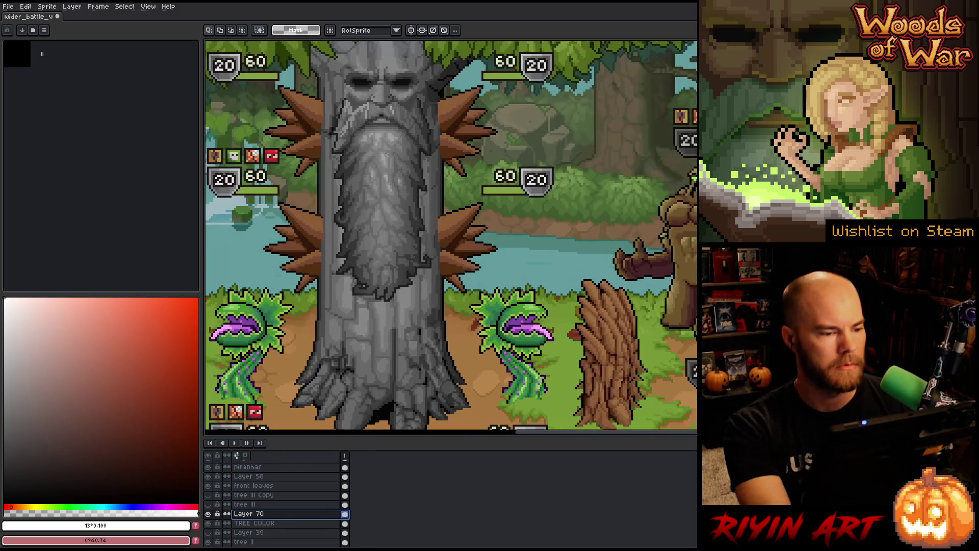
{"action": "left_click_drag", "start_coordinate": [387, 154], "coordinate": [370, 134]}
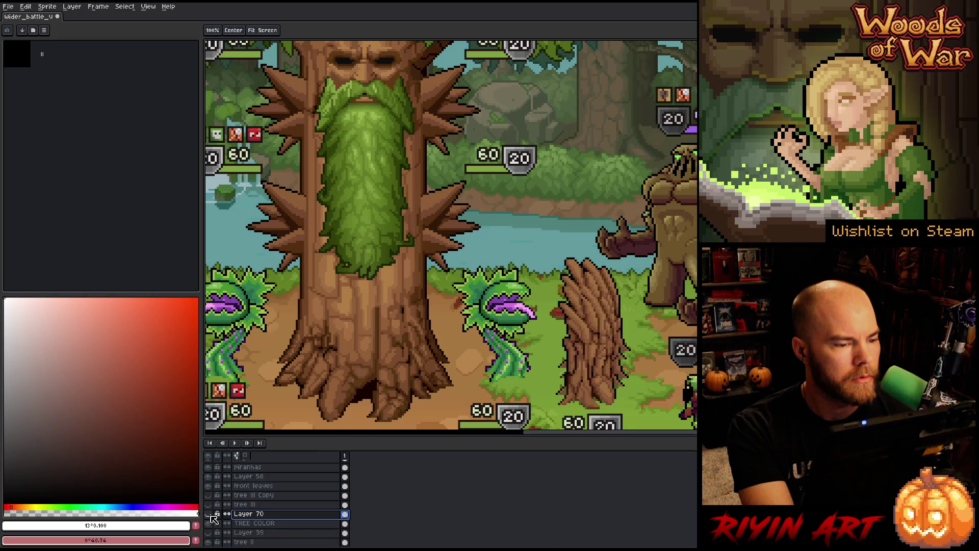
- Flip Layer 70's greyscale overlay on and off to check the treant's values, leaving it hidden
{"action": "left_click", "coordinate": [209, 514]}
{"action": "left_click", "coordinate": [208, 514]}
{"action": "left_click", "coordinate": [209, 514]}
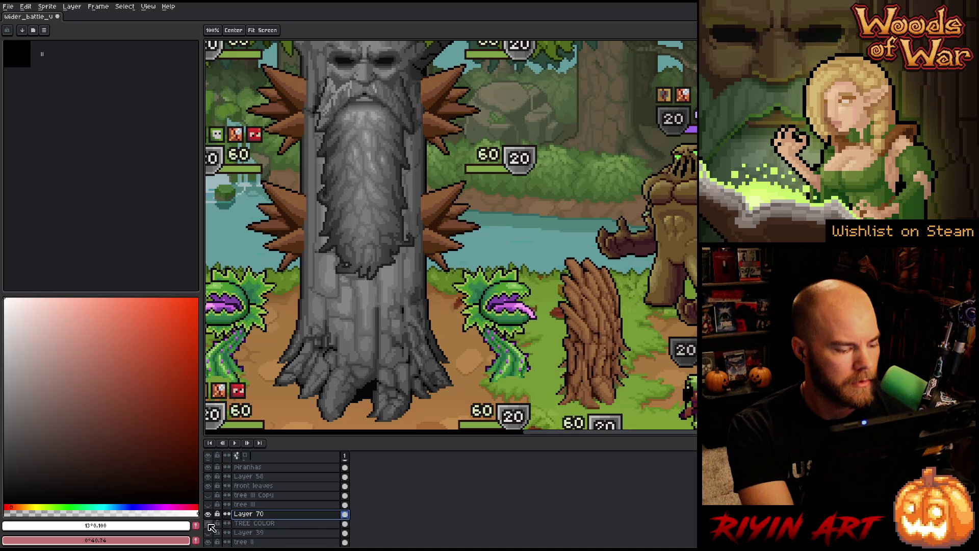
{"action": "left_click", "coordinate": [208, 514]}
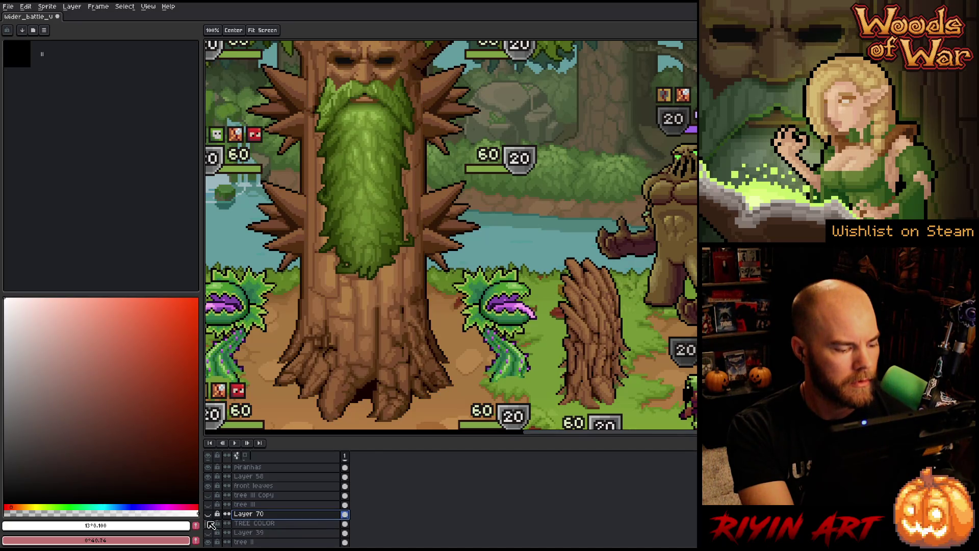
- Toggle the TREE COLOR layer repeatedly to compare the tree with and without its colouring
{"action": "left_click", "coordinate": [209, 524]}
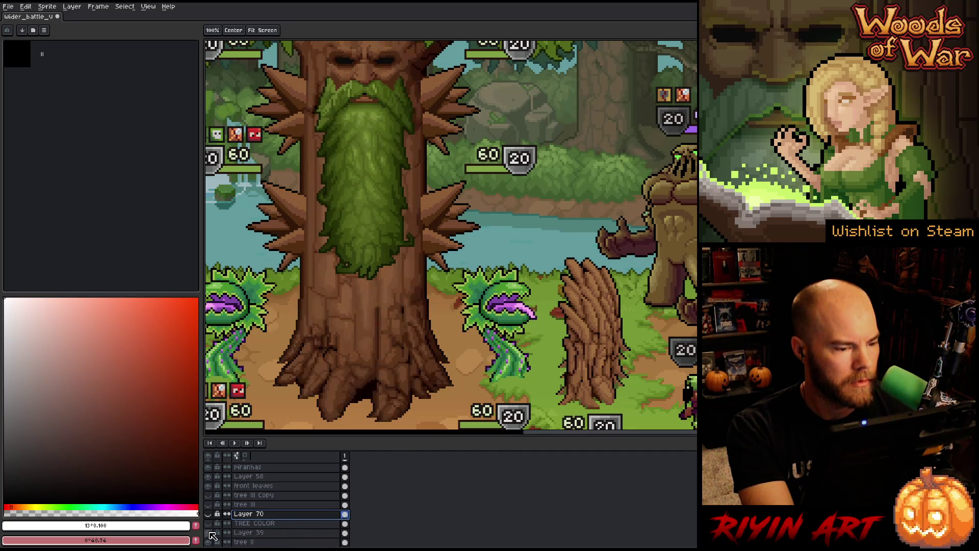
{"action": "left_click", "coordinate": [209, 523]}
{"action": "left_click", "coordinate": [209, 523]}
{"action": "left_click", "coordinate": [209, 524]}
{"action": "left_click", "coordinate": [209, 523]}
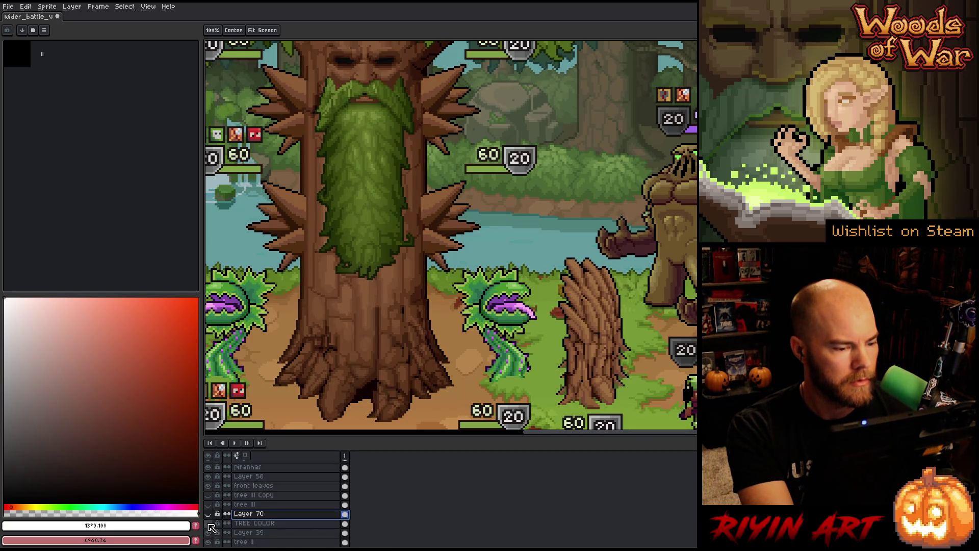
{"action": "left_click", "coordinate": [209, 524]}
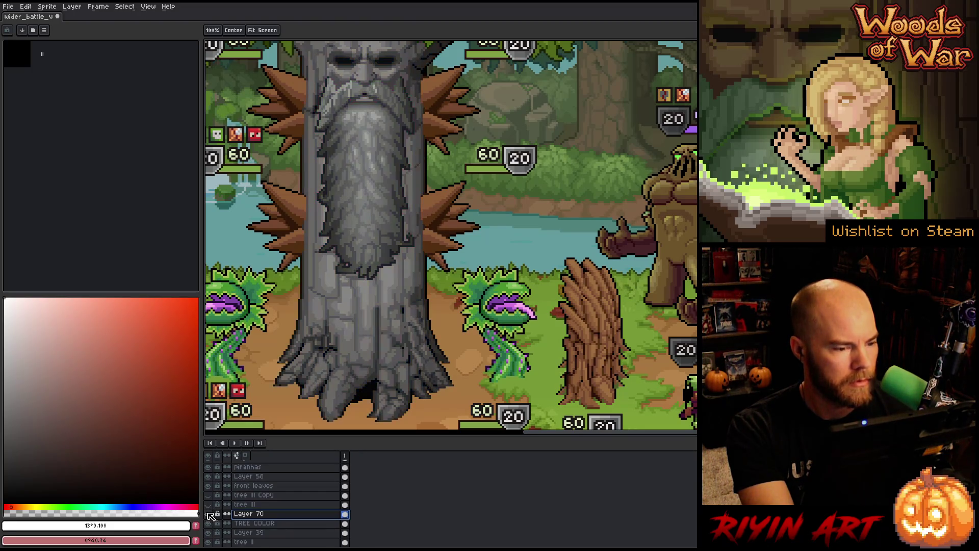
{"action": "left_click", "coordinate": [209, 524]}
{"action": "left_click", "coordinate": [210, 524]}
{"action": "left_click", "coordinate": [209, 524]}
{"action": "left_click", "coordinate": [209, 525]}
{"action": "left_click", "coordinate": [209, 525]}
{"action": "left_click", "coordinate": [209, 524]}
{"action": "left_click", "coordinate": [209, 524]}
{"action": "left_click", "coordinate": [209, 525]}
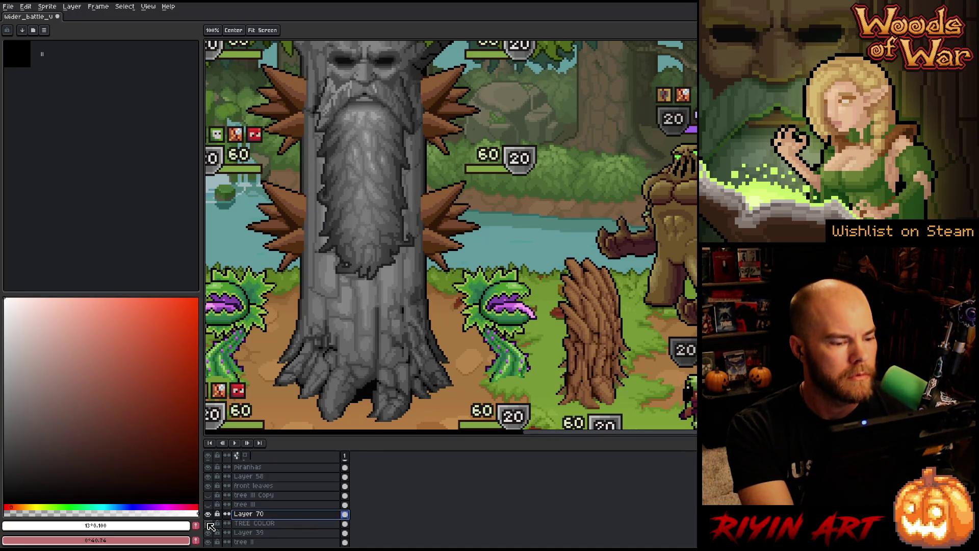
- Hide the greyscale overlay and eyedrop several trunk browns, ending on light brown #b7864d
{"action": "key", "text": "m"}
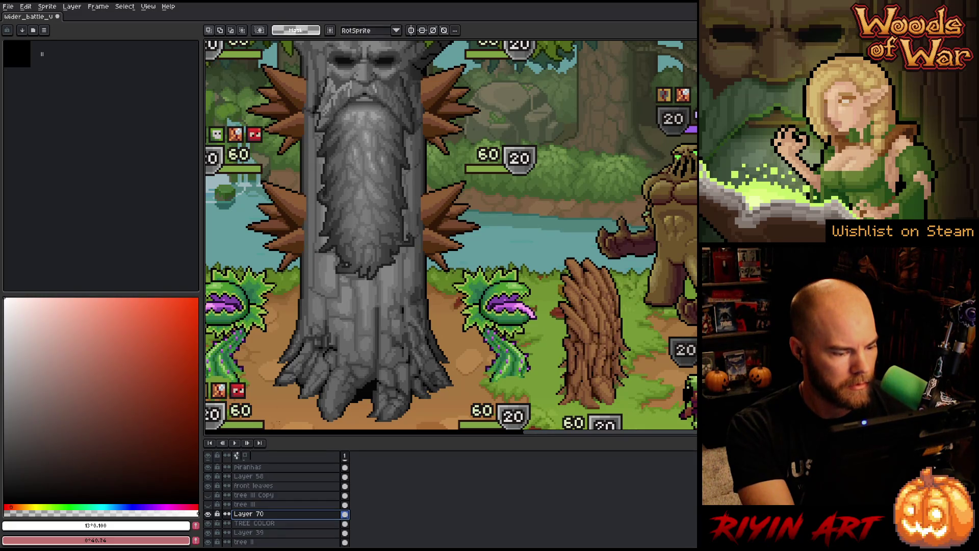
{"action": "left_click", "coordinate": [208, 514]}
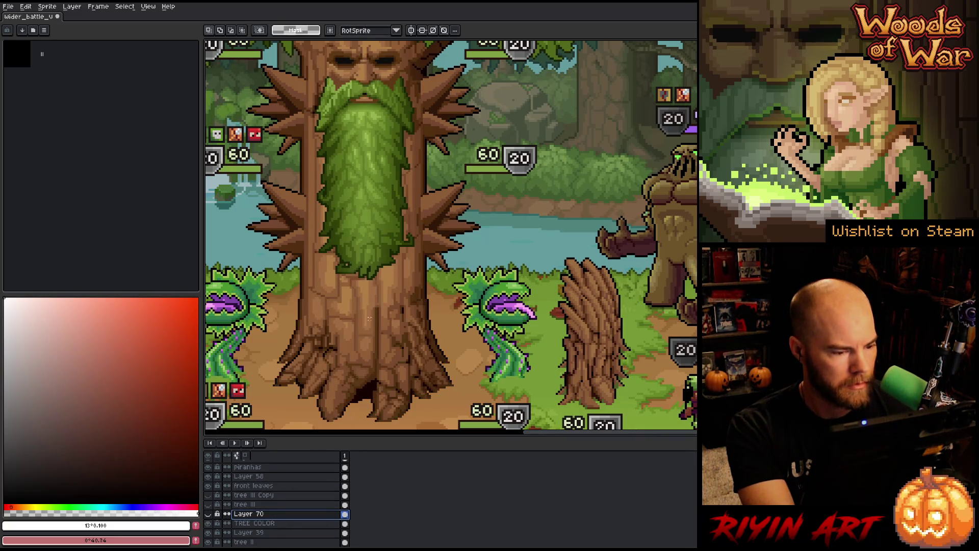
{"action": "key", "text": "i"}
{"action": "left_click", "coordinate": [366, 291]}
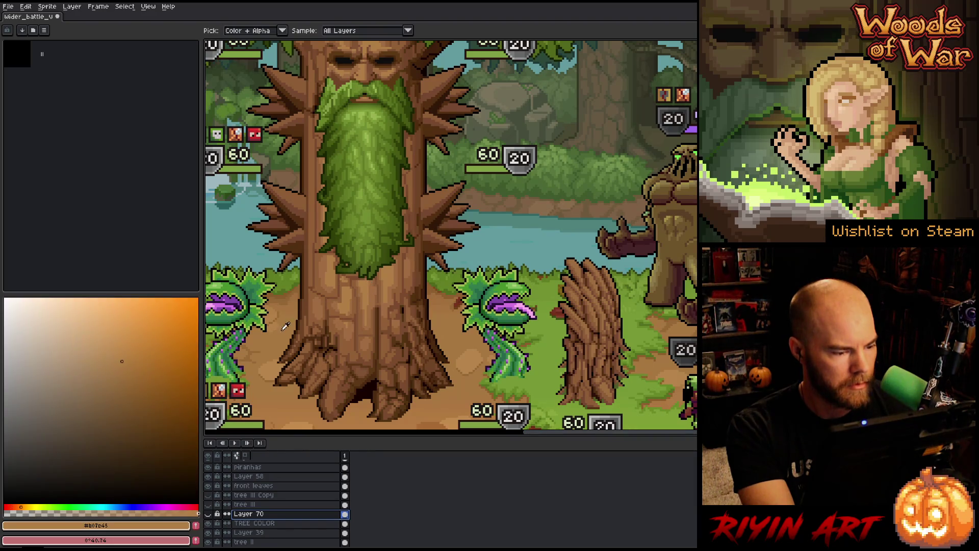
{"action": "left_click", "coordinate": [368, 291]}
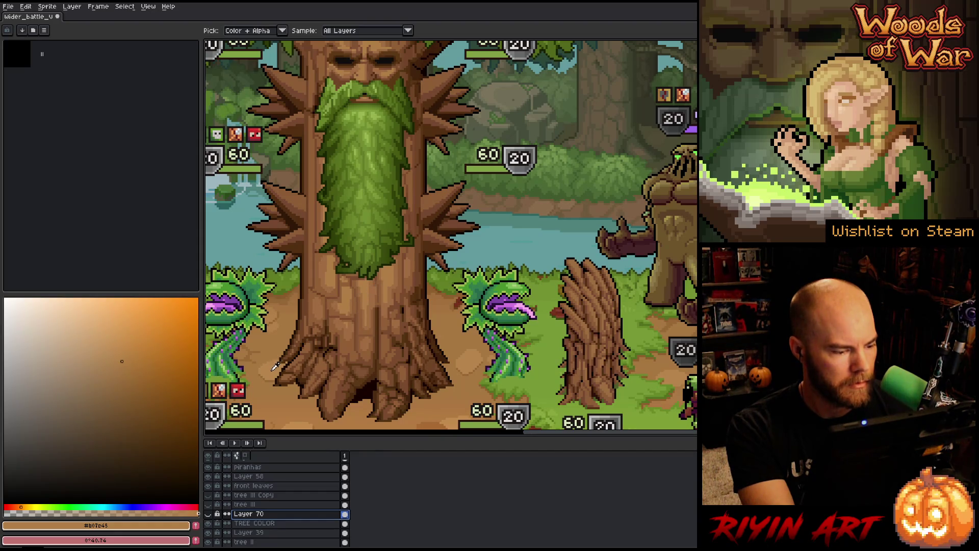
{"action": "left_click", "coordinate": [277, 340]}
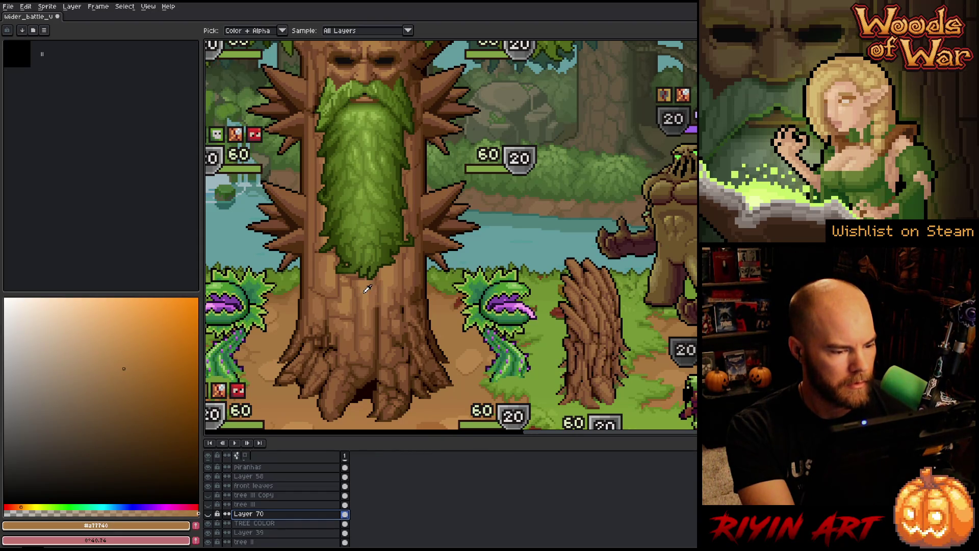
{"action": "left_click", "coordinate": [369, 291]}
{"action": "left_click", "coordinate": [279, 363]}
{"action": "scroll", "coordinate": [330, 324], "scroll_direction": "down", "scroll_amount": 3}
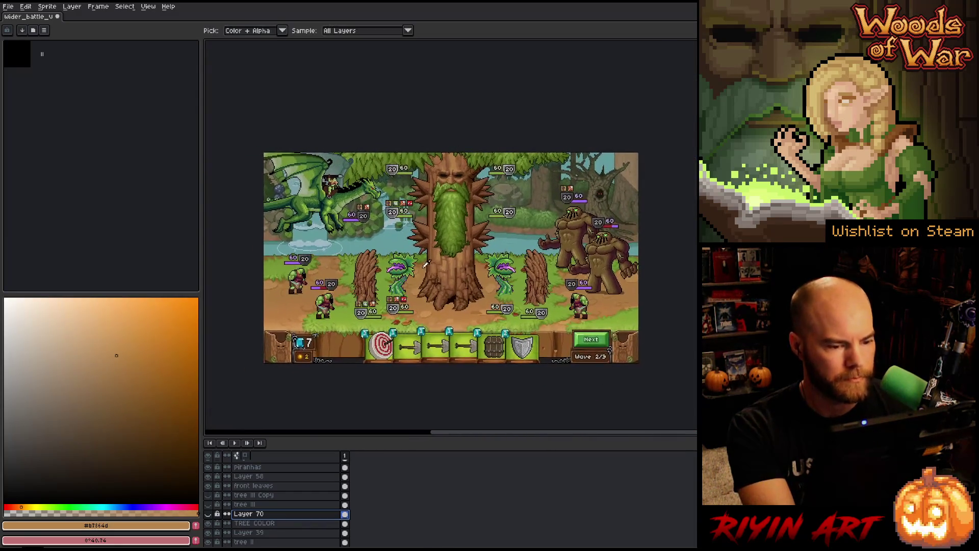
{"action": "scroll", "coordinate": [440, 257], "scroll_direction": "up", "scroll_amount": 1}
{"action": "key", "text": "space"}
{"action": "left_click_drag", "start_coordinate": [441, 269], "coordinate": [375, 276]}
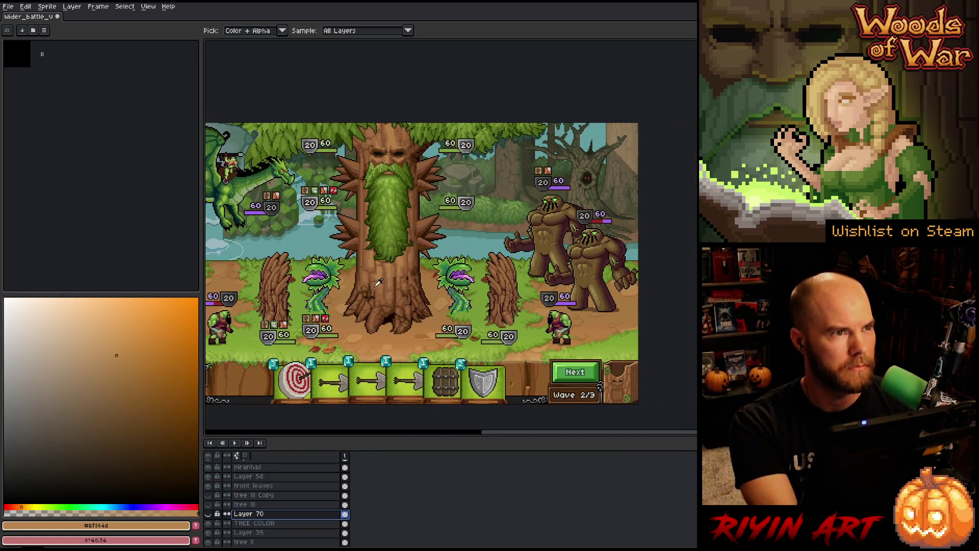
{"action": "scroll", "coordinate": [470, 249], "scroll_direction": "up", "scroll_amount": 2}
{"action": "key", "text": "space"}
{"action": "left_click_drag", "start_coordinate": [471, 248], "coordinate": [455, 241]}
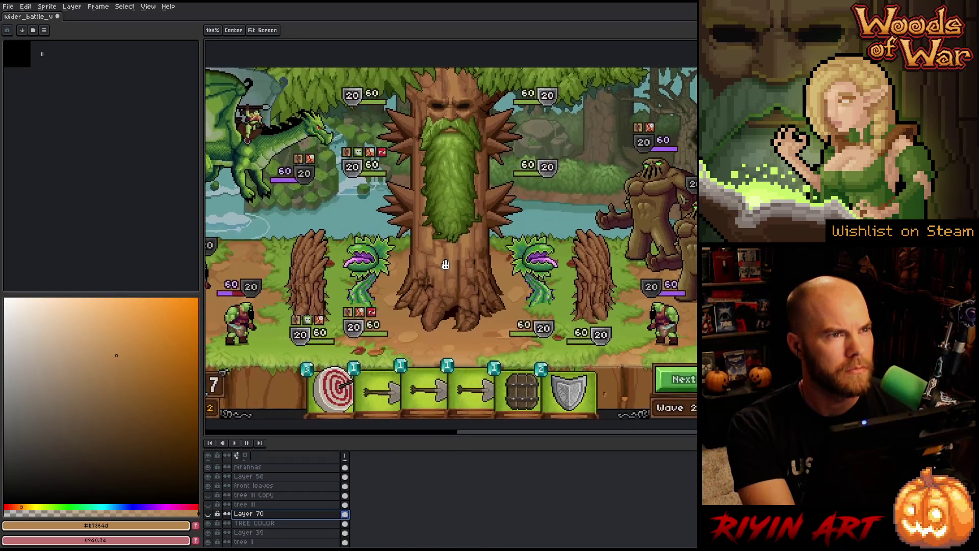
{"action": "key", "text": "space"}
{"action": "left_click_drag", "start_coordinate": [485, 278], "coordinate": [478, 279]}
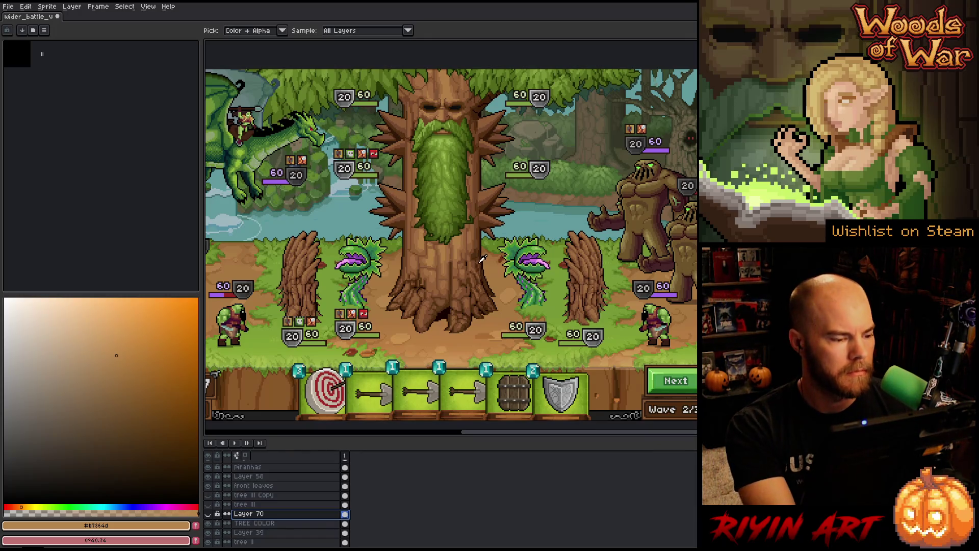
{"action": "scroll", "coordinate": [488, 270], "scroll_direction": "down", "scroll_amount": 1}
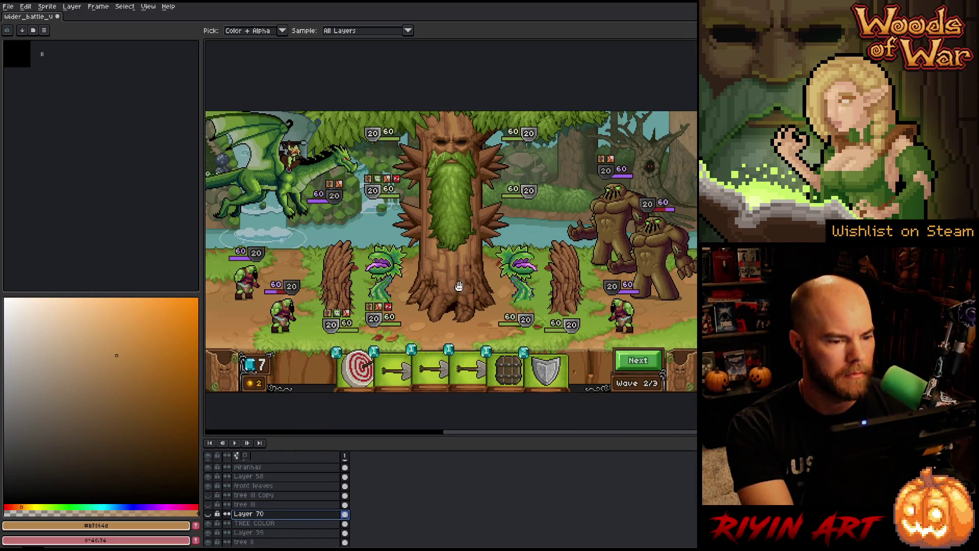
{"action": "left_click_drag", "start_coordinate": [467, 286], "coordinate": [457, 288]}
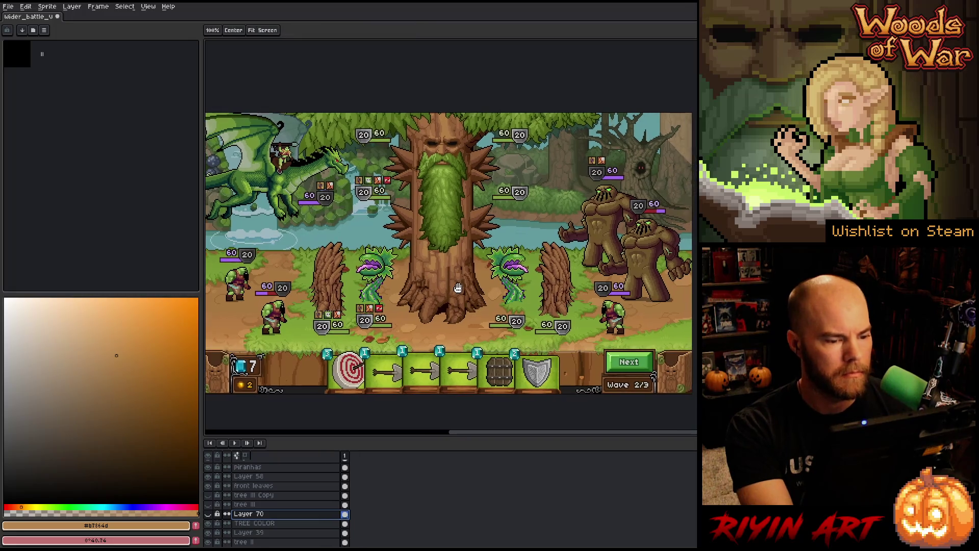
{"action": "left_click", "coordinate": [209, 524]}
{"action": "left_click", "coordinate": [208, 524]}
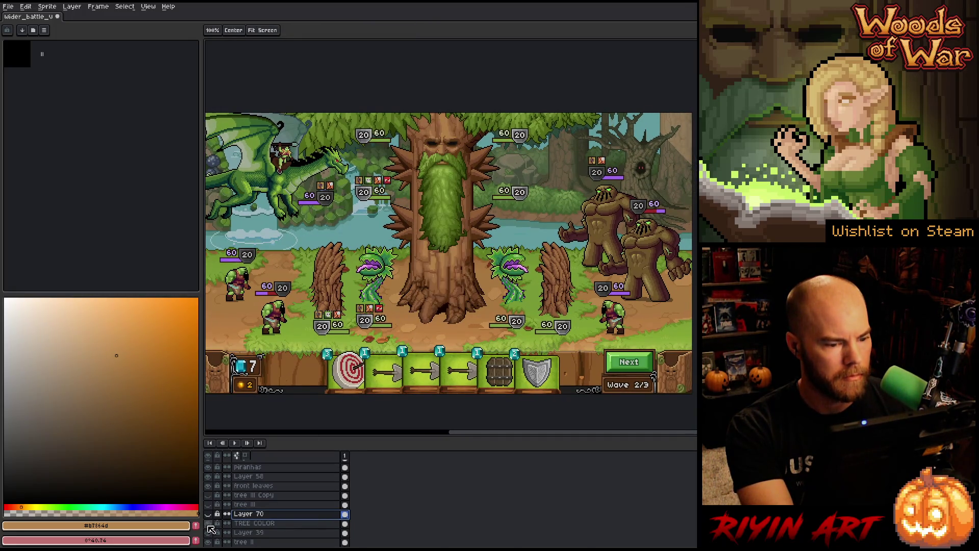
{"action": "left_click", "coordinate": [209, 525]}
{"action": "left_click", "coordinate": [208, 525]}
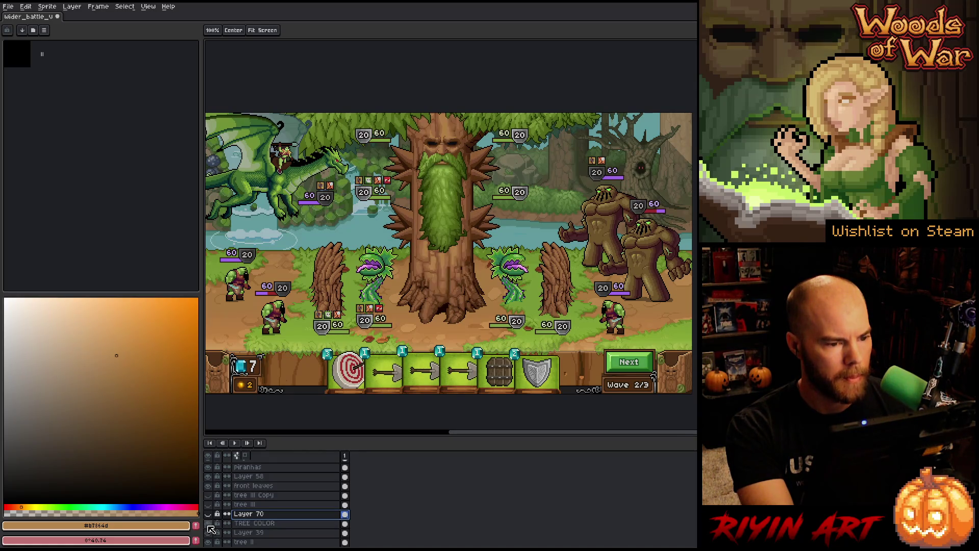
{"action": "key", "text": "i"}
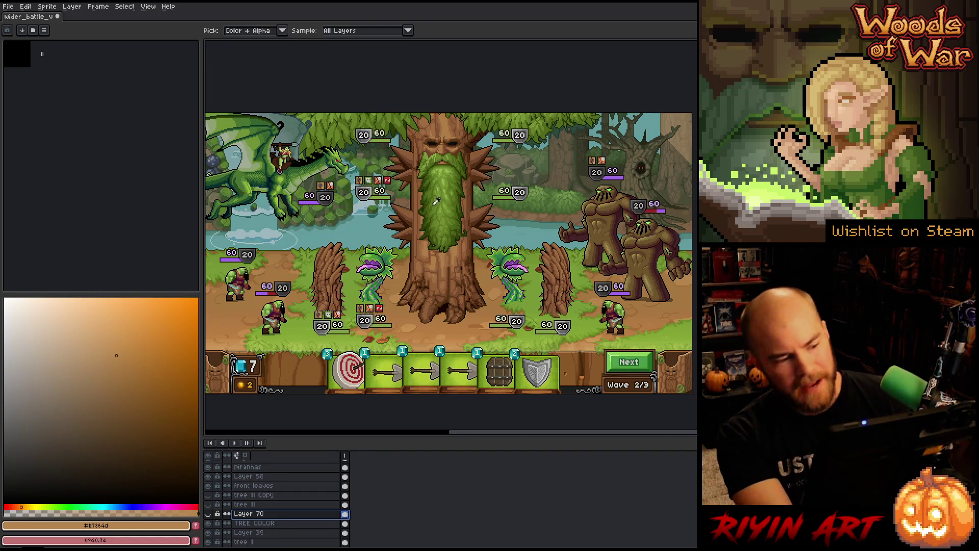
{"action": "key", "text": "v"}
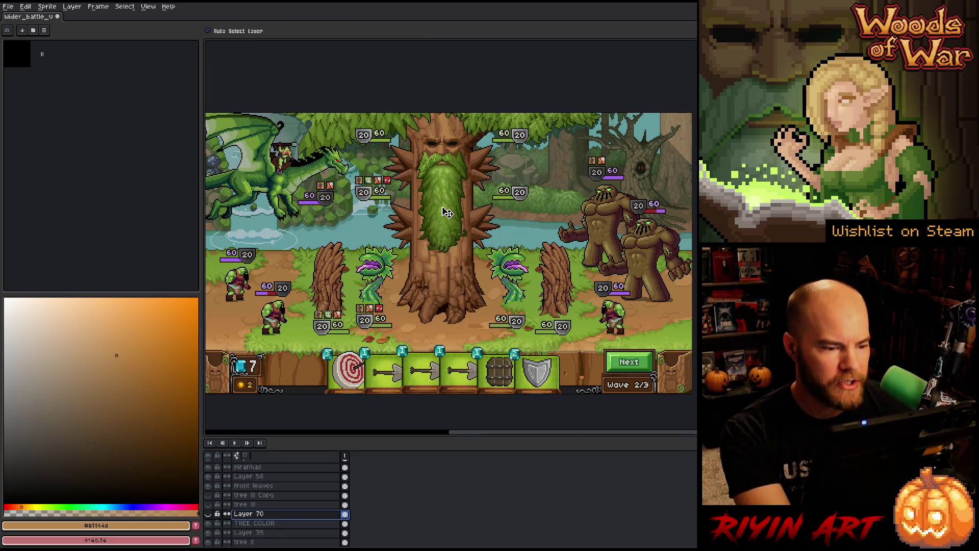
- Make TREE COLOR the working layer, briefly opening and cancelling Replace Color
{"action": "left_click", "coordinate": [447, 213]}
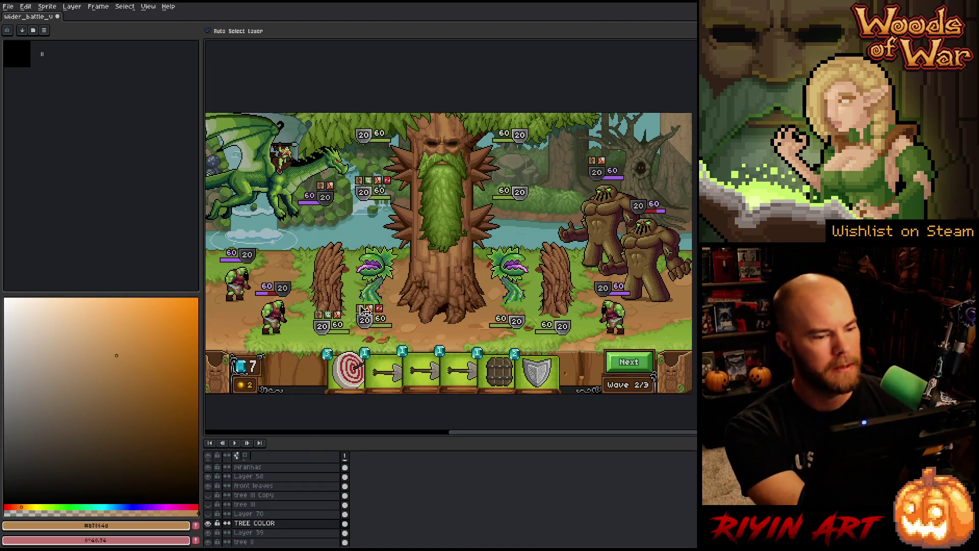
{"action": "scroll", "coordinate": [468, 200], "scroll_direction": "up", "scroll_amount": 1}
{"action": "scroll", "coordinate": [466, 200], "scroll_direction": "up", "scroll_amount": 1}
{"action": "key", "text": "shift+r"}
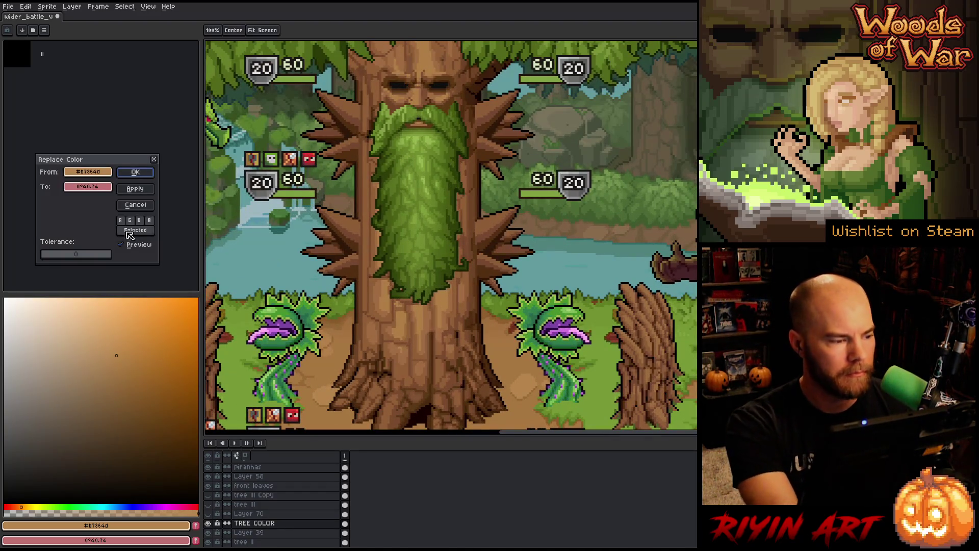
{"action": "left_click", "coordinate": [135, 204]}
- Eyedrop several beard greens, ending on the light green, then duplicate the TREE COLOR layer
{"action": "key", "text": "i"}
{"action": "left_click", "coordinate": [443, 279]}
{"action": "left_click", "coordinate": [436, 263]}
{"action": "left_click", "coordinate": [430, 264]}
{"action": "left_click", "coordinate": [441, 279]}
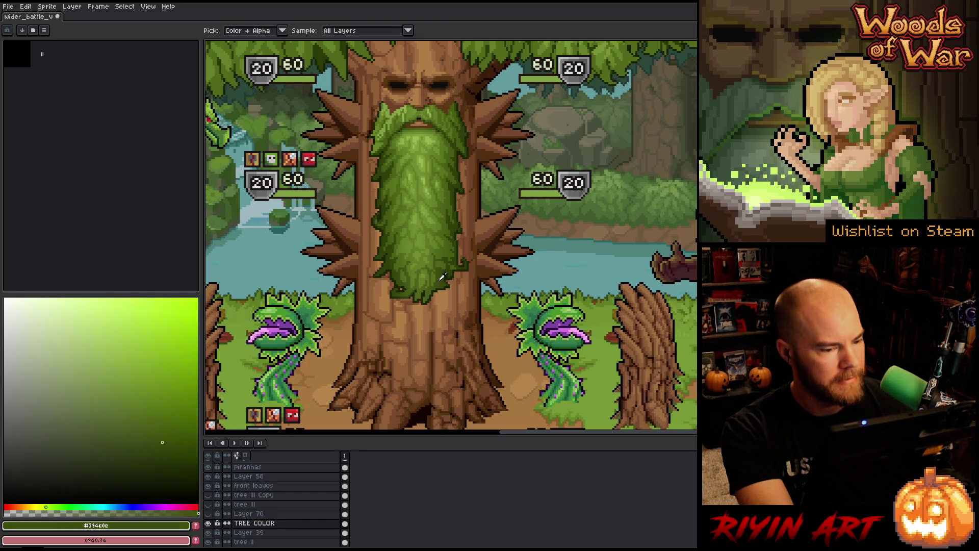
{"action": "left_click", "coordinate": [418, 134]}
{"action": "left_click", "coordinate": [423, 152]}
{"action": "left_click", "coordinate": [440, 260]}
{"action": "left_click", "coordinate": [417, 102]}
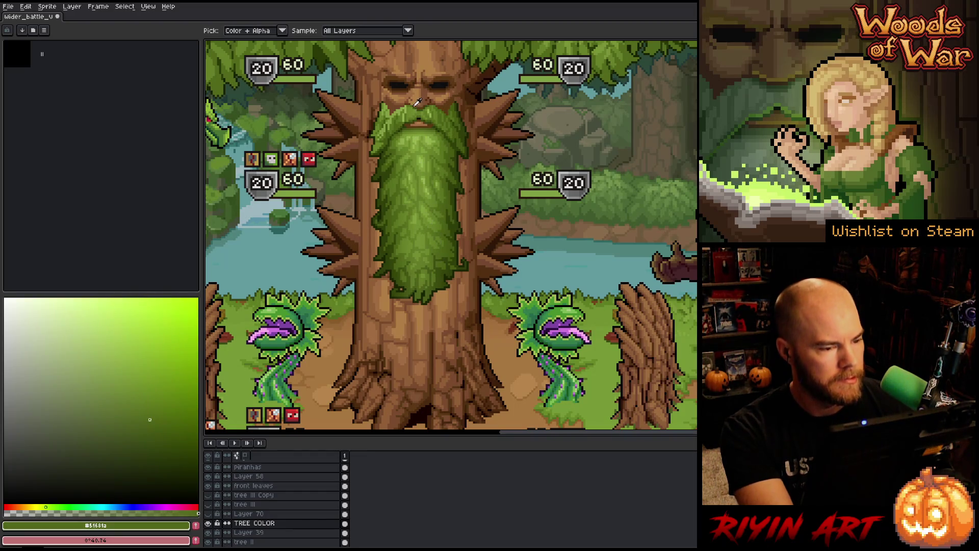
{"action": "left_click", "coordinate": [418, 135]}
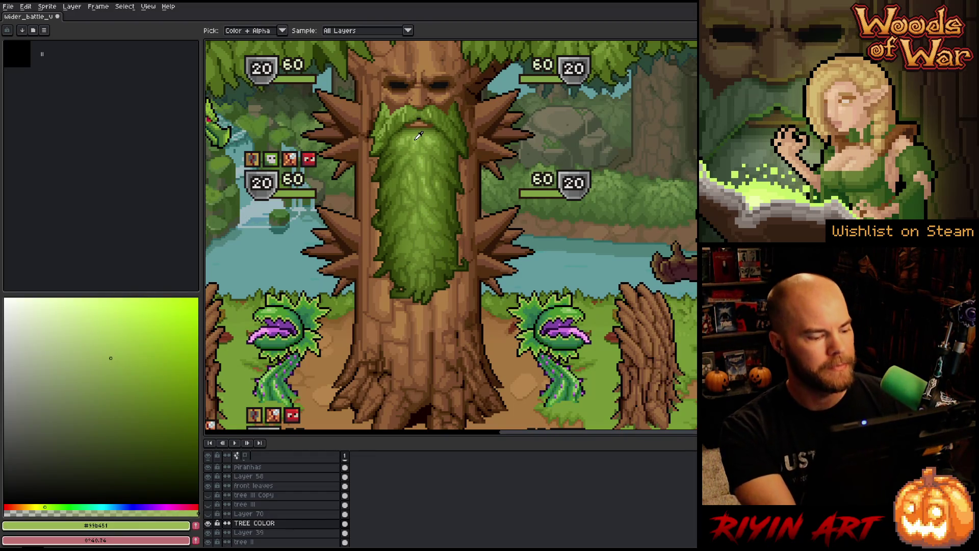
{"action": "right_click", "coordinate": [268, 527]}
{"action": "left_click", "coordinate": [258, 526]}
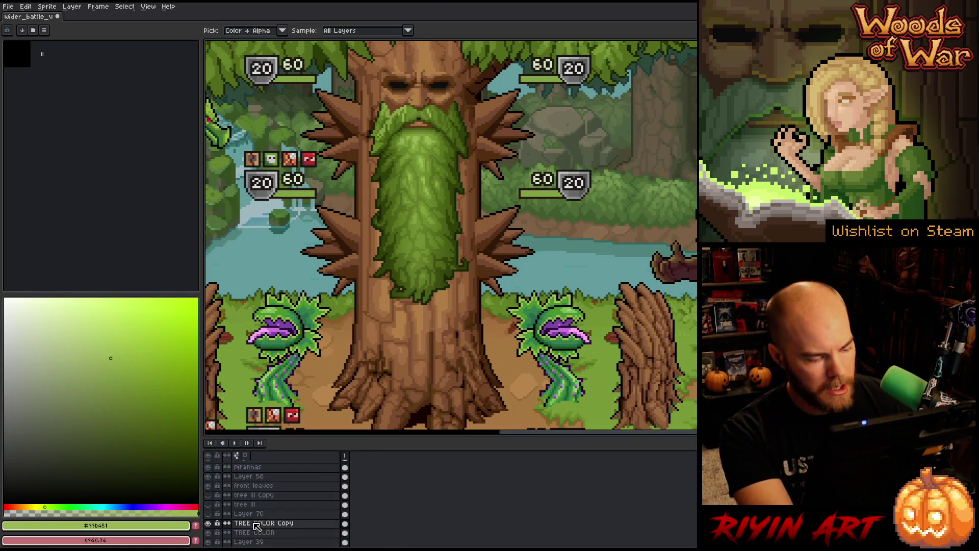
- Rename the duplicated layer to 'TREE COLOR Beard' and save the mockup
{"action": "double_click", "coordinate": [257, 527]}
{"action": "key", "text": "BackSpace"}
{"action": "key", "text": "BackSpace"}
{"action": "key", "text": "BackSpace"}
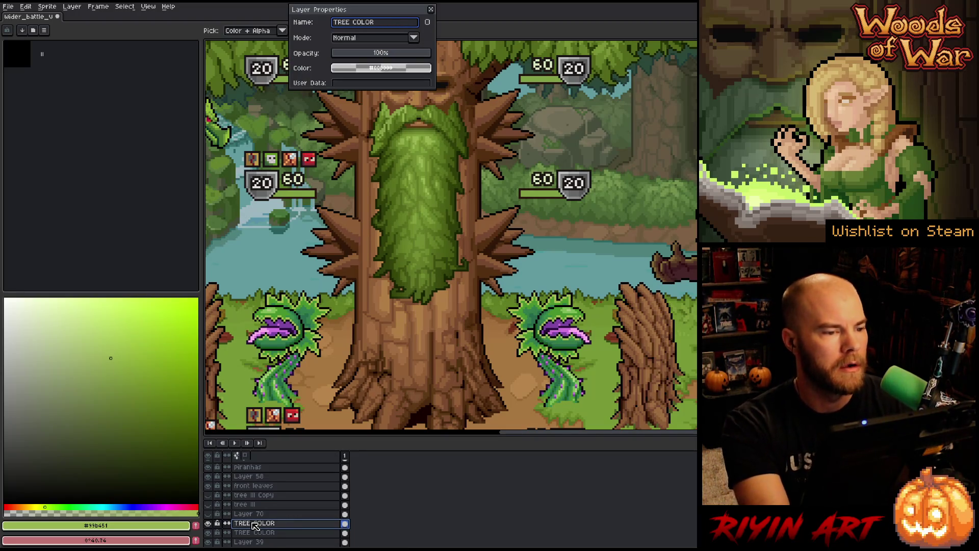
{"action": "type", "text": "ear"}
{"action": "key", "text": "Return"}
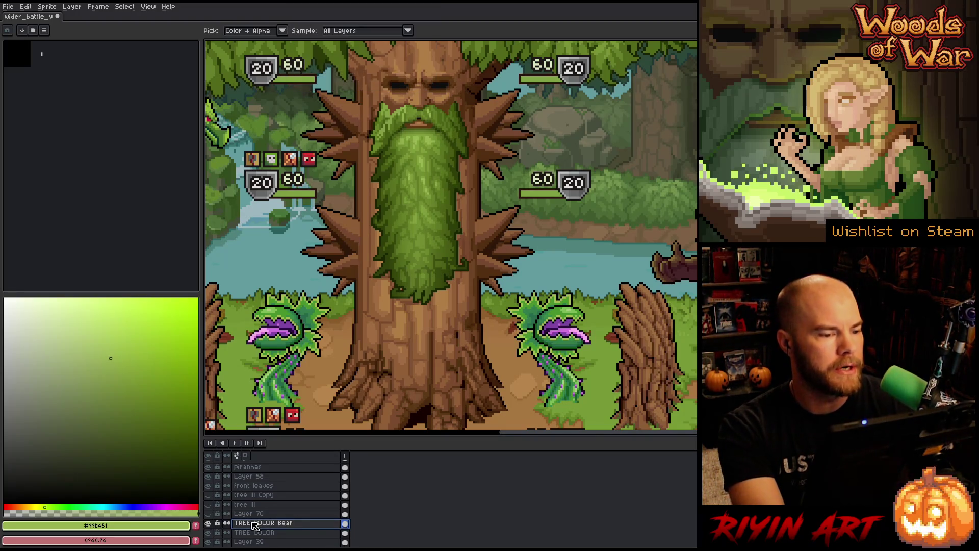
{"action": "double_click", "coordinate": [255, 526]}
{"action": "key", "text": "End"}
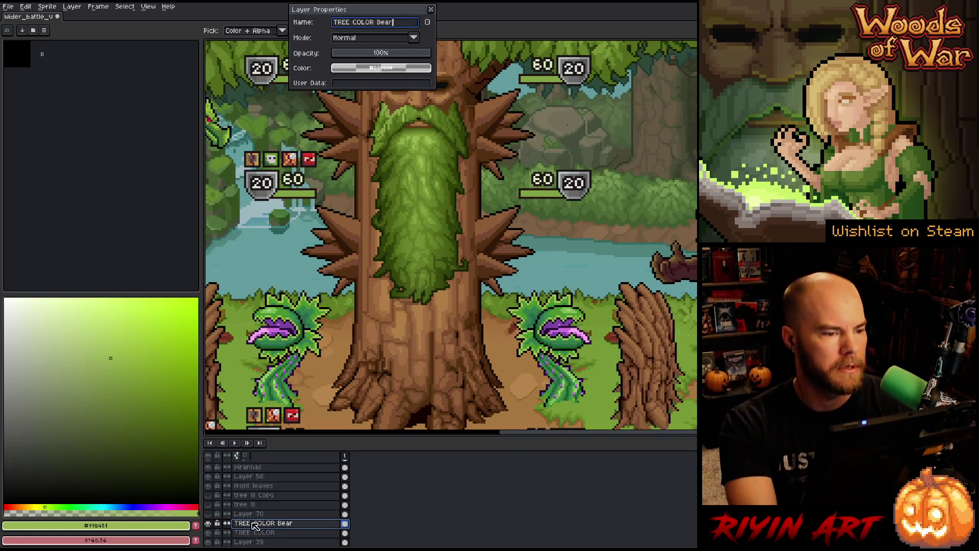
{"action": "type", "text": "d"}
{"action": "key", "text": "Return"}
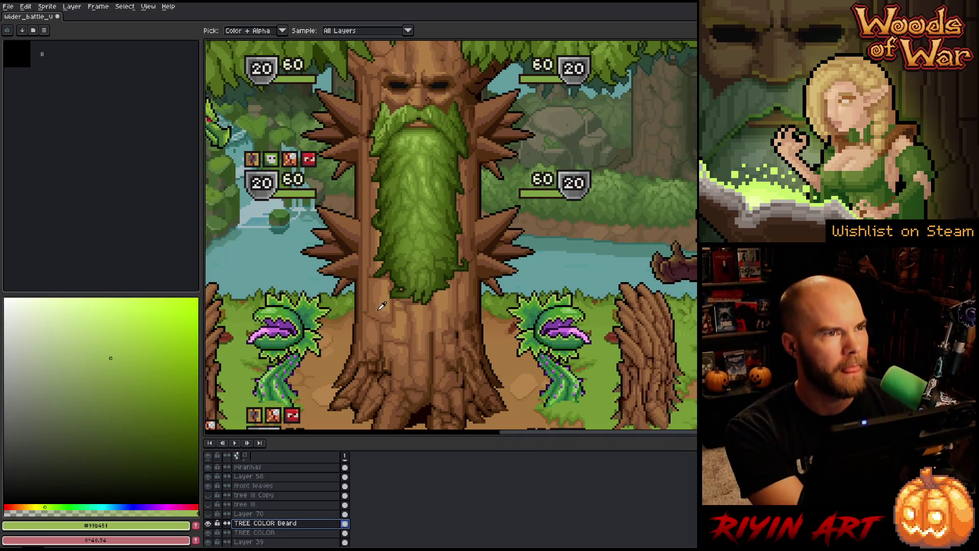
{"action": "key", "text": "ctrl+s"}
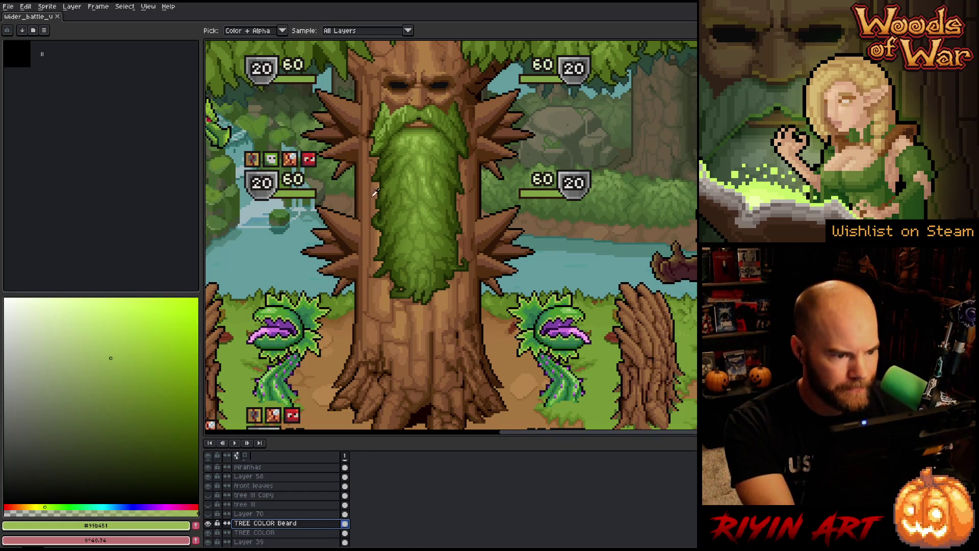
- Sample the light beard green and shift the foreground to a brighter yellow-green
{"action": "scroll", "coordinate": [373, 194], "scroll_direction": "up", "scroll_amount": 3}
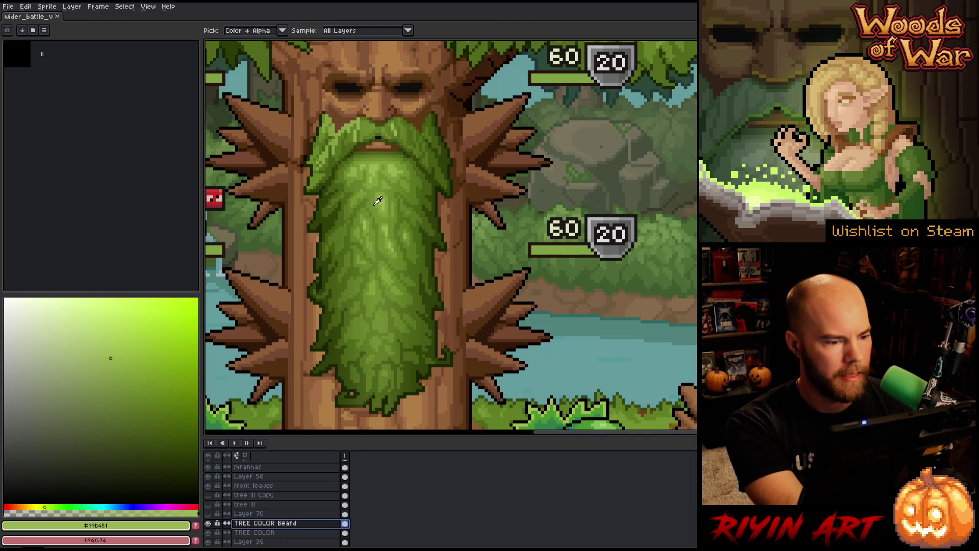
{"action": "left_click", "coordinate": [397, 166]}
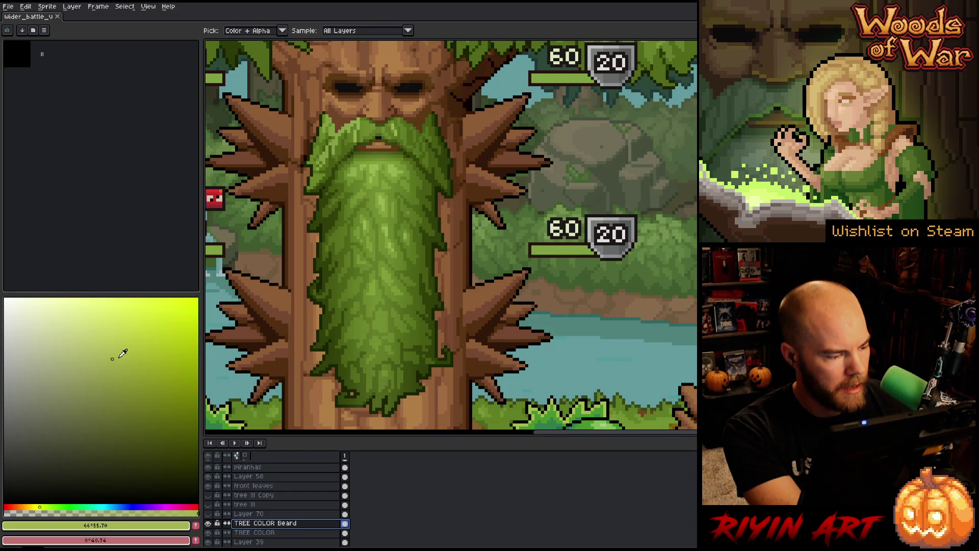
{"action": "left_click_drag", "start_coordinate": [133, 347], "coordinate": [144, 345]}
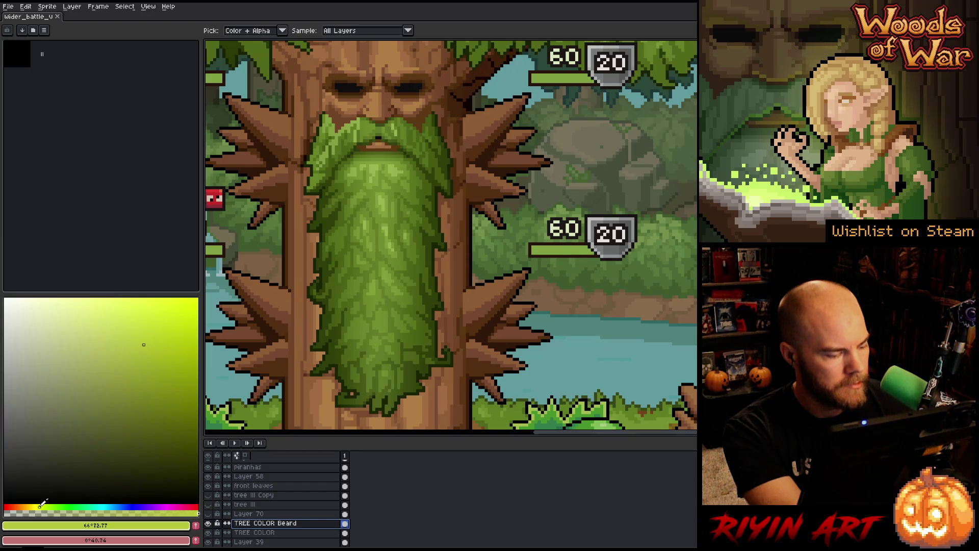
{"action": "key", "text": "shift+r"}
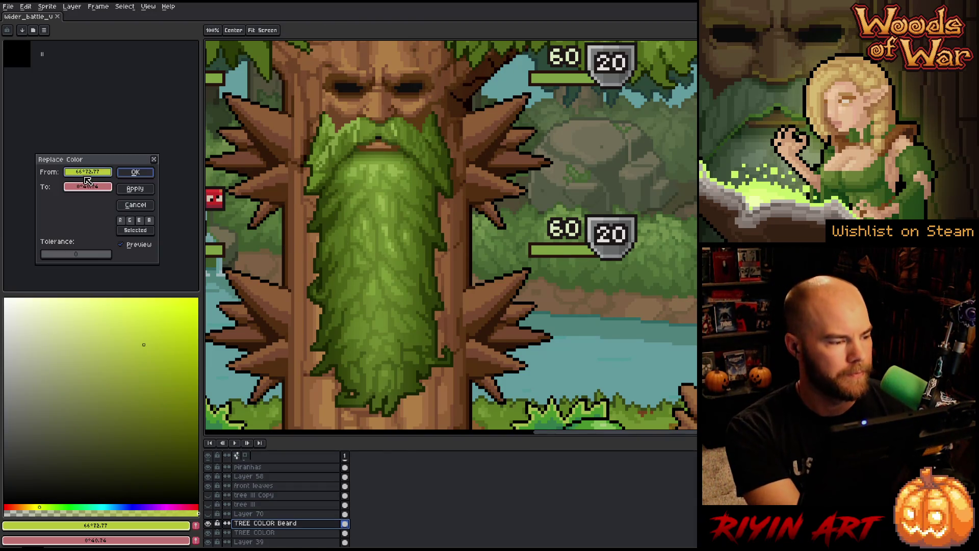
- Replace the sampled beard green at tolerance 12 with the new, slightly desaturated yellow-green
{"action": "left_click", "coordinate": [373, 165]}
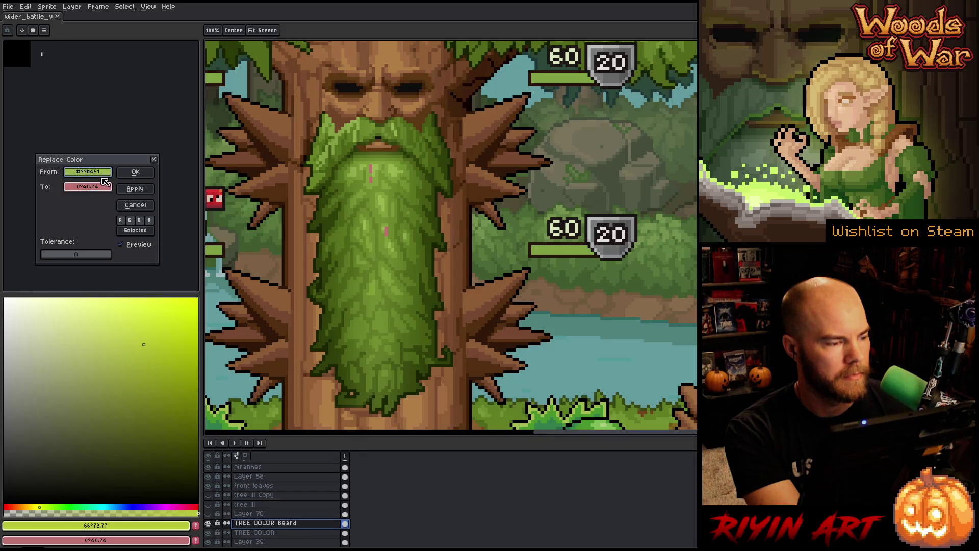
{"action": "left_click", "coordinate": [49, 259]}
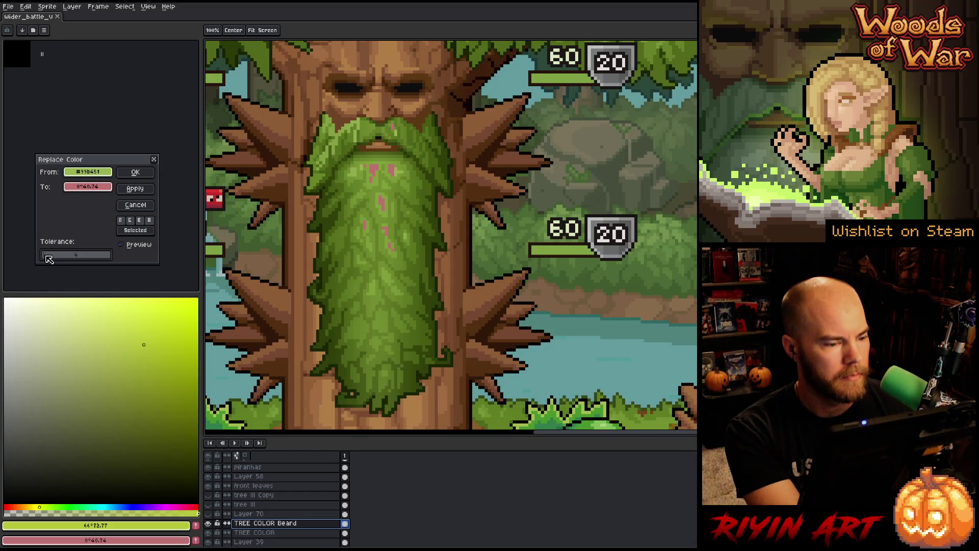
{"action": "left_click_drag", "start_coordinate": [49, 259], "coordinate": [53, 255]}
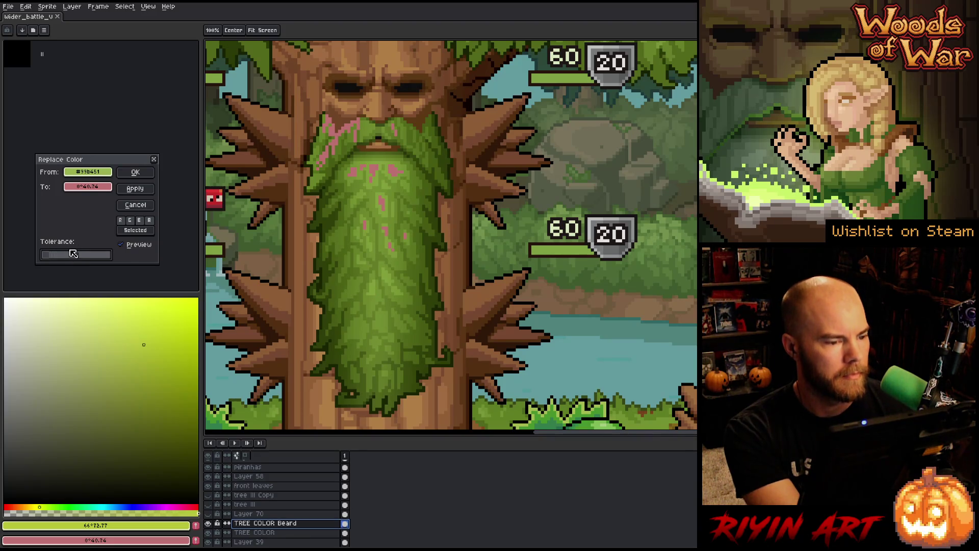
{"action": "mouse_move", "coordinate": [106, 192]}
{"action": "left_mouse_down"}
{"action": "mouse_move", "coordinate": [92, 257]}
{"action": "mouse_move", "coordinate": [138, 521]}
{"action": "left_mouse_up"}
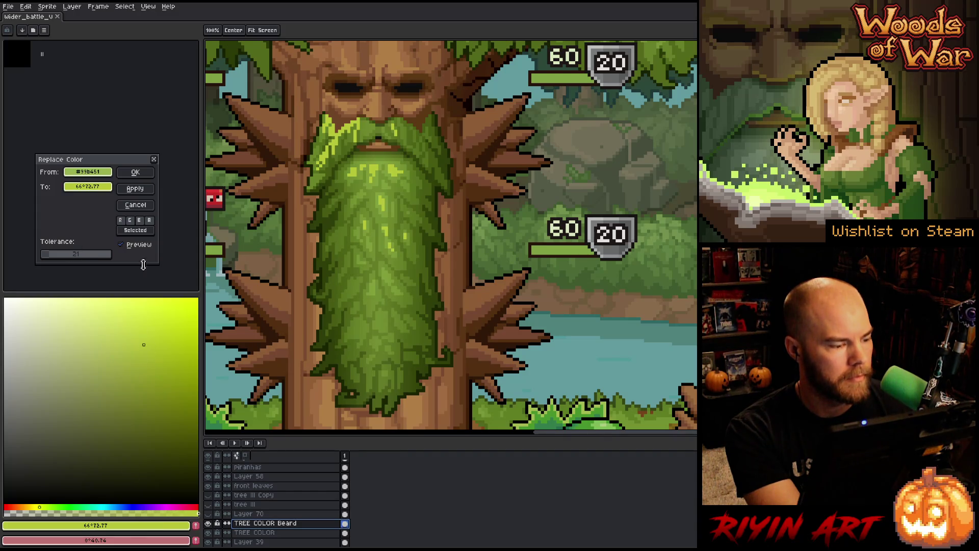
{"action": "left_click", "coordinate": [137, 343]}
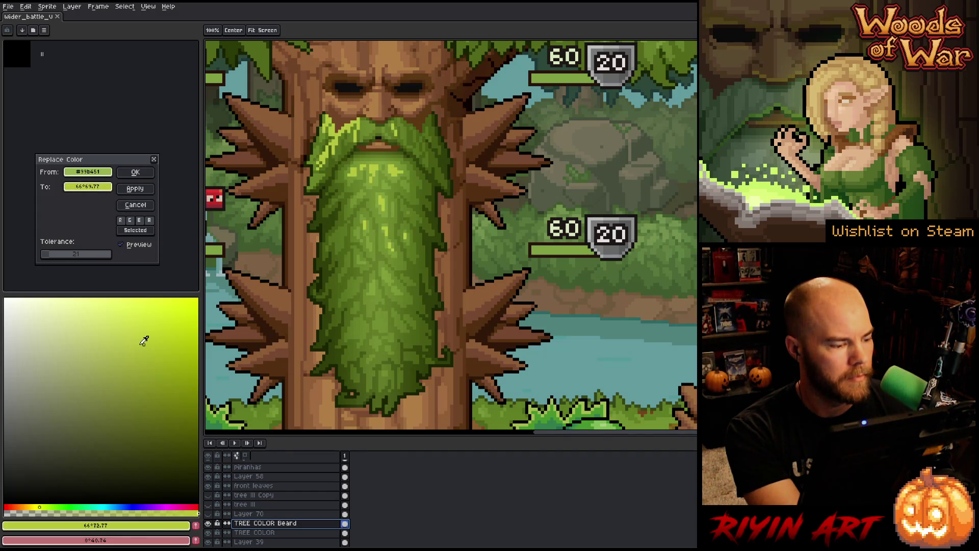
{"action": "mouse_move", "coordinate": [138, 344]}
{"action": "left_mouse_down"}
{"action": "mouse_move", "coordinate": [108, 337]}
{"action": "mouse_move", "coordinate": [142, 334]}
{"action": "mouse_move", "coordinate": [148, 354]}
{"action": "mouse_move", "coordinate": [151, 345]}
{"action": "left_mouse_up"}
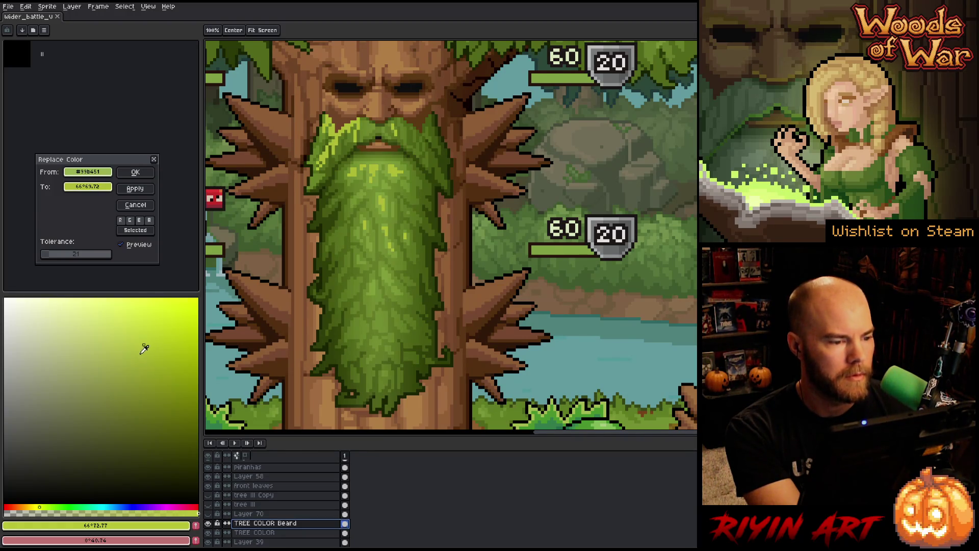
{"action": "mouse_move", "coordinate": [135, 355]}
{"action": "left_mouse_down"}
{"action": "mouse_move", "coordinate": [130, 363]}
{"action": "mouse_move", "coordinate": [154, 352]}
{"action": "left_mouse_up"}
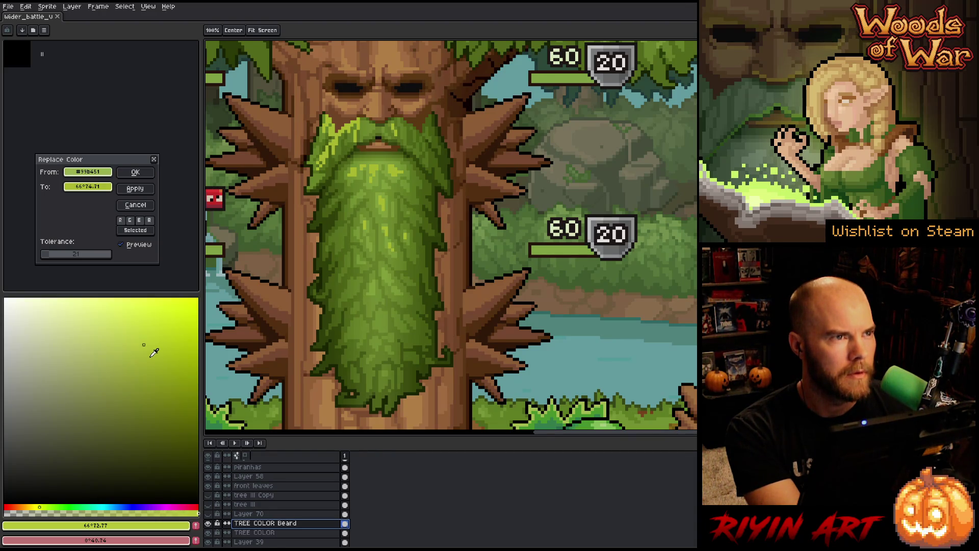
{"action": "left_click_drag", "start_coordinate": [148, 343], "coordinate": [148, 342]}
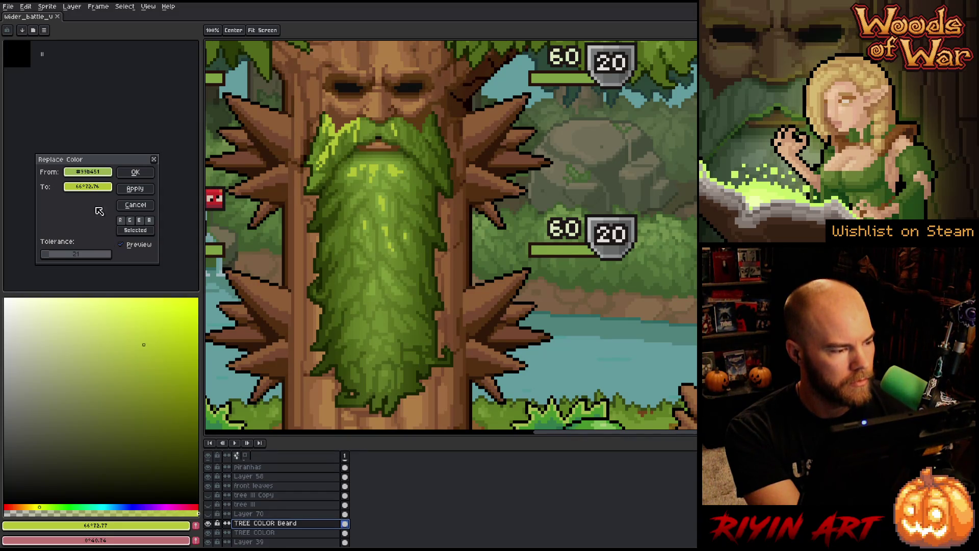
- Refine the replacement green's hue to about 73 and lower its saturation and value
{"action": "left_click", "coordinate": [88, 186]}
{"action": "left_click_drag", "start_coordinate": [113, 220], "coordinate": [115, 220]}
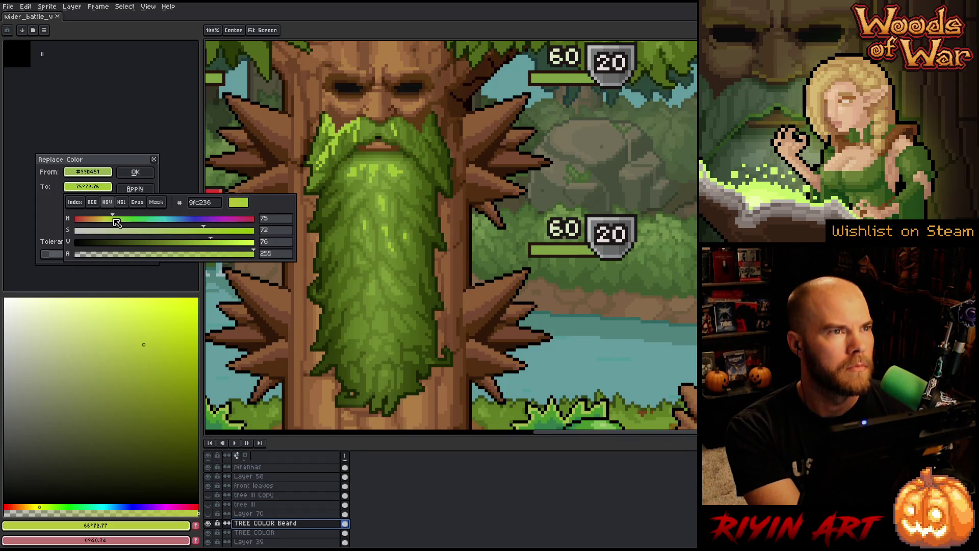
{"action": "left_click", "coordinate": [114, 220]}
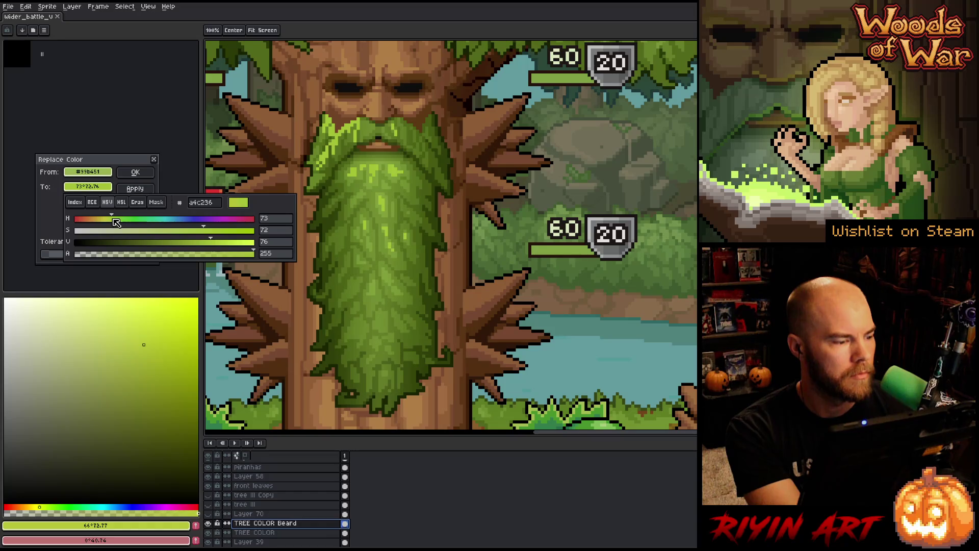
{"action": "left_click", "coordinate": [202, 242]}
{"action": "left_click", "coordinate": [204, 243]}
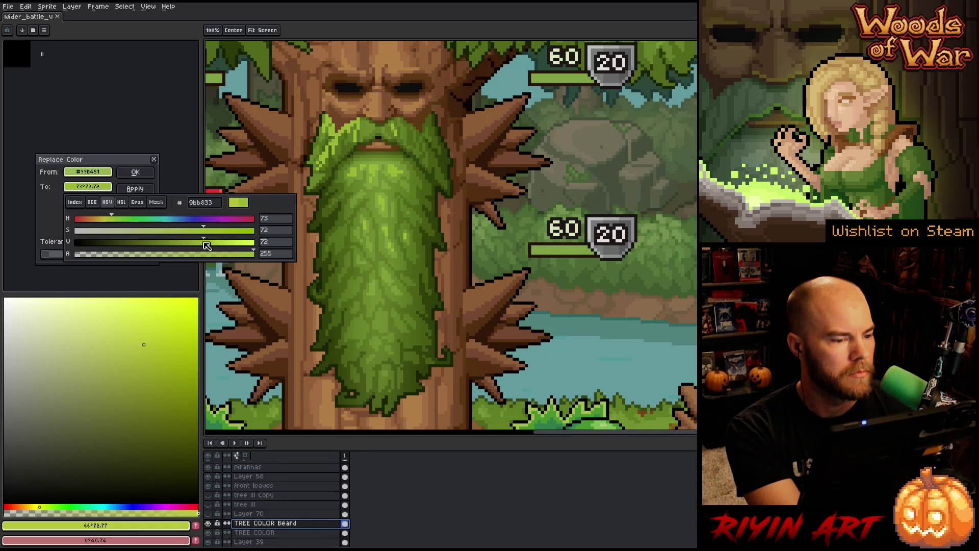
{"action": "left_click_drag", "start_coordinate": [204, 231], "coordinate": [199, 232]}
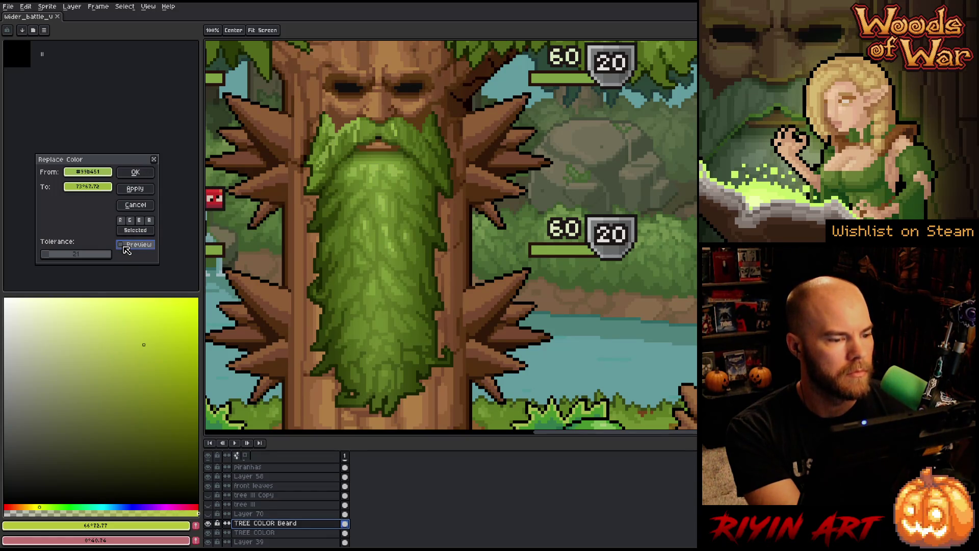
- Preview the brighter beard green, compare it on and off, and apply it
{"action": "left_click", "coordinate": [124, 246]}
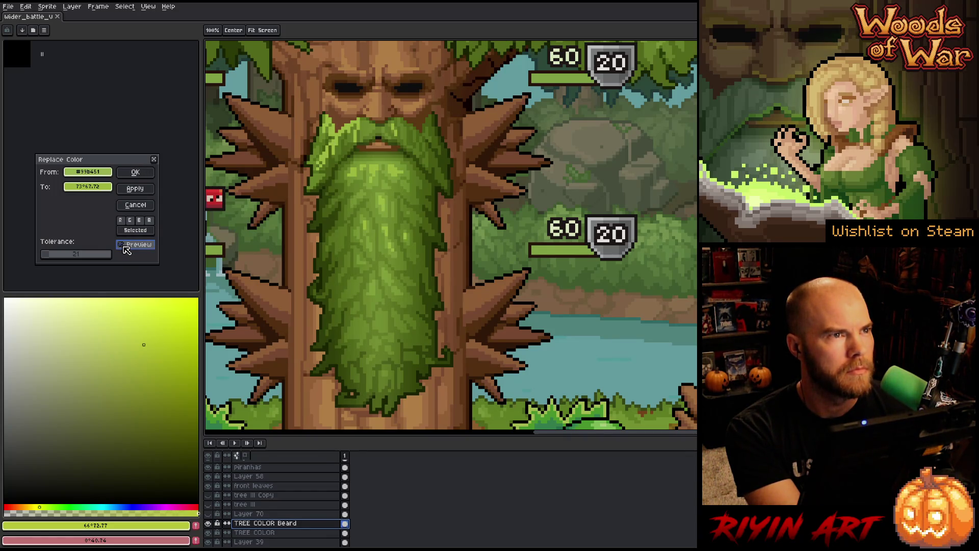
{"action": "left_click", "coordinate": [125, 246]}
{"action": "left_click", "coordinate": [124, 246]}
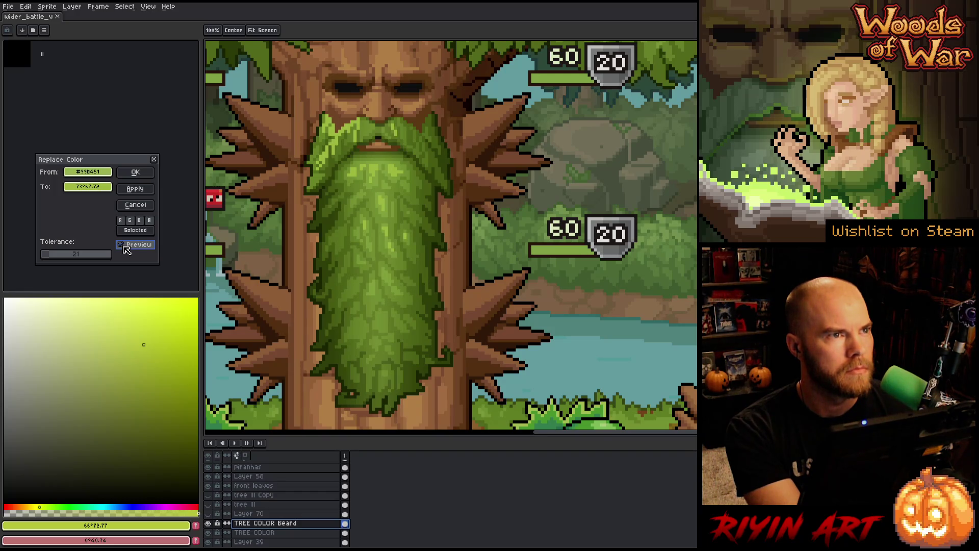
{"action": "left_click", "coordinate": [125, 246]}
{"action": "left_click", "coordinate": [125, 245]}
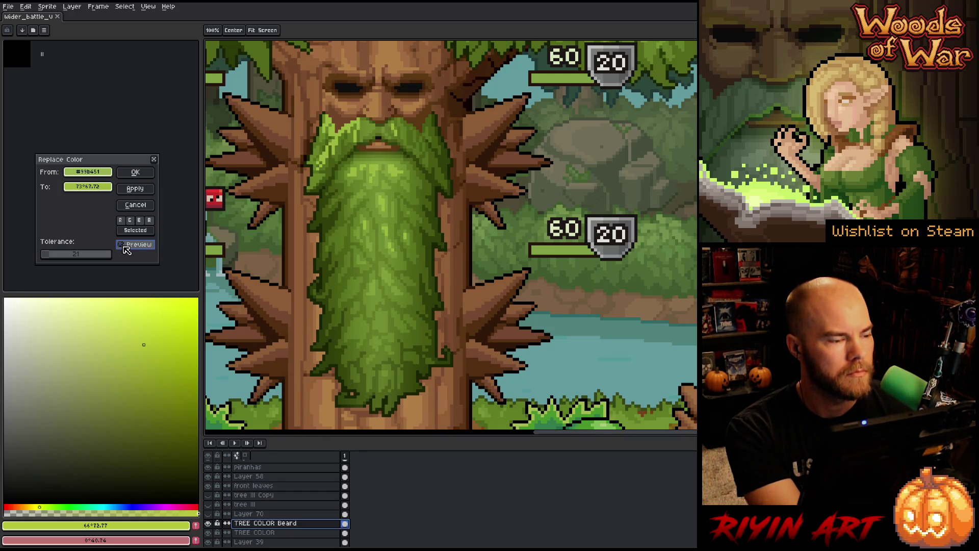
{"action": "left_click", "coordinate": [132, 173]}
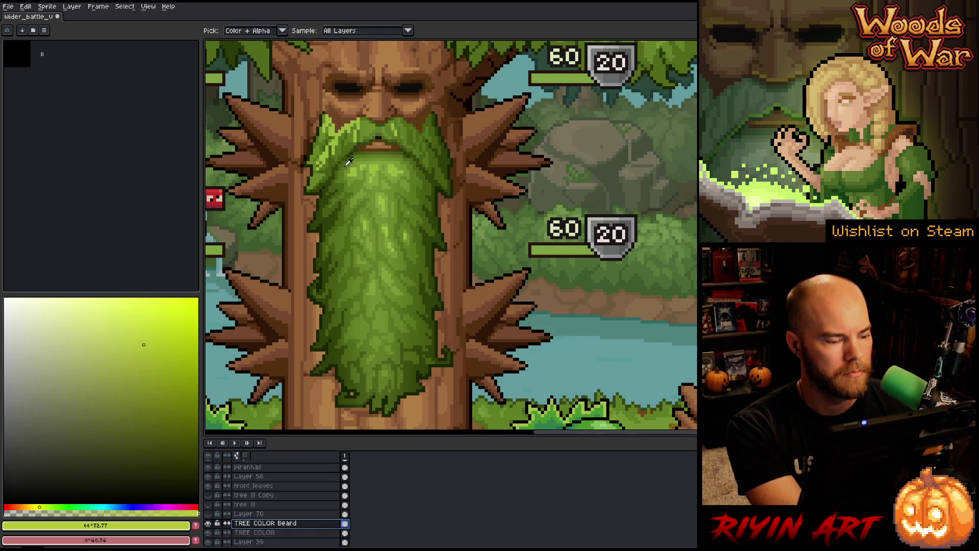
- Reopen Replace Color and sample beard greens as the source with a low tolerance
{"action": "key", "text": "shift+r"}
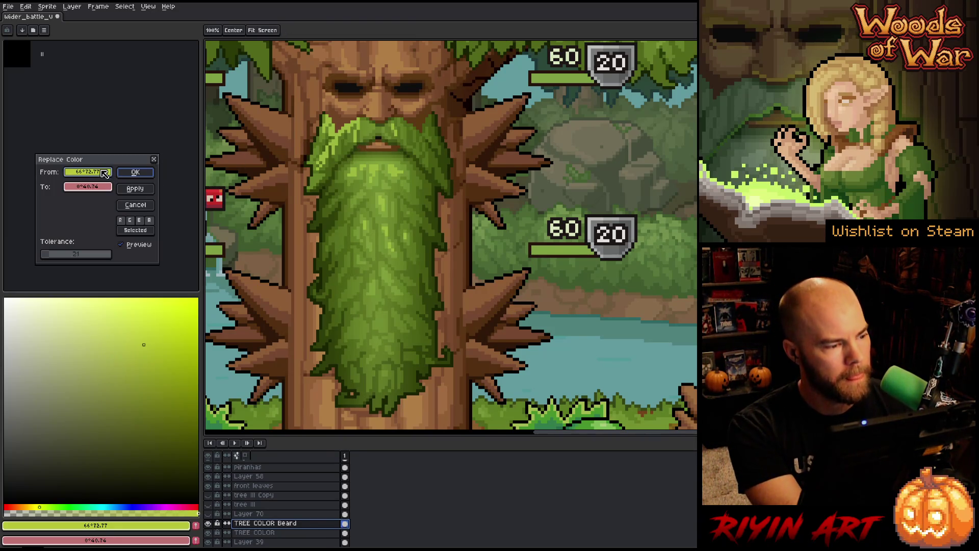
{"action": "left_click_drag", "start_coordinate": [76, 253], "coordinate": [41, 254]}
{"action": "left_click", "coordinate": [369, 123]}
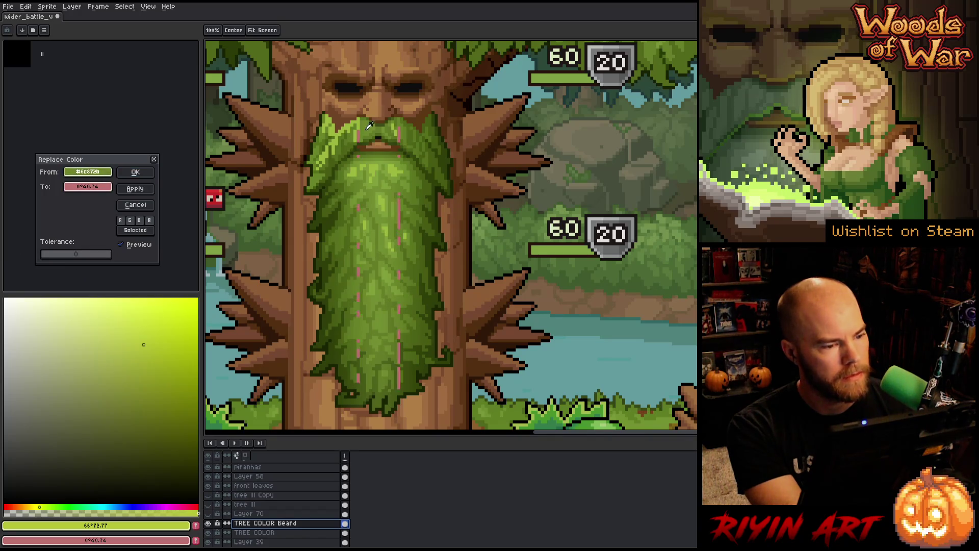
{"action": "left_click", "coordinate": [368, 123]}
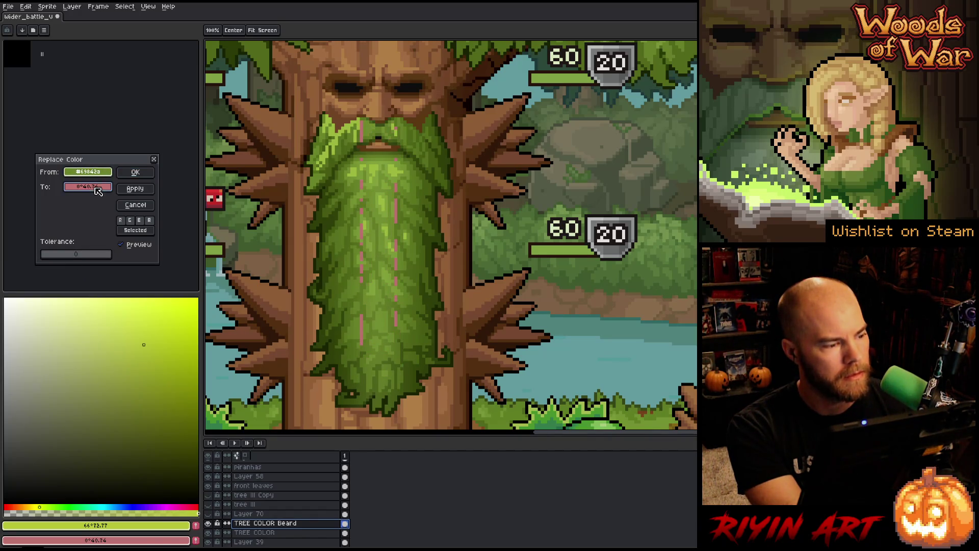
{"action": "mouse_move", "coordinate": [45, 259]}
{"action": "left_mouse_down"}
{"action": "mouse_move", "coordinate": [54, 259]}
{"action": "mouse_move", "coordinate": [45, 261]}
{"action": "left_mouse_up"}
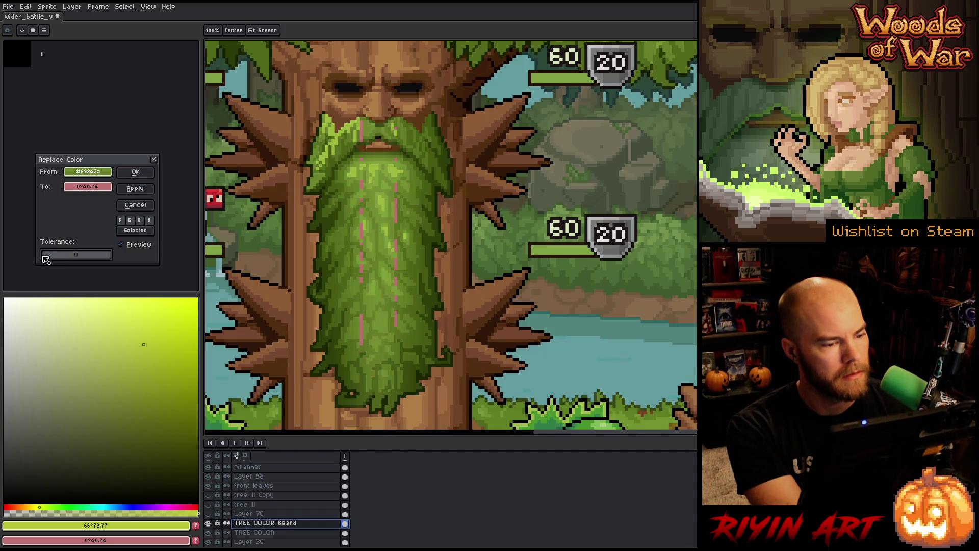
{"action": "mouse_move", "coordinate": [88, 186]}
{"action": "left_mouse_down"}
{"action": "mouse_move", "coordinate": [379, 166]}
{"action": "mouse_move", "coordinate": [381, 177]}
{"action": "left_mouse_up"}
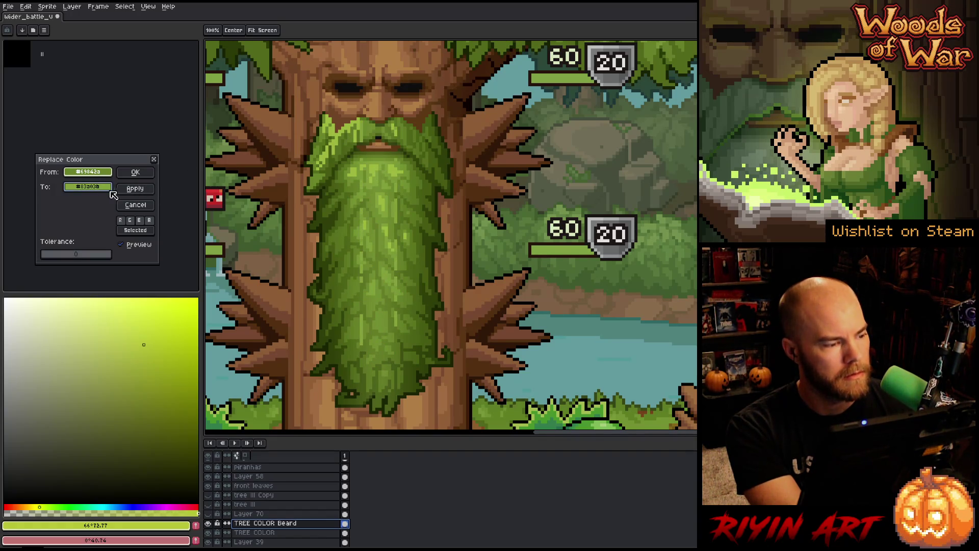
{"action": "left_click", "coordinate": [369, 186]}
{"action": "left_click", "coordinate": [382, 180]}
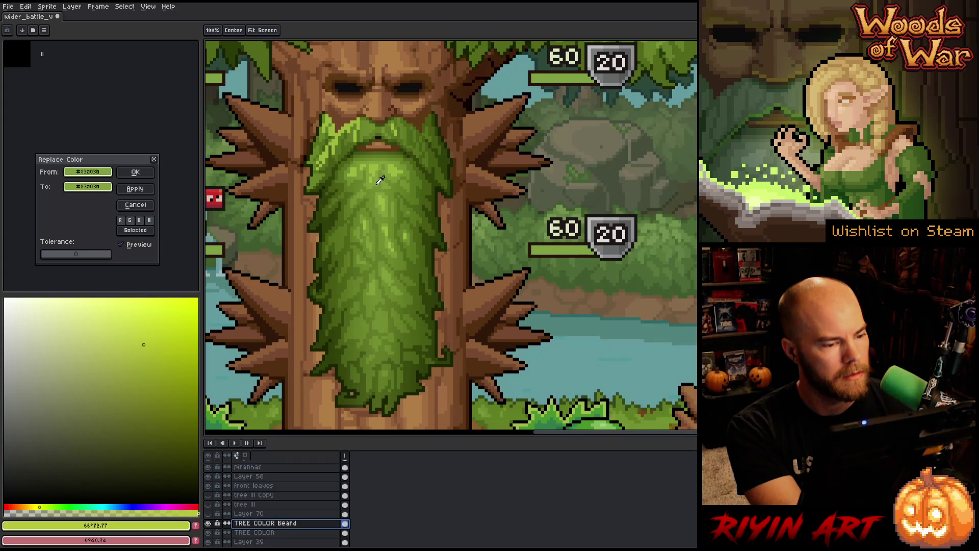
- Trial a reddish-orange replacement at wider tolerance, discard it, and open Select Color
{"action": "left_click", "coordinate": [109, 191]}
{"action": "mouse_move", "coordinate": [185, 220]}
{"action": "left_mouse_down"}
{"action": "mouse_move", "coordinate": [250, 220]}
{"action": "mouse_move", "coordinate": [233, 220]}
{"action": "left_mouse_up"}
{"action": "mouse_move", "coordinate": [176, 231]}
{"action": "left_mouse_down"}
{"action": "mouse_move", "coordinate": [164, 231]}
{"action": "mouse_move", "coordinate": [195, 231]}
{"action": "left_mouse_up"}
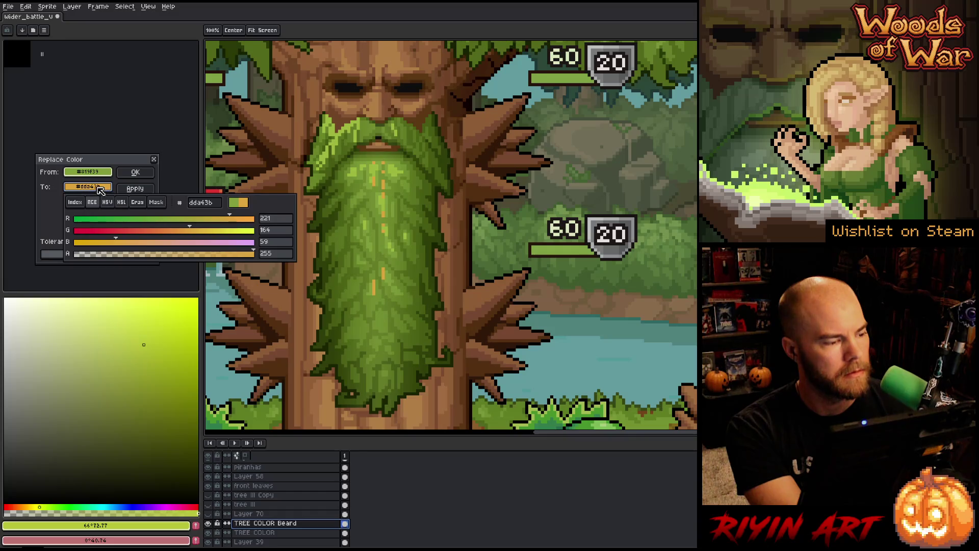
{"action": "left_click_drag", "start_coordinate": [52, 255], "coordinate": [51, 262]}
{"action": "key", "text": "Escape"}
{"action": "key", "text": "ctrl+shift+c"}
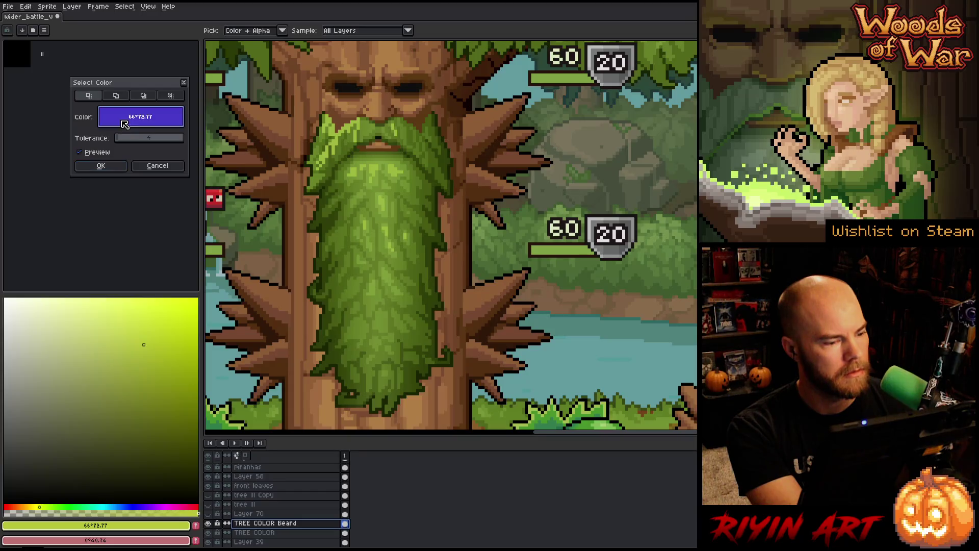
- Select one beard green with Color Range at tolerance 0
{"action": "left_click", "coordinate": [125, 138]}
{"action": "left_click_drag", "start_coordinate": [124, 138], "coordinate": [121, 137]}
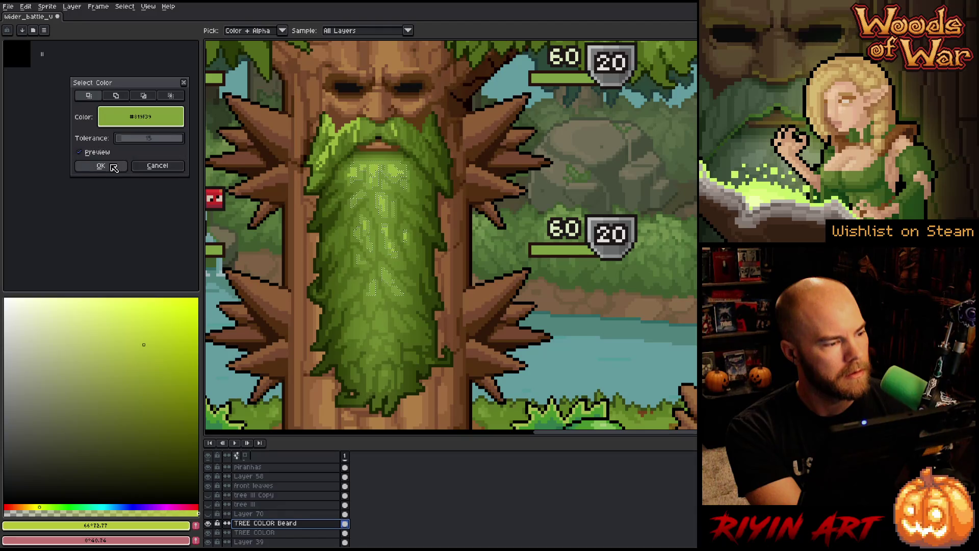
{"action": "key", "text": "Escape"}
{"action": "key", "text": "ctrl+shift+c"}
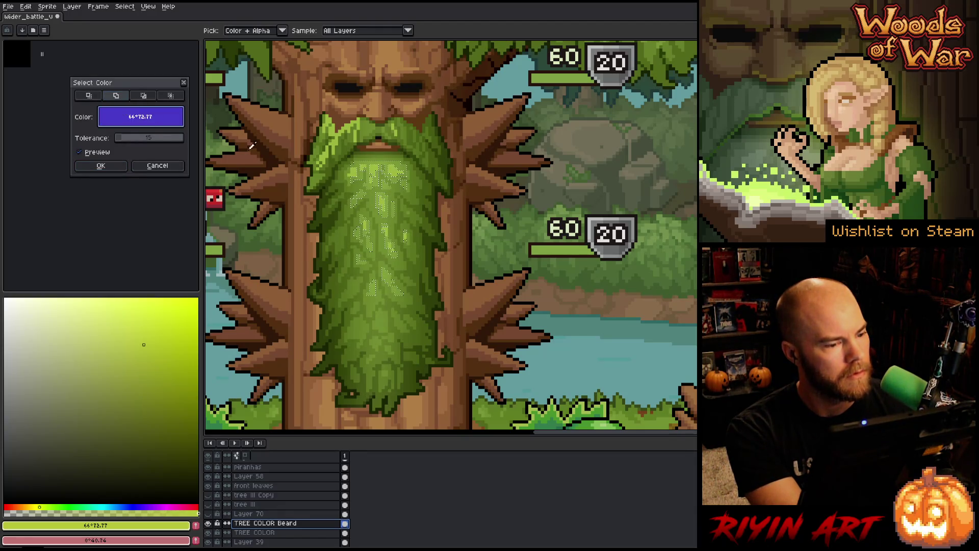
{"action": "left_click", "coordinate": [352, 172]}
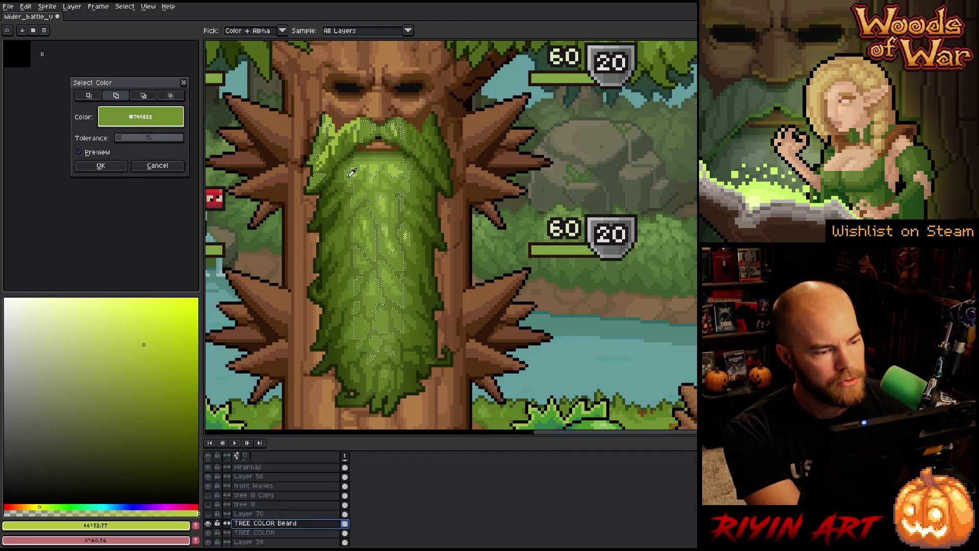
{"action": "left_click_drag", "start_coordinate": [125, 138], "coordinate": [125, 138]}
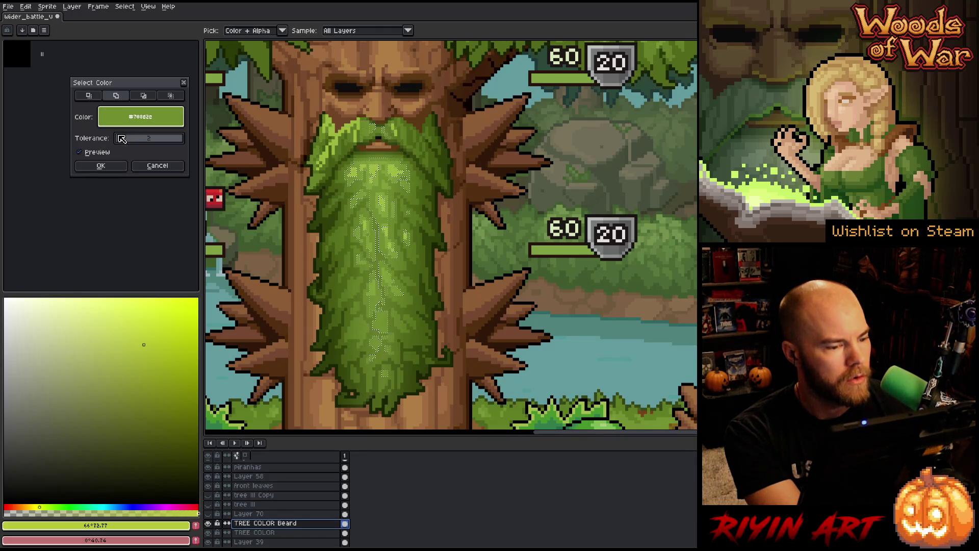
{"action": "left_click", "coordinate": [102, 165]}
- Add two more beard greens to the selection, widening the tolerance for the second
{"action": "key", "text": "shift+c"}
{"action": "left_click", "coordinate": [119, 97]}
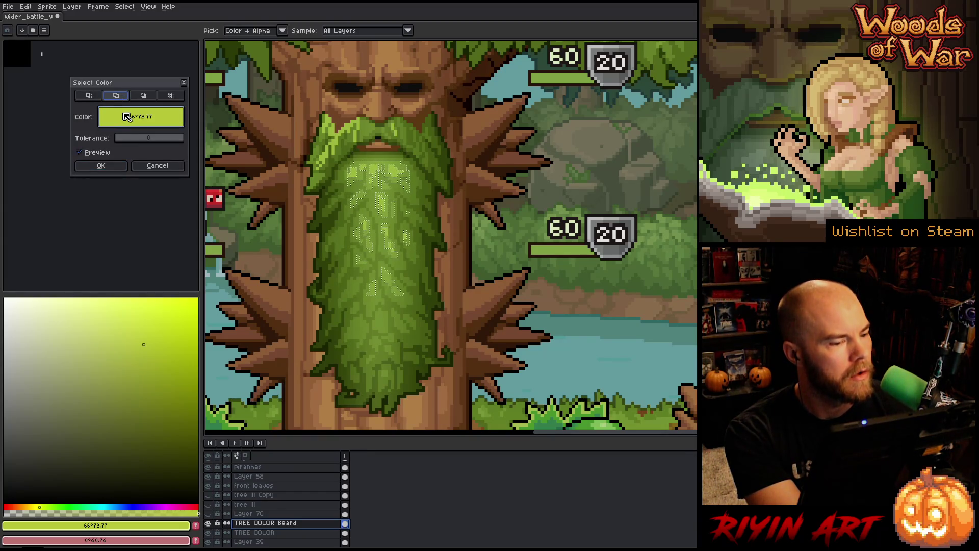
{"action": "left_click_drag", "start_coordinate": [127, 118], "coordinate": [350, 174]}
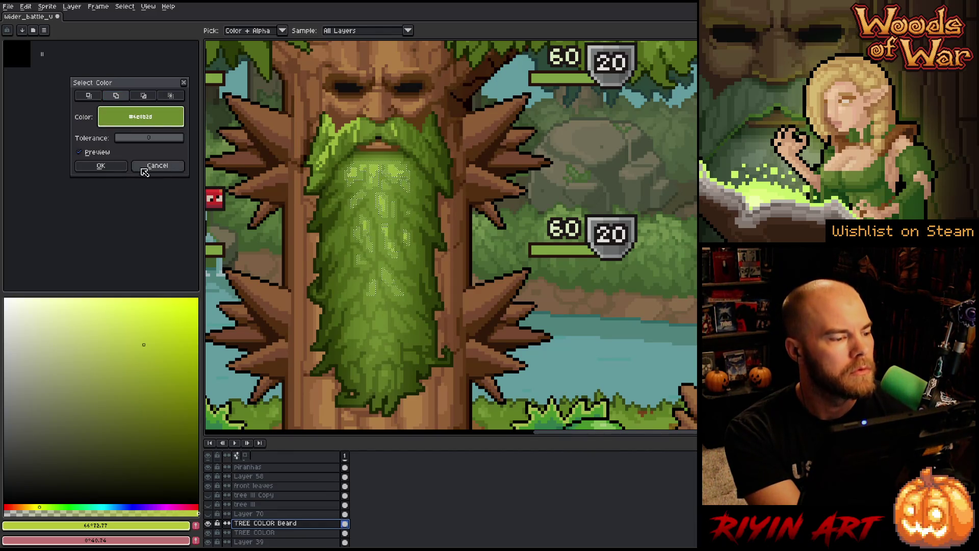
{"action": "left_click", "coordinate": [101, 165]}
{"action": "key", "text": "shift+c"}
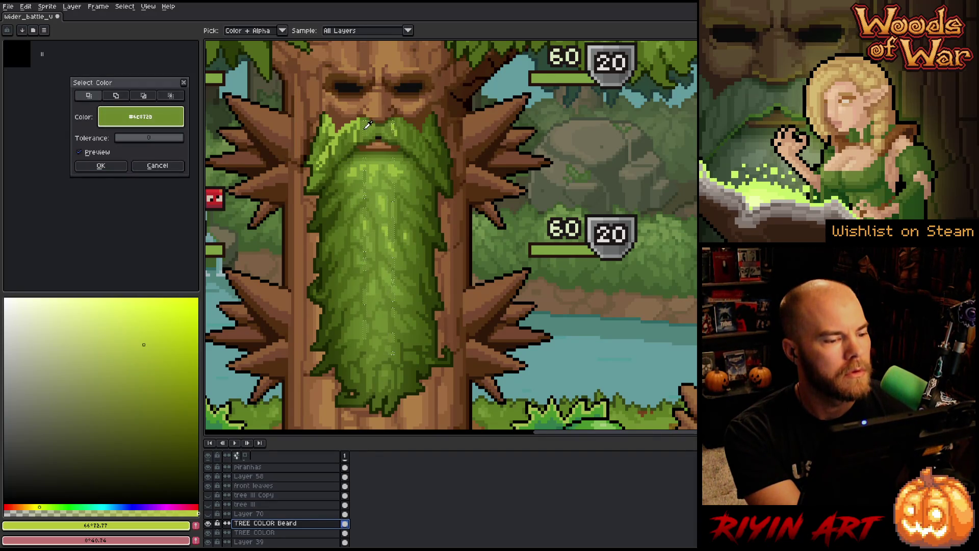
{"action": "left_click", "coordinate": [116, 95]}
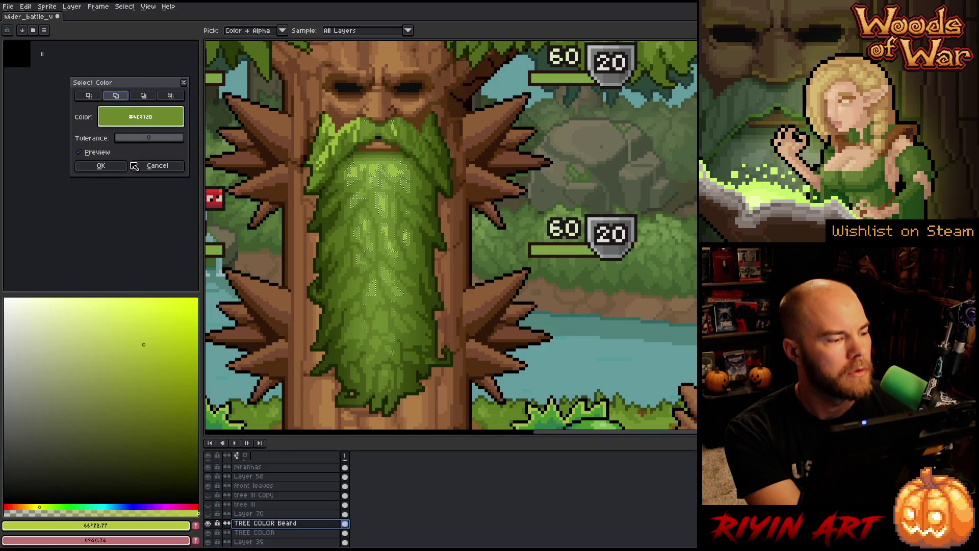
{"action": "left_click_drag", "start_coordinate": [121, 137], "coordinate": [123, 137]}
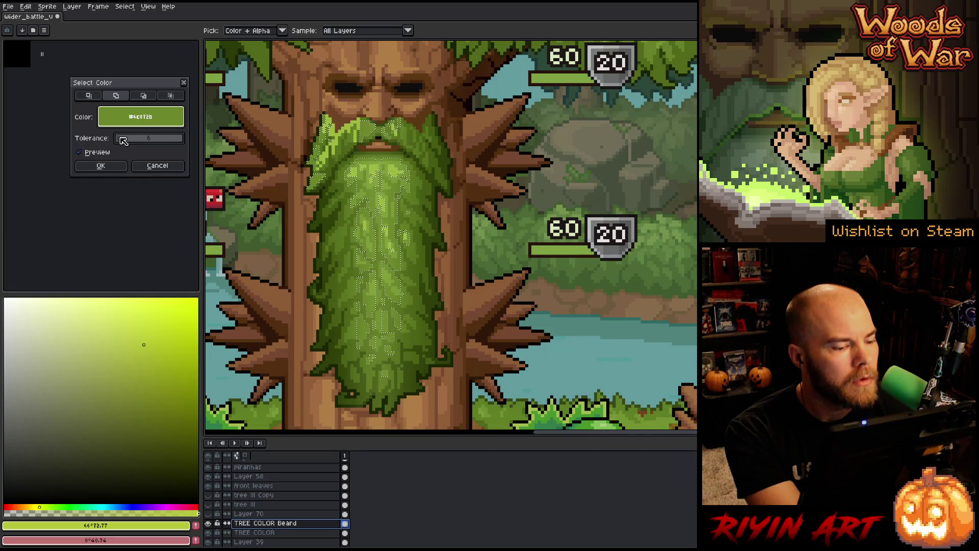
{"action": "left_click", "coordinate": [101, 165]}
- Add another beard green, sampled from the lower beard, to the selection
{"action": "key", "text": "ctrl+shift+c"}
{"action": "left_click", "coordinate": [116, 96]}
{"action": "left_click", "coordinate": [383, 273]}
{"action": "left_click", "coordinate": [386, 277]}
{"action": "left_click", "coordinate": [380, 286]}
{"action": "left_click", "coordinate": [384, 290]}
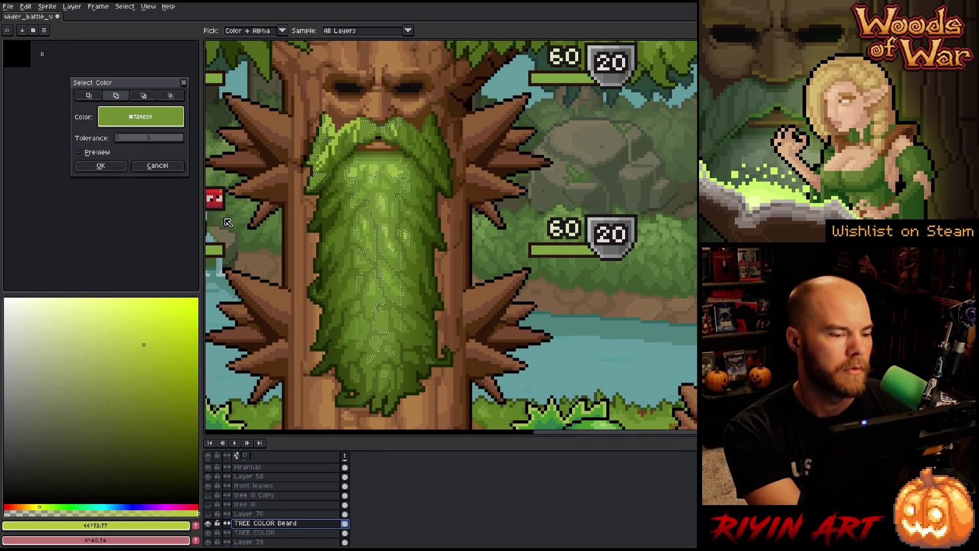
{"action": "left_click", "coordinate": [102, 166]}
- Select a dark beard green at wider tolerance, then another green at tolerance 0
{"action": "key", "text": "shift+c"}
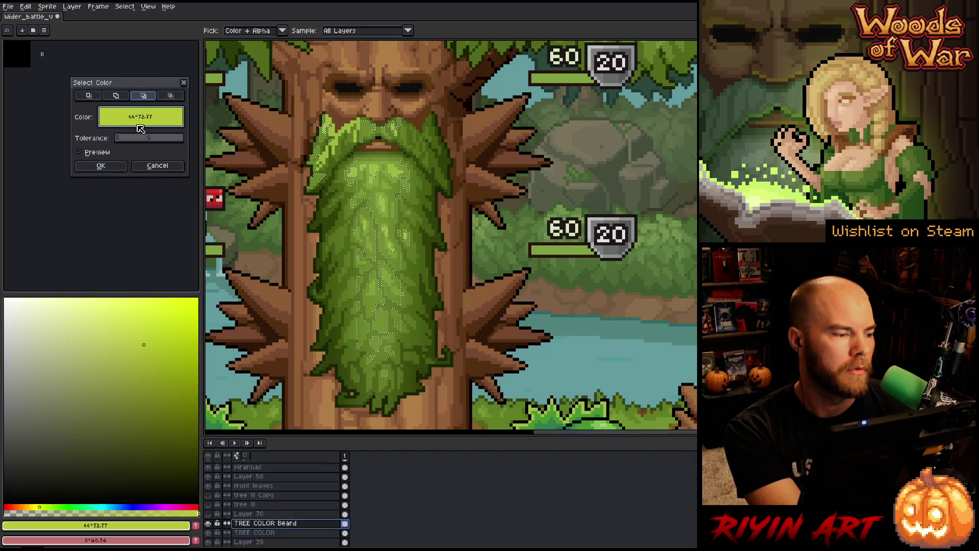
{"action": "left_click", "coordinate": [365, 181]}
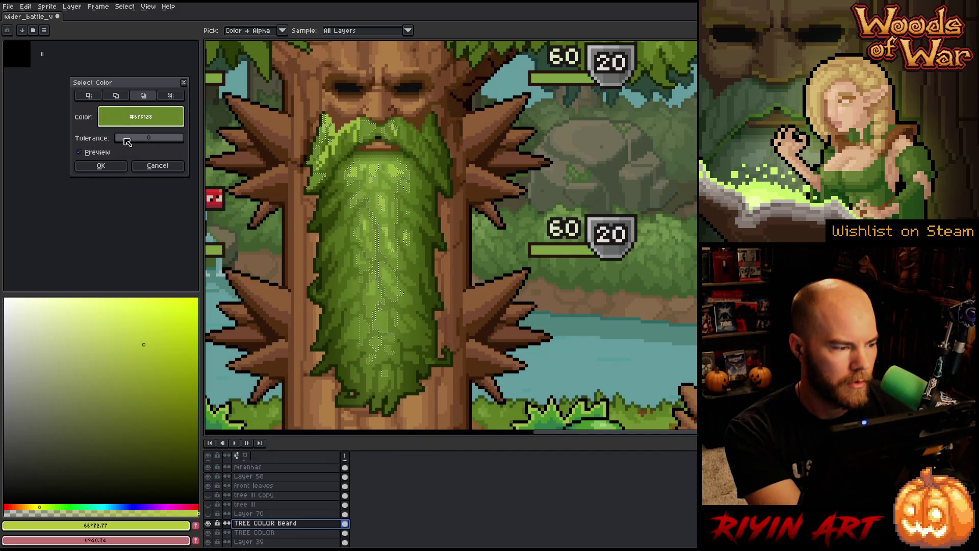
{"action": "left_click_drag", "start_coordinate": [121, 139], "coordinate": [124, 137]}
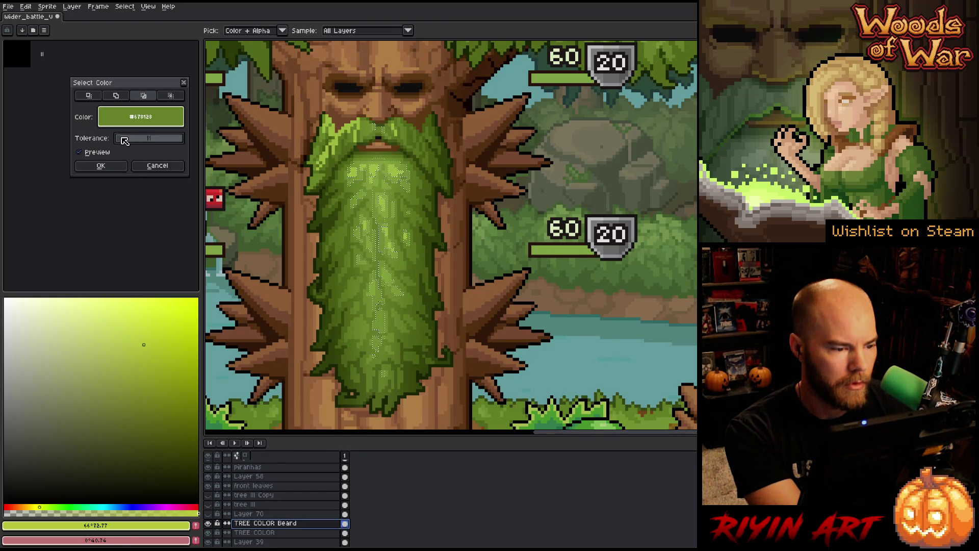
{"action": "left_click", "coordinate": [145, 108]}
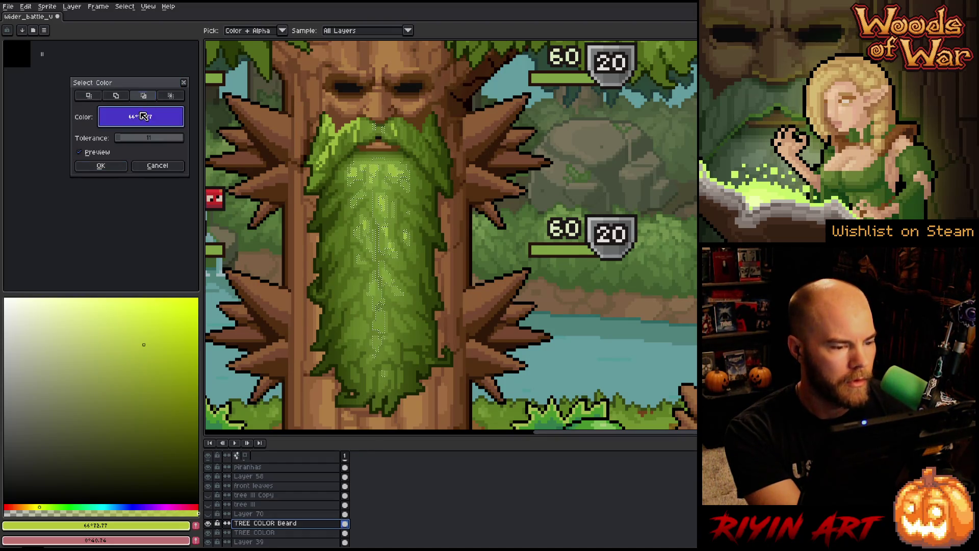
{"action": "left_click", "coordinate": [386, 175]}
{"action": "left_click_drag", "start_coordinate": [140, 138], "coordinate": [15, 129]}
{"action": "left_click", "coordinate": [101, 166]}
- Run Color Range in subtract mode on a sampled beard green and confirm
{"action": "key", "text": "shift+c"}
{"action": "left_click", "coordinate": [144, 96]}
{"action": "left_click", "coordinate": [379, 198]}
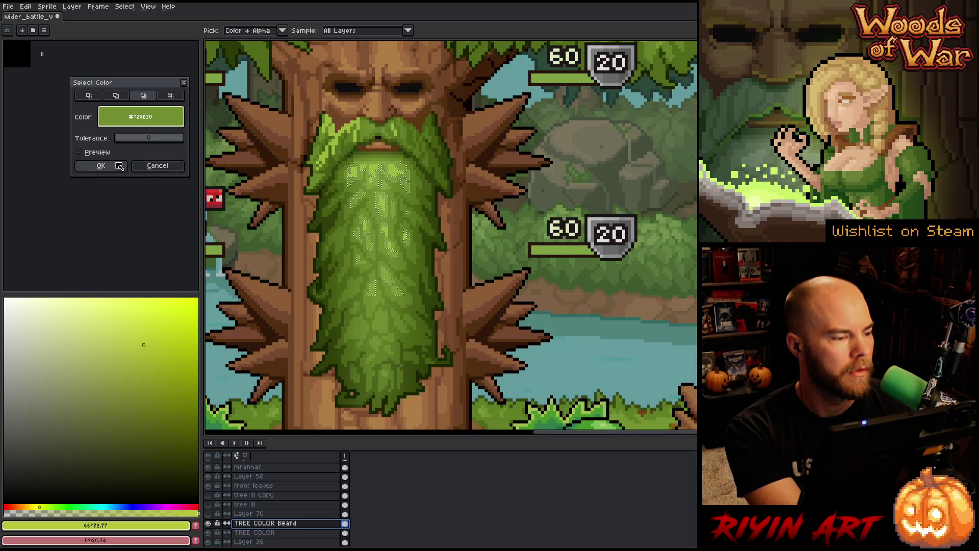
{"action": "left_click", "coordinate": [100, 165]}
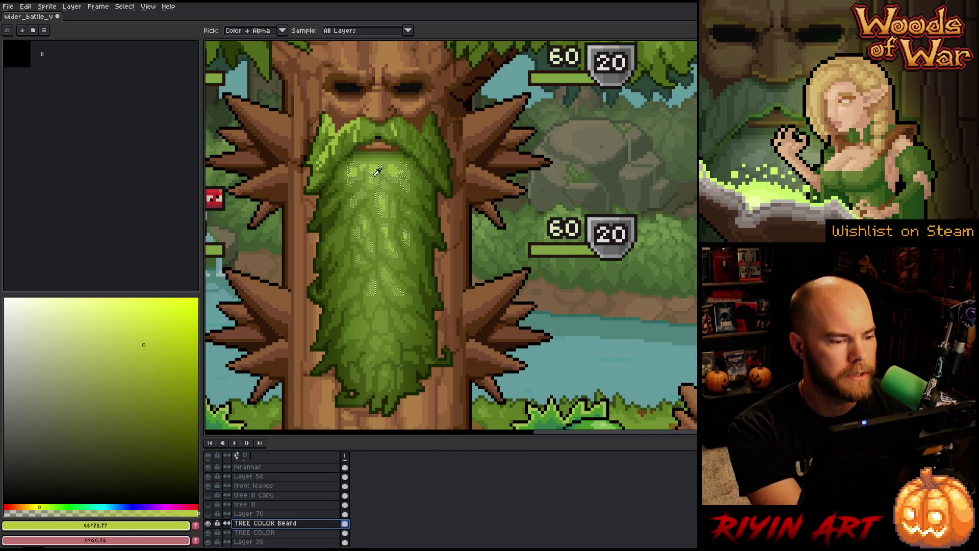
- Clear the selection and compare beard greens, ending on #83a03b as foreground colour
{"action": "key", "text": "ctrl+d"}
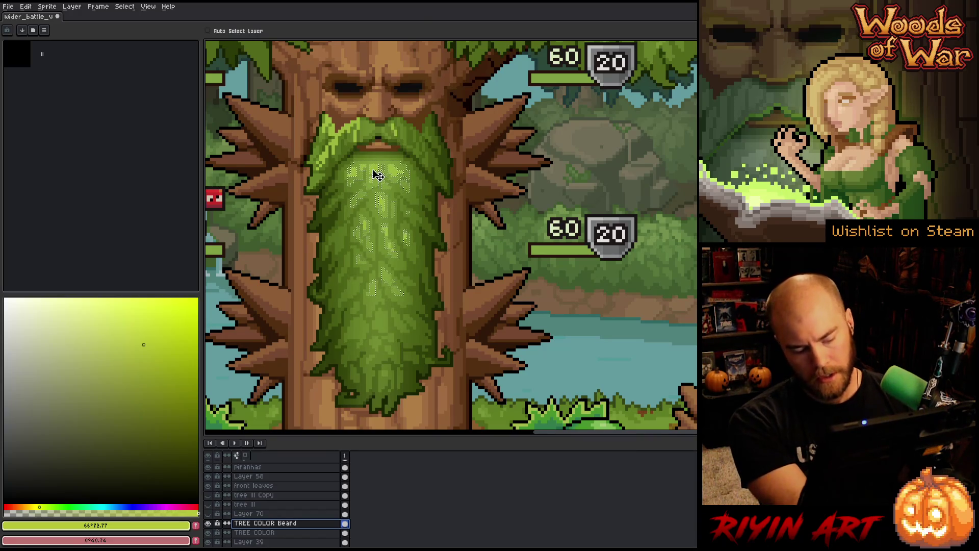
{"action": "left_click", "coordinate": [376, 164]}
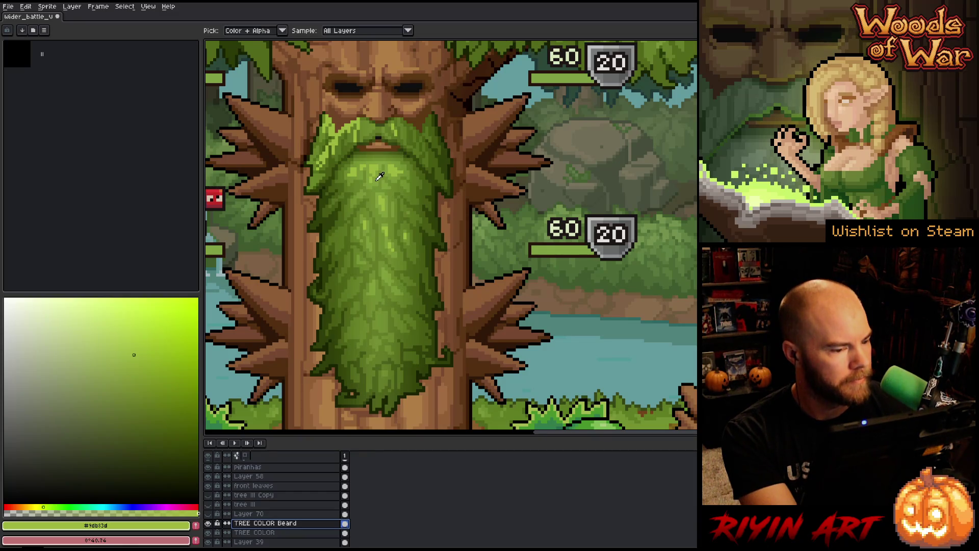
{"action": "left_click", "coordinate": [377, 179]}
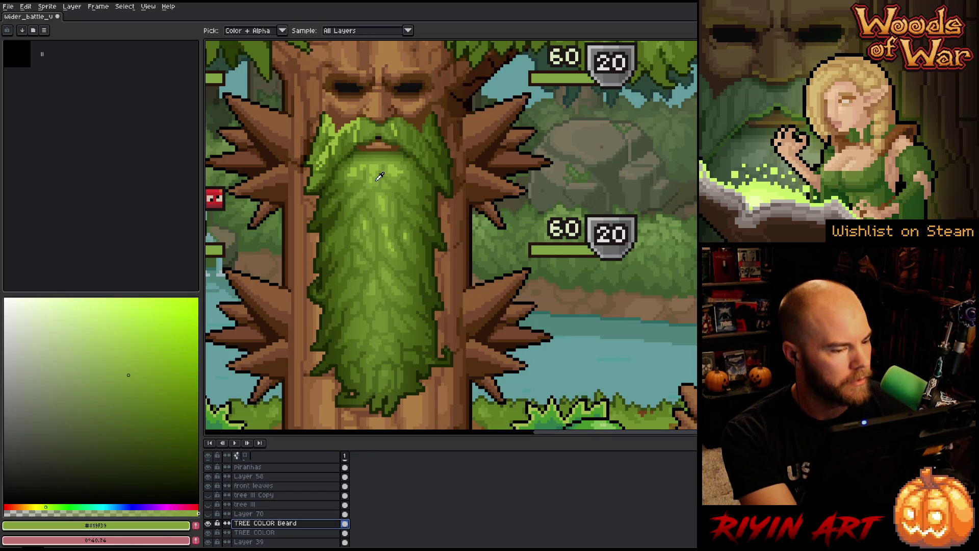
{"action": "left_click", "coordinate": [374, 169]}
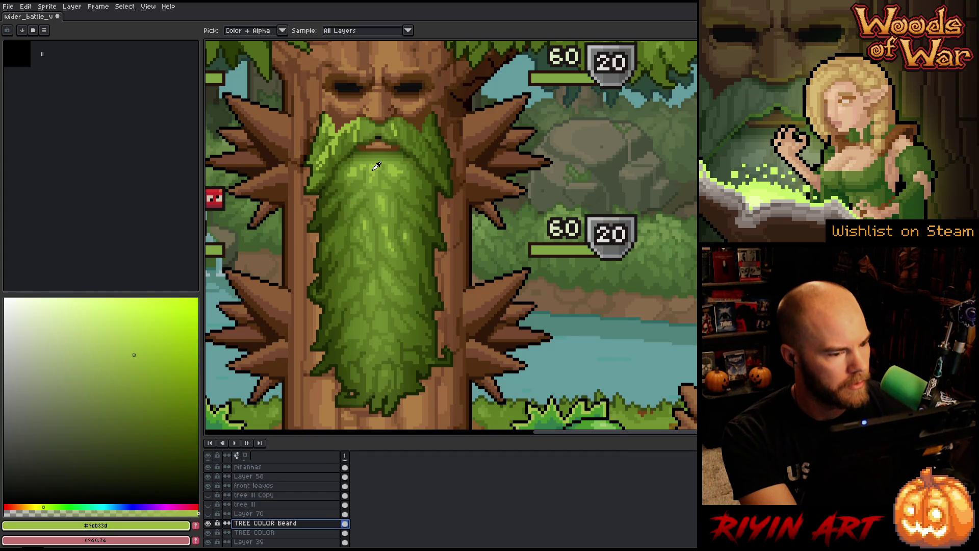
{"action": "left_click", "coordinate": [378, 178]}
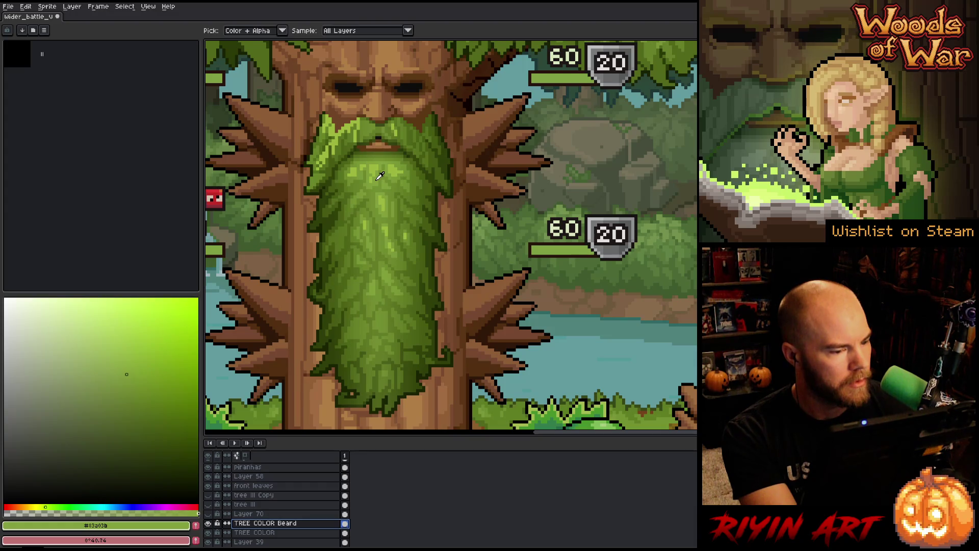
{"action": "left_click", "coordinate": [375, 166]}
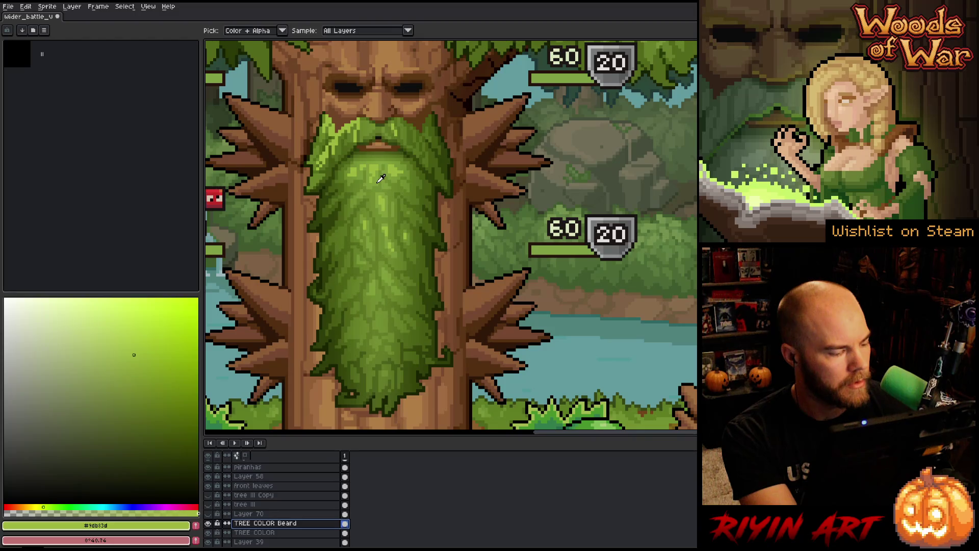
{"action": "left_click", "coordinate": [379, 180]}
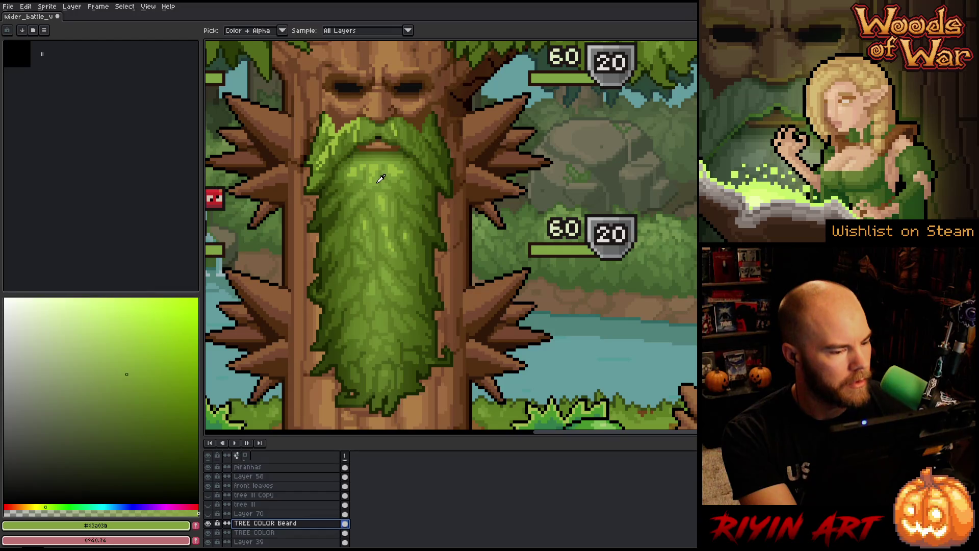
- Dismiss the accidental Import Sprite Sheet dialog and bring up Hue/Saturation
{"action": "key", "text": "v"}
{"action": "key", "text": "ctrl+i"}
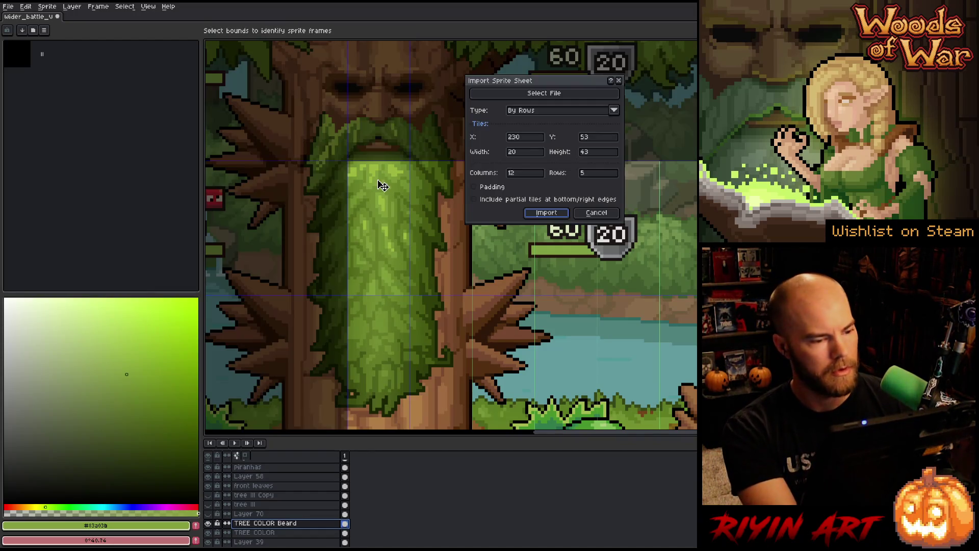
{"action": "left_click", "coordinate": [594, 212]}
{"action": "key", "text": "i"}
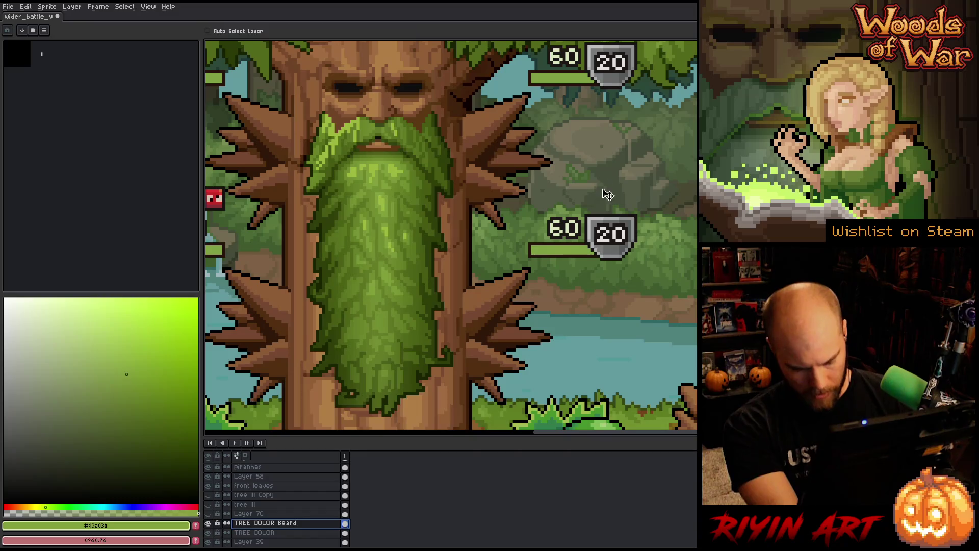
{"action": "key", "text": "ctrl+u"}
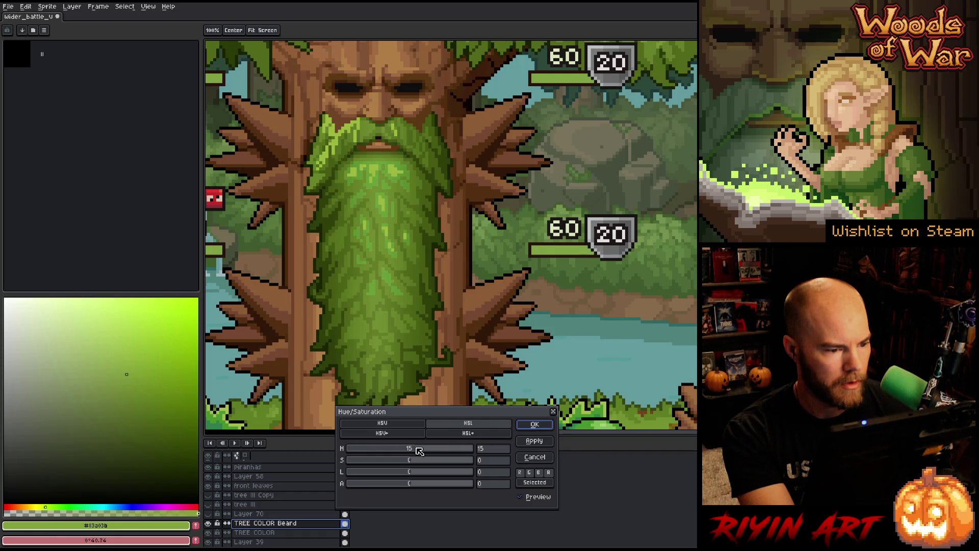
- Try hue and saturation shifts on the Beard layer, settling at hue 0, saturation 2, and apply
{"action": "left_click_drag", "start_coordinate": [416, 447], "coordinate": [411, 446]}
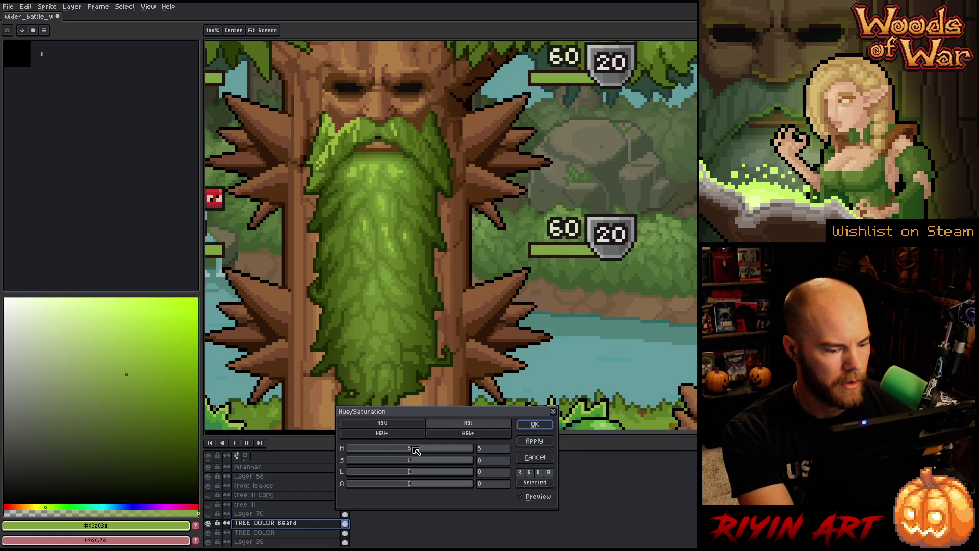
{"action": "left_click_drag", "start_coordinate": [415, 463], "coordinate": [417, 461]}
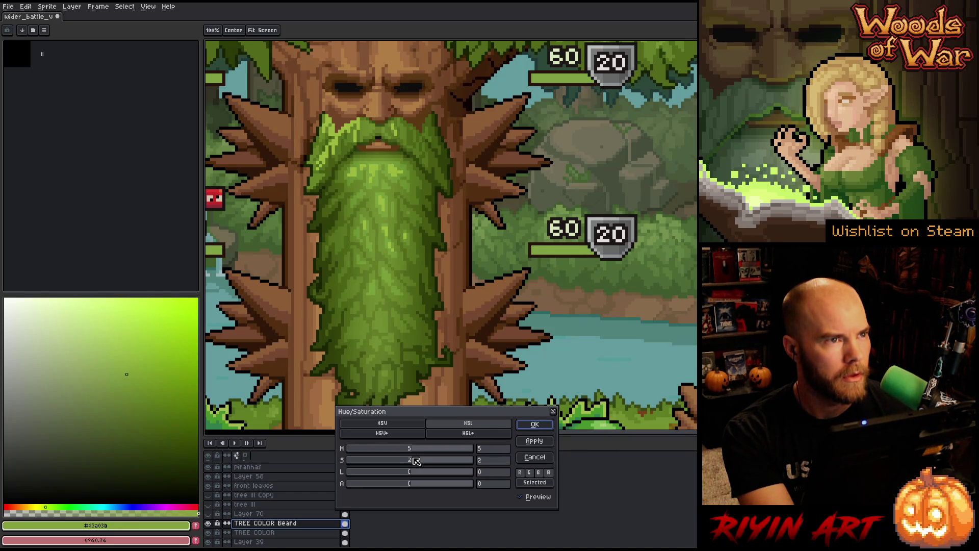
{"action": "left_click_drag", "start_coordinate": [420, 448], "coordinate": [412, 449]}
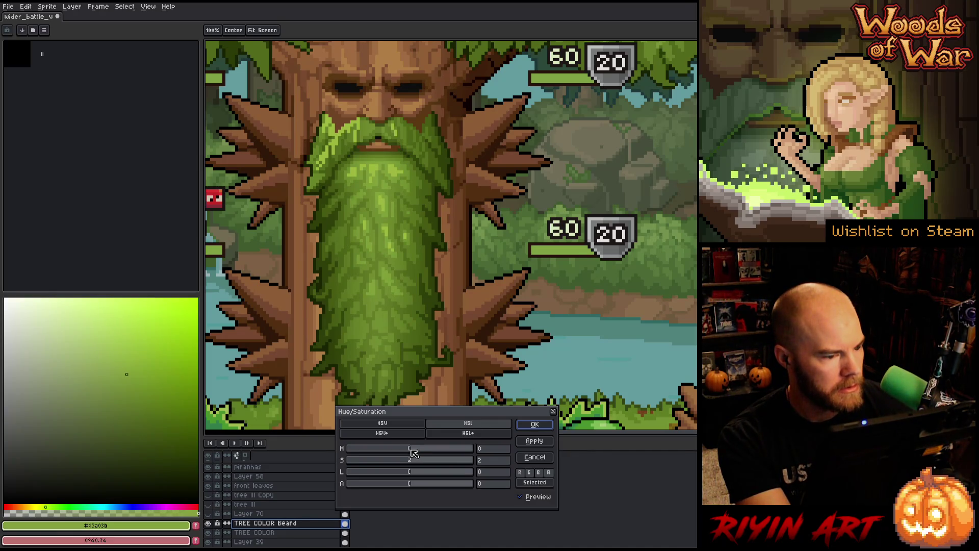
{"action": "left_click", "coordinate": [526, 497]}
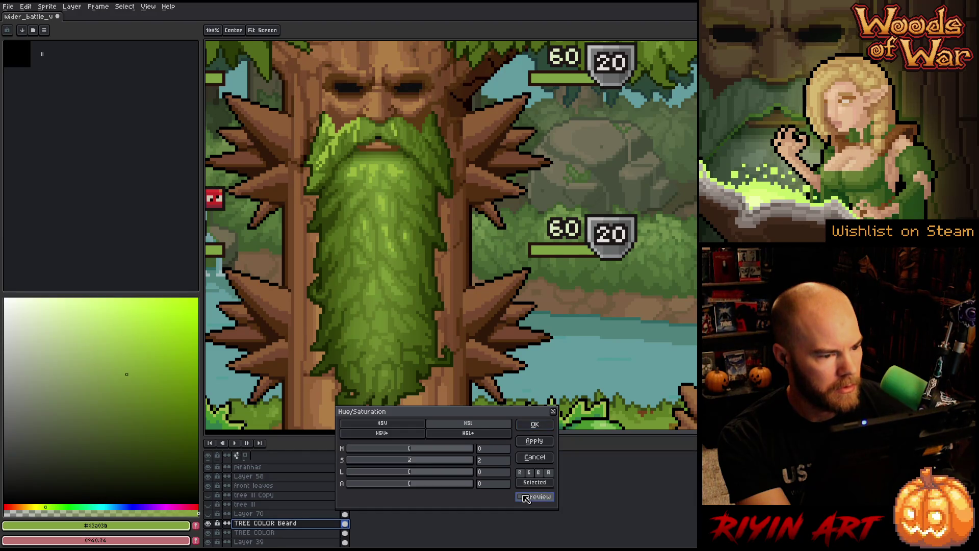
{"action": "left_click", "coordinate": [534, 424]}
- Select the beard green #83a03b by colour range at tolerance 16
{"action": "key", "text": "i"}
{"action": "key", "text": "ctrl+shift+c"}
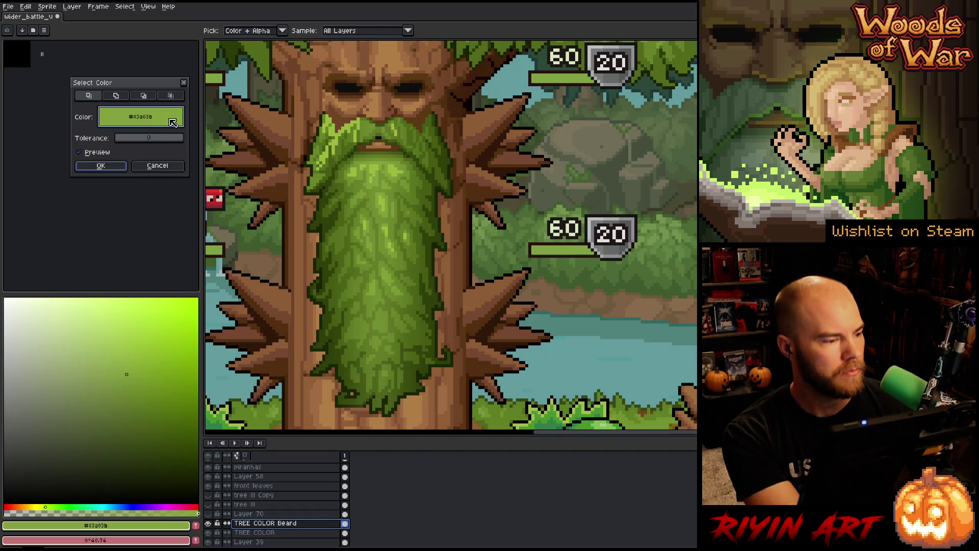
{"action": "left_click", "coordinate": [378, 218]}
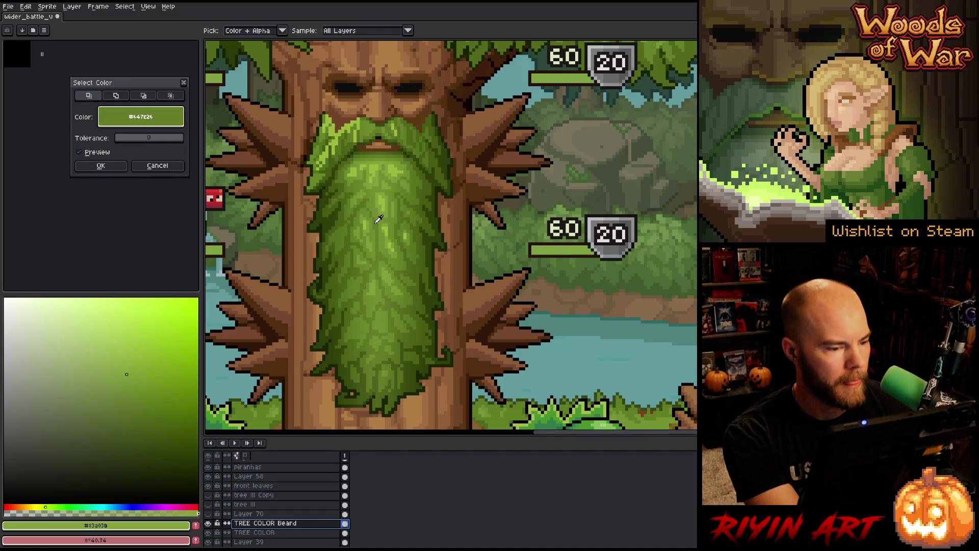
{"action": "left_click", "coordinate": [163, 167]}
{"action": "key", "text": "ctrl+shift+c"}
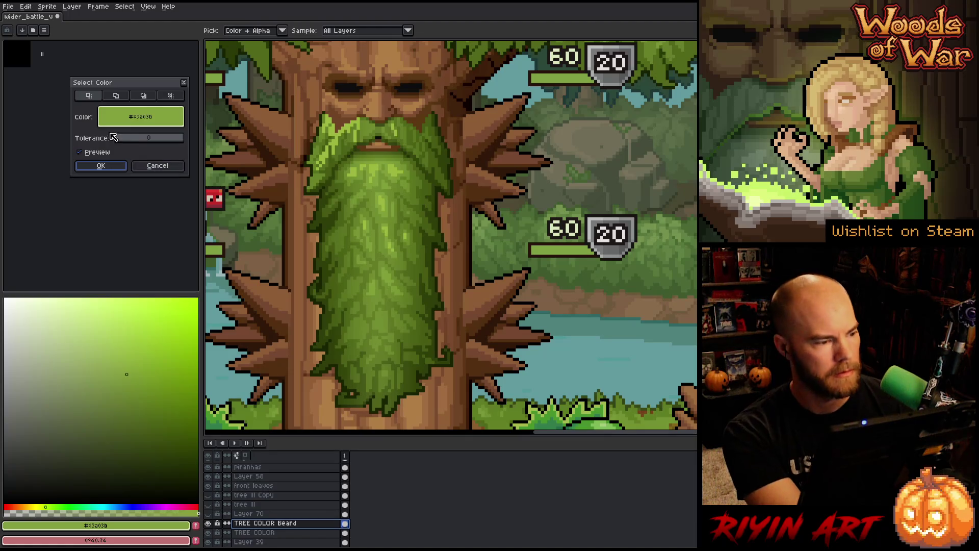
{"action": "left_click", "coordinate": [156, 166]}
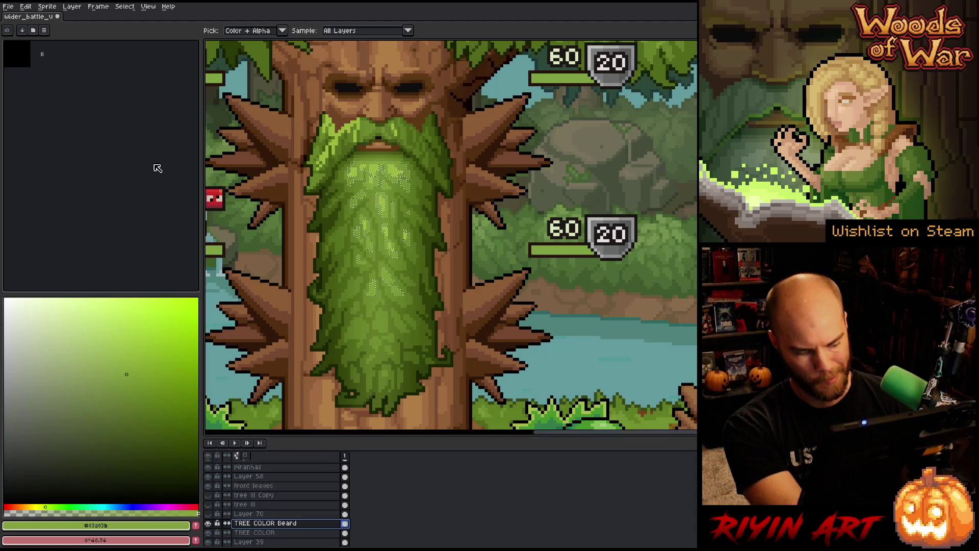
{"action": "key", "text": "ctrl+shift+c"}
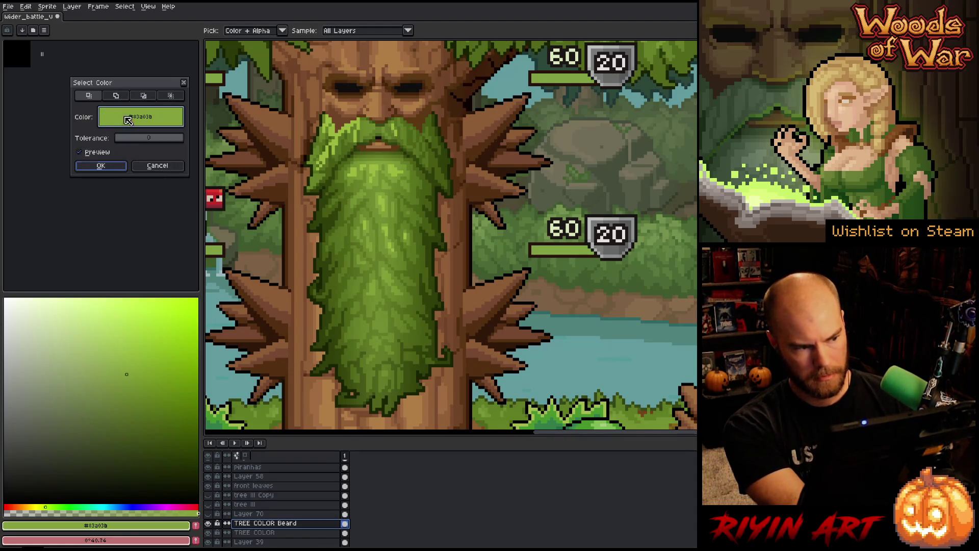
{"action": "left_click", "coordinate": [368, 199]}
{"action": "left_click", "coordinate": [376, 197]}
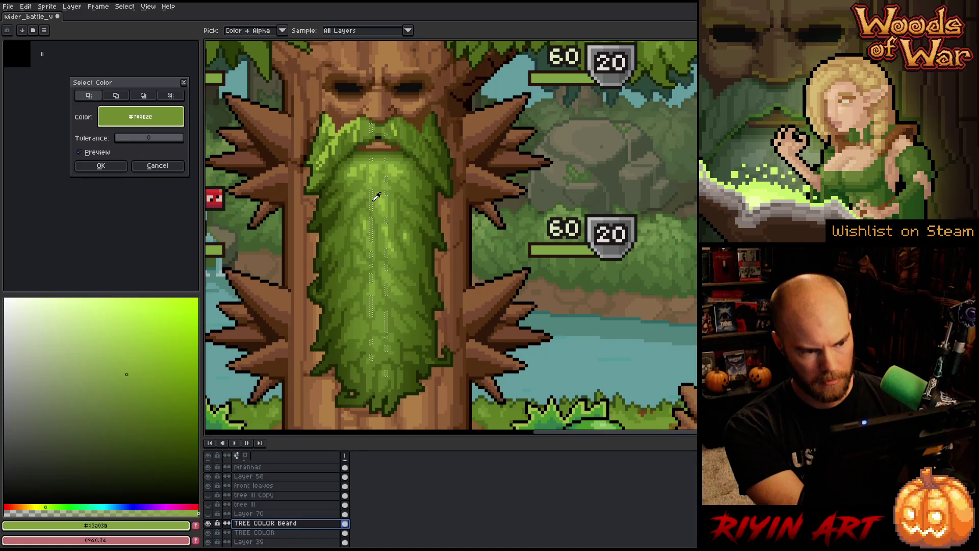
{"action": "left_click", "coordinate": [126, 142]}
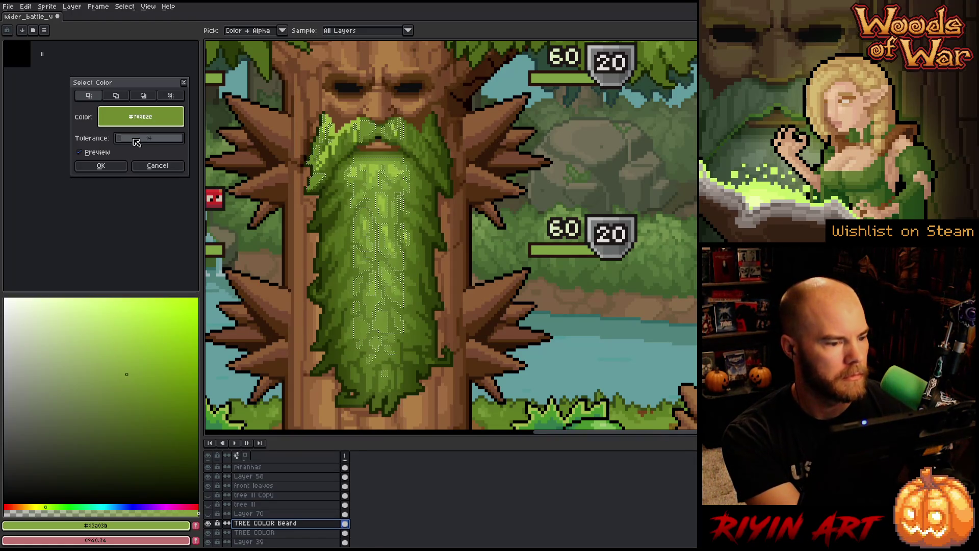
{"action": "left_click", "coordinate": [101, 165]}
- Preview several beard greens and the edge outline at tolerance 0, then cancel the dialog
{"action": "key", "text": "shift+c"}
{"action": "left_click_drag", "start_coordinate": [148, 138], "coordinate": [116, 138]}
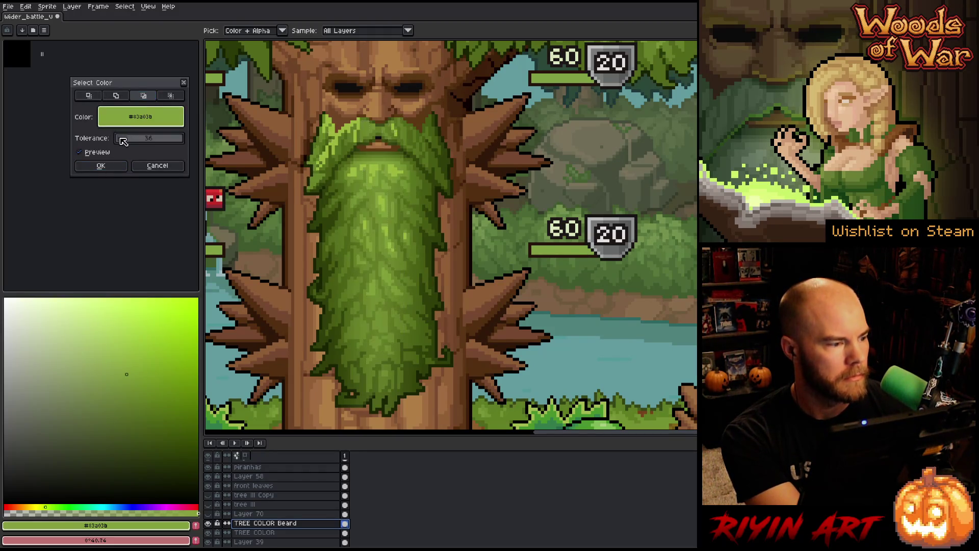
{"action": "left_click", "coordinate": [372, 162]}
{"action": "left_click", "coordinate": [384, 169]}
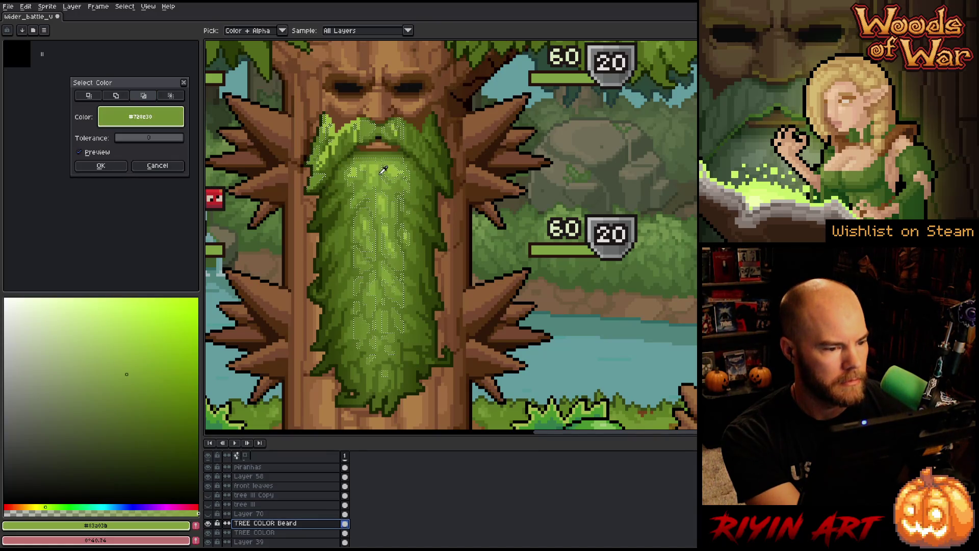
{"action": "left_click", "coordinate": [382, 172]}
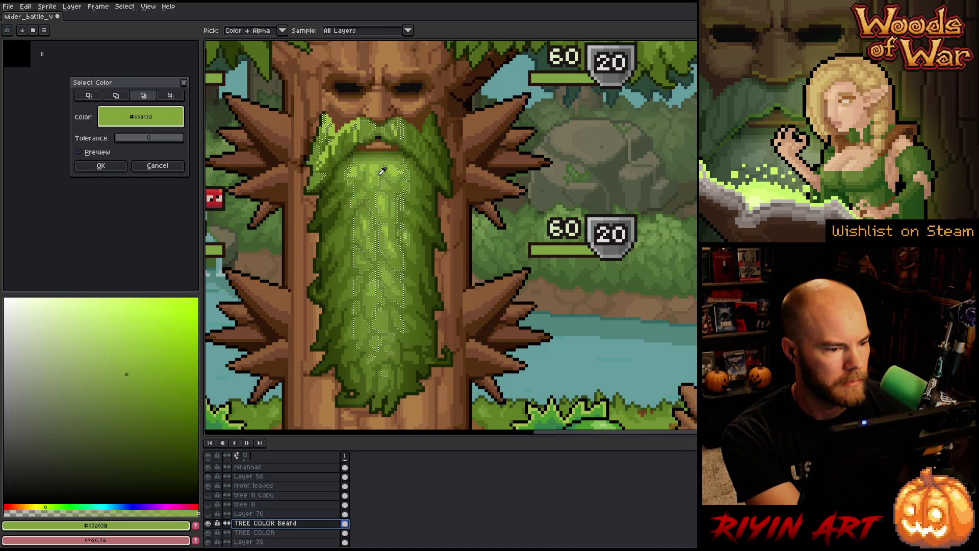
{"action": "left_click", "coordinate": [413, 171]}
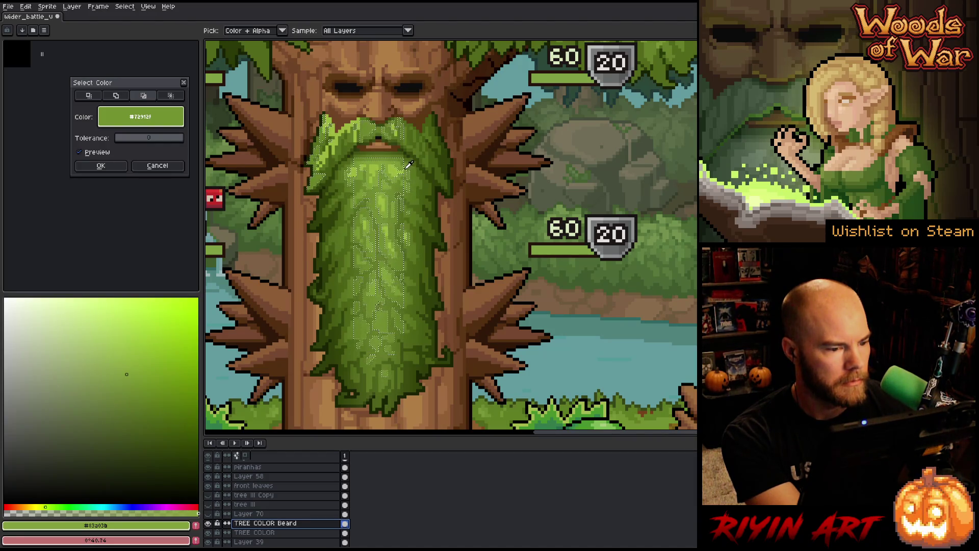
{"action": "left_click_drag", "start_coordinate": [410, 162], "coordinate": [427, 165]}
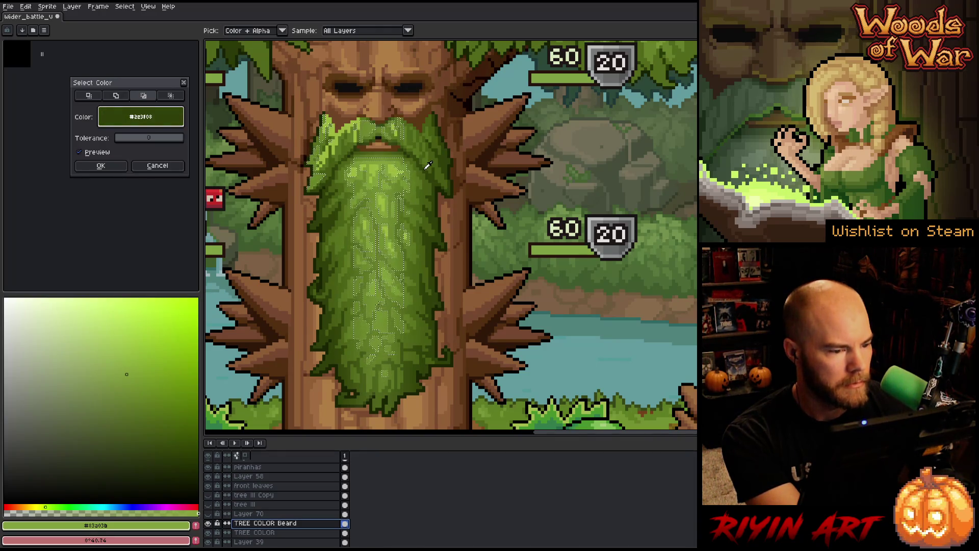
{"action": "left_click_drag", "start_coordinate": [428, 164], "coordinate": [395, 167]}
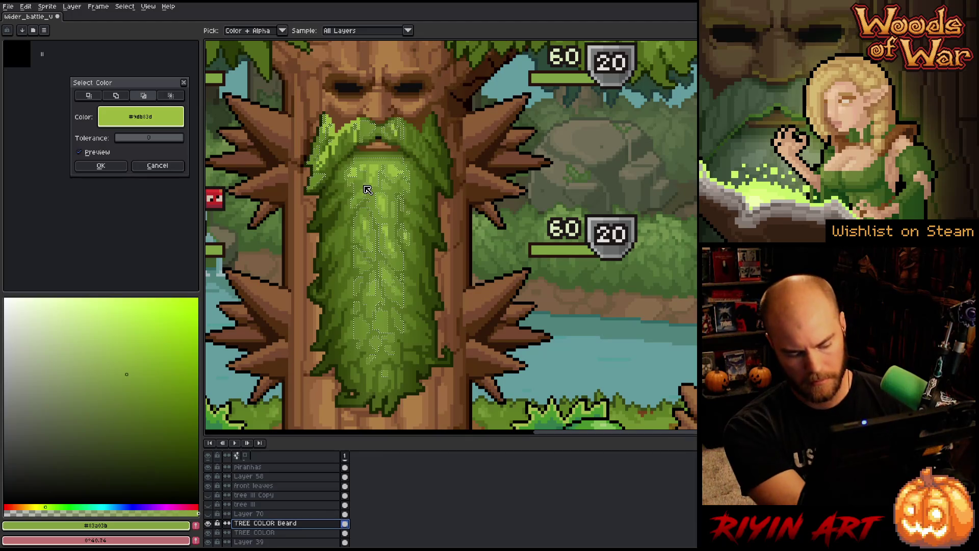
{"action": "left_click", "coordinate": [166, 167]}
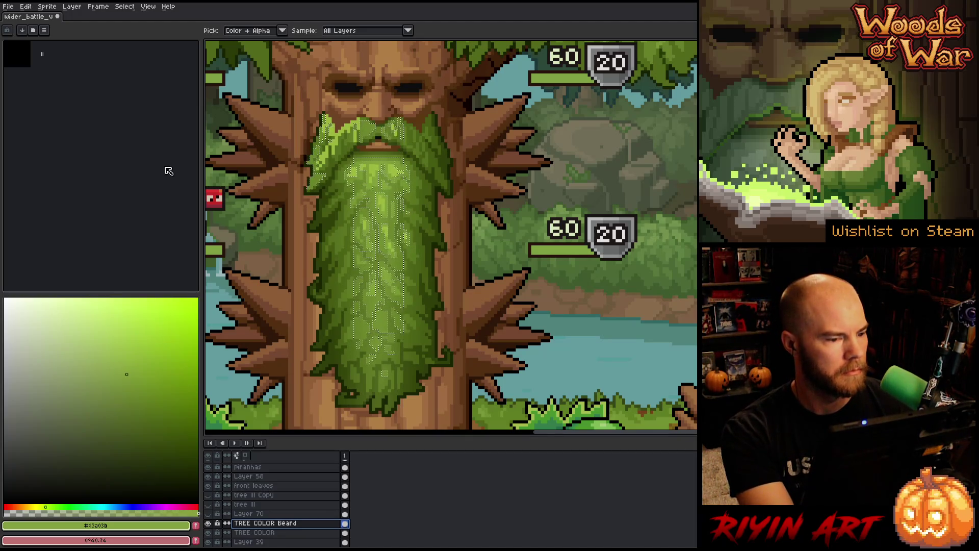
- Deselect, save the battle mockup, and open an earlier Ganntree_Face lvl2 file
{"action": "key", "text": "ctrl+d"}
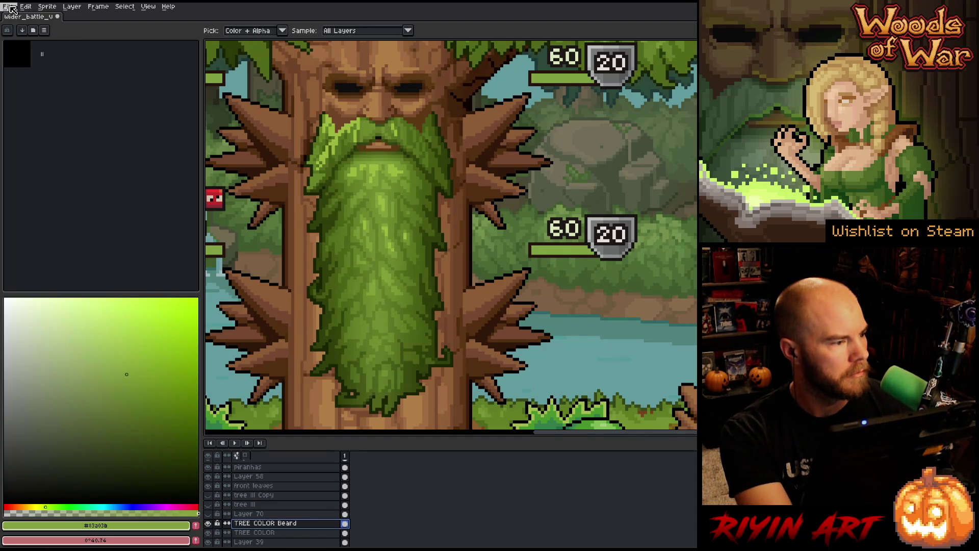
{"action": "key", "text": "ctrl+s"}
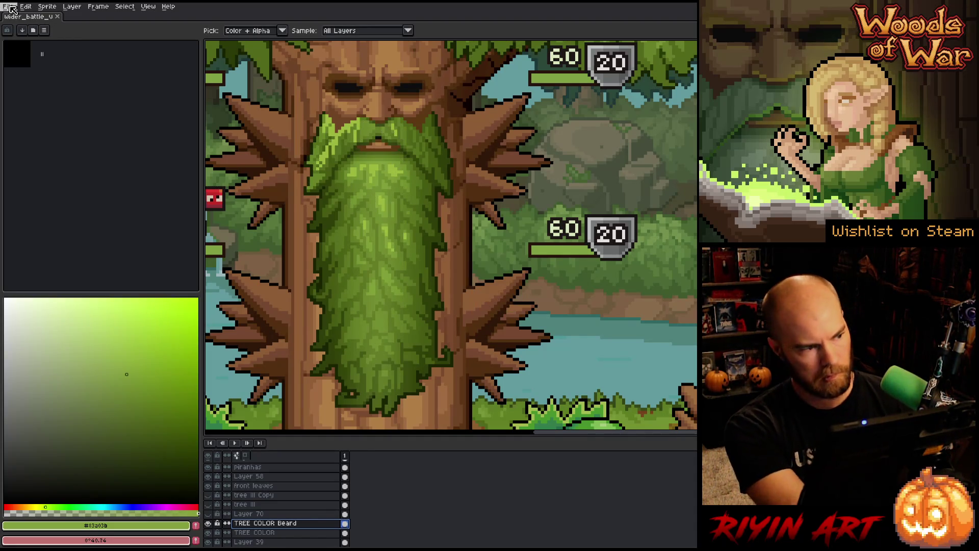
{"action": "left_click", "coordinate": [11, 9]}
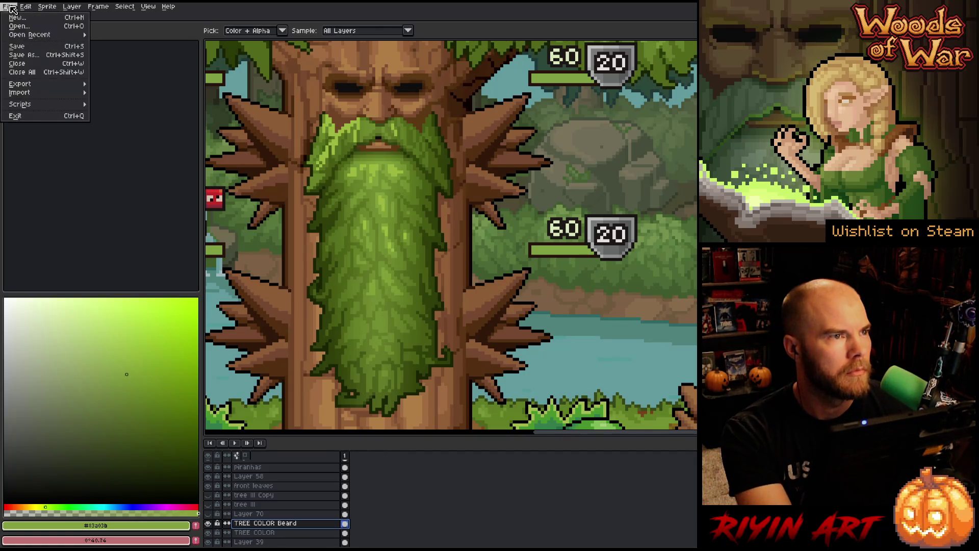
{"action": "left_click", "coordinate": [15, 26]}
{"action": "left_click", "coordinate": [389, 208]}
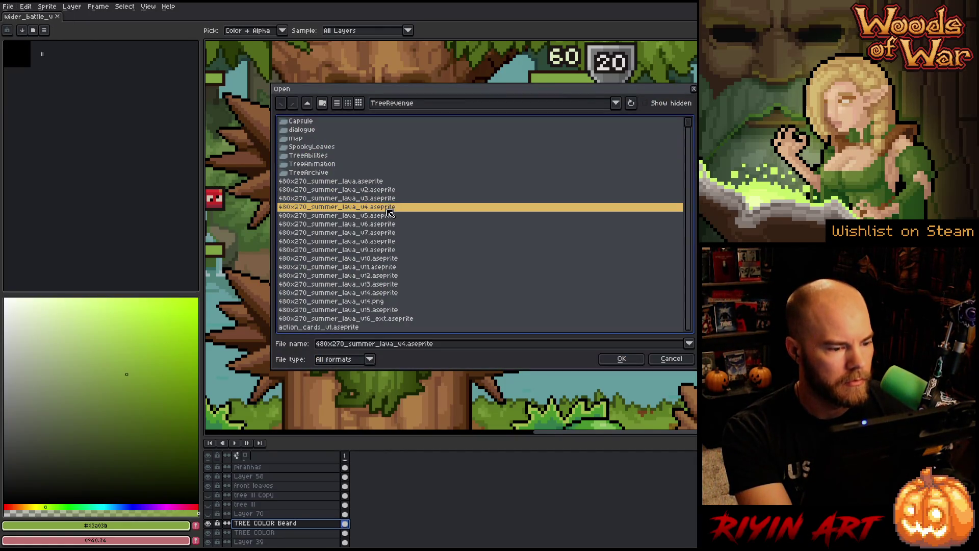
{"action": "key", "text": "a"}
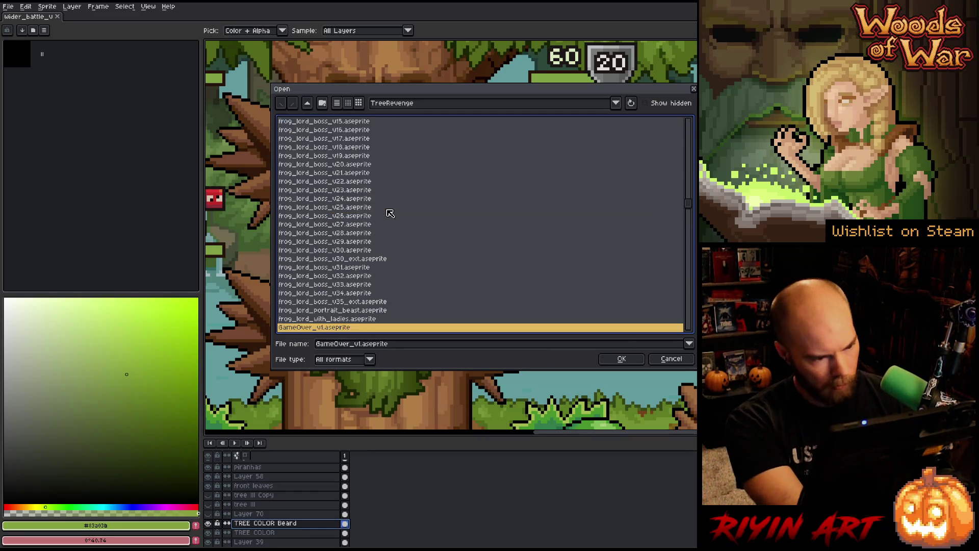
{"action": "key", "text": "g"}
{"action": "scroll", "coordinate": [391, 214], "scroll_direction": "down", "scroll_amount": 4}
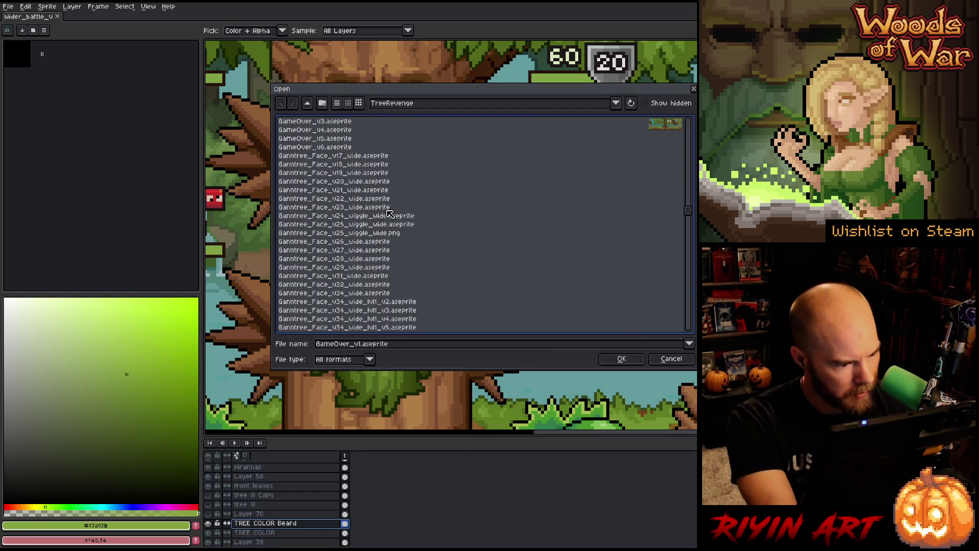
{"action": "scroll", "coordinate": [391, 222], "scroll_direction": "down", "scroll_amount": 2}
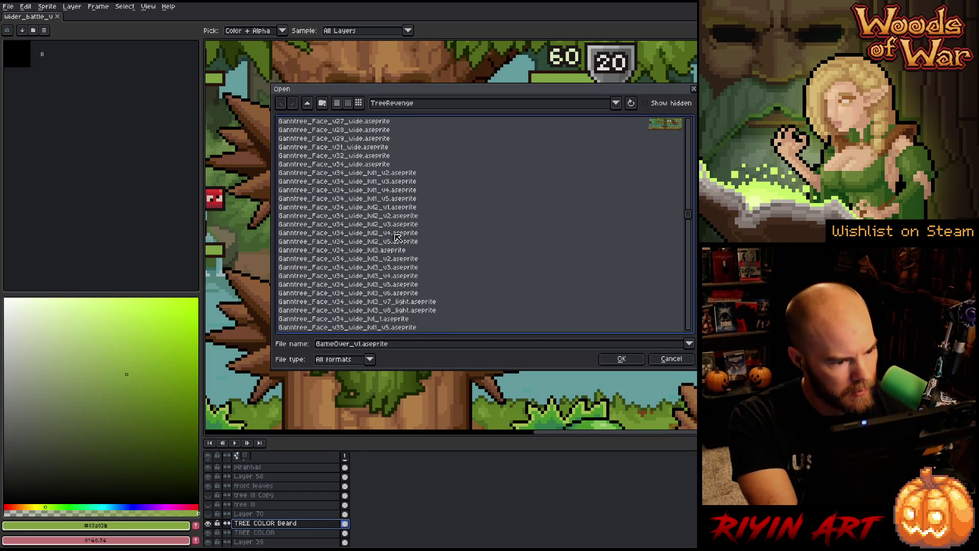
{"action": "left_click", "coordinate": [397, 242]}
{"action": "double_click", "coordinate": [398, 245]}
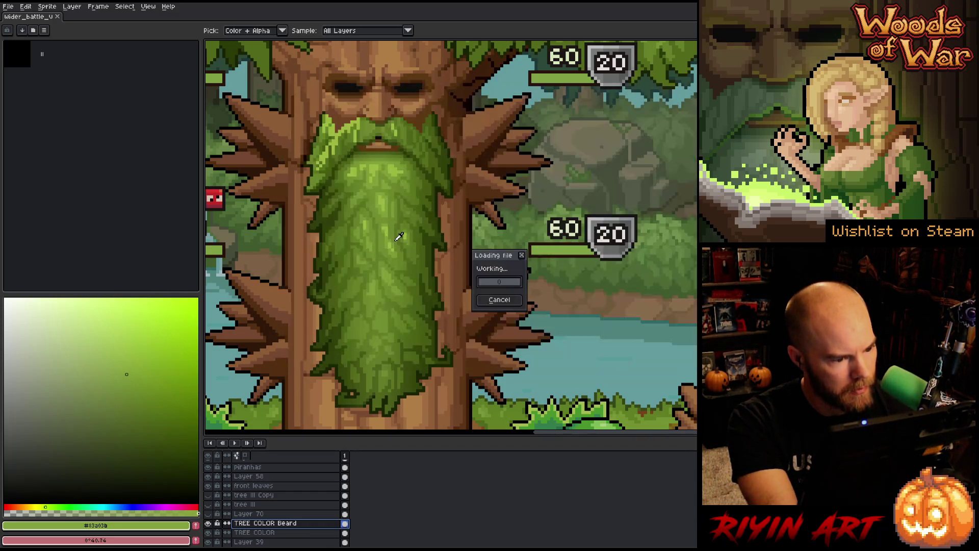
- Toggle that version's Beard layer on and off and sample its greens
{"action": "key", "text": "ctrl+0"}
{"action": "scroll", "coordinate": [489, 290], "scroll_direction": "up", "scroll_amount": 1}
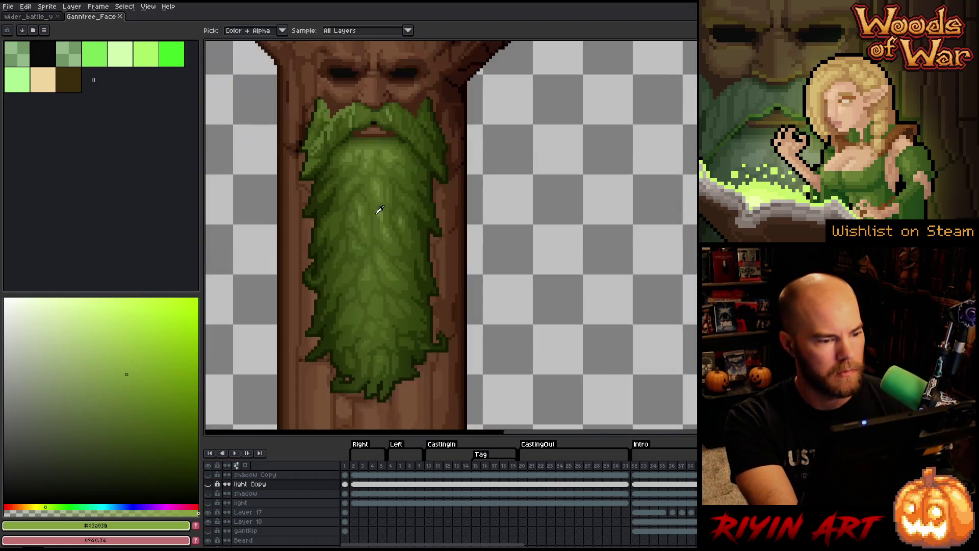
{"action": "left_click", "coordinate": [359, 229], "text": "ctrl"}
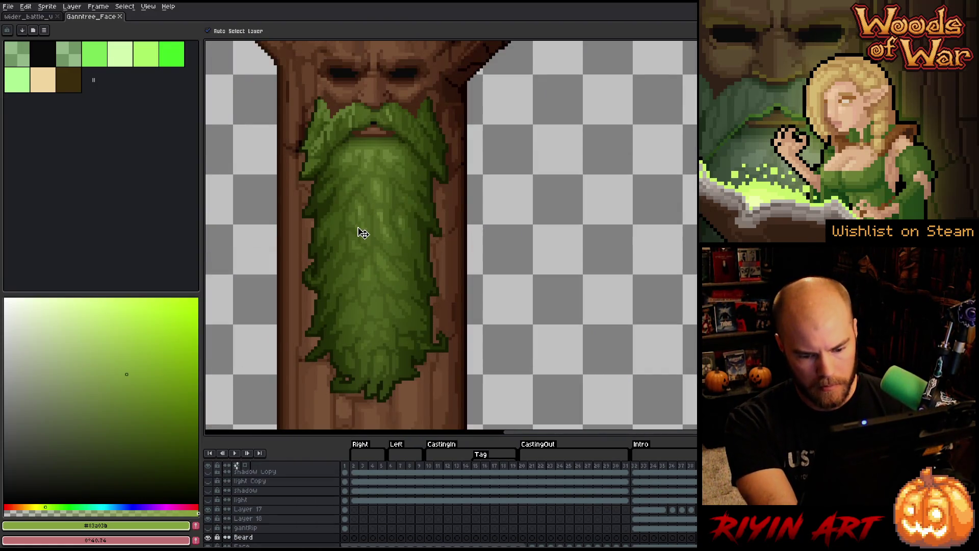
{"action": "left_click", "coordinate": [209, 539]}
{"action": "left_click", "coordinate": [209, 539]}
{"action": "left_click", "coordinate": [209, 540]}
{"action": "left_click", "coordinate": [209, 540]}
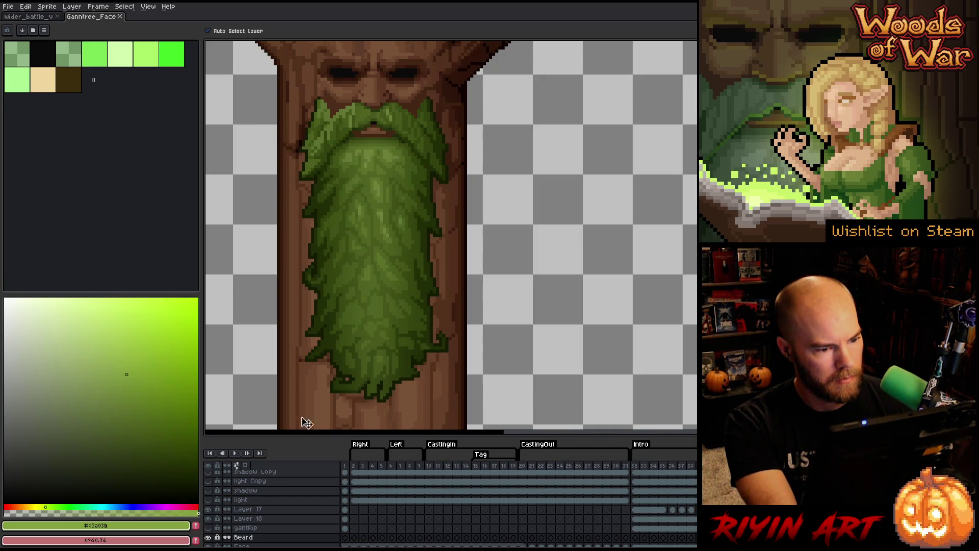
{"action": "scroll", "coordinate": [382, 223], "scroll_direction": "up", "scroll_amount": 1}
{"action": "key", "text": "alt"}
{"action": "mouse_move", "coordinate": [419, 191]}
{"action": "left_mouse_down"}
{"action": "mouse_move", "coordinate": [396, 190]}
{"action": "mouse_move", "coordinate": [415, 195]}
{"action": "mouse_move", "coordinate": [372, 157]}
{"action": "mouse_move", "coordinate": [422, 203]}
{"action": "left_mouse_up"}
{"action": "scroll", "coordinate": [429, 202], "scroll_direction": "down", "scroll_amount": 2}
{"action": "scroll", "coordinate": [429, 201], "scroll_direction": "up", "scroll_amount": 3}
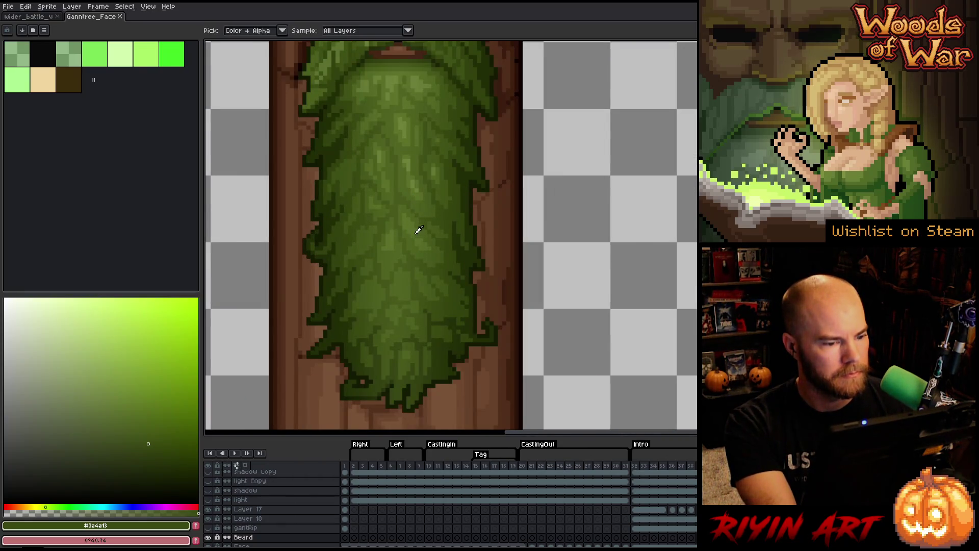
{"action": "scroll", "coordinate": [418, 231], "scroll_direction": "down", "scroll_amount": 1}
- Open Ganntree_Face_v34_wide_lvl2_v1.aseprite
{"action": "left_click", "coordinate": [8, 6]}
{"action": "left_click", "coordinate": [17, 26]}
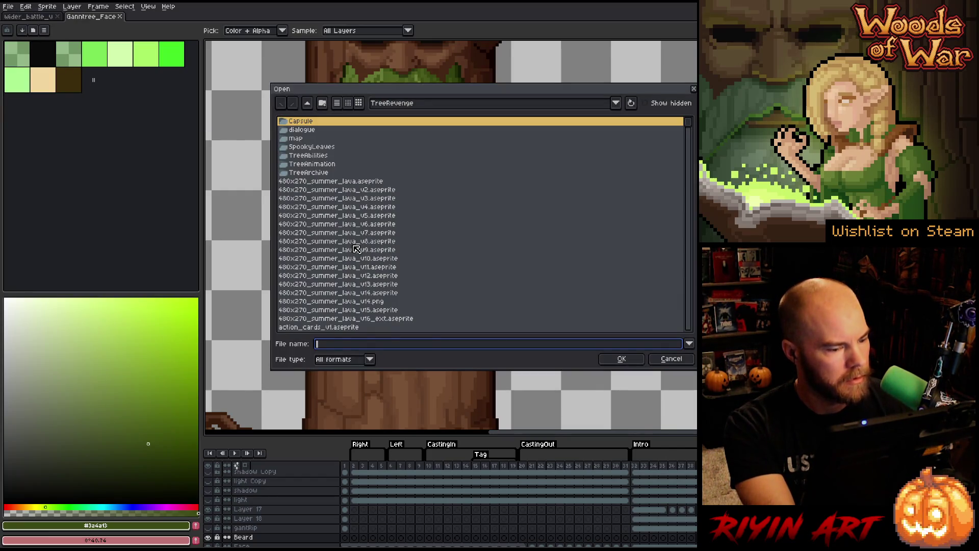
{"action": "left_click", "coordinate": [355, 244]}
{"action": "key", "text": "g"}
{"action": "scroll", "coordinate": [357, 251], "scroll_direction": "down", "scroll_amount": 8}
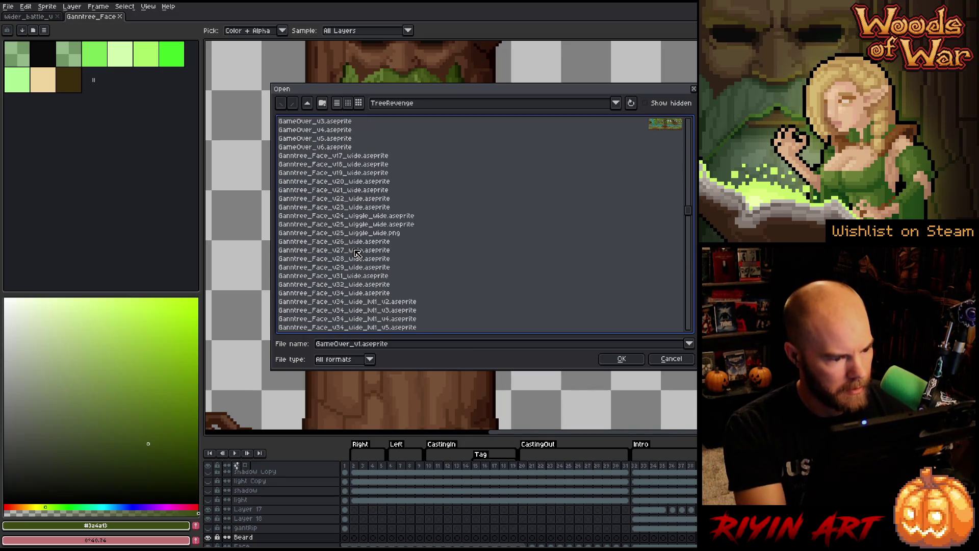
{"action": "scroll", "coordinate": [357, 253], "scroll_direction": "down", "scroll_amount": 4}
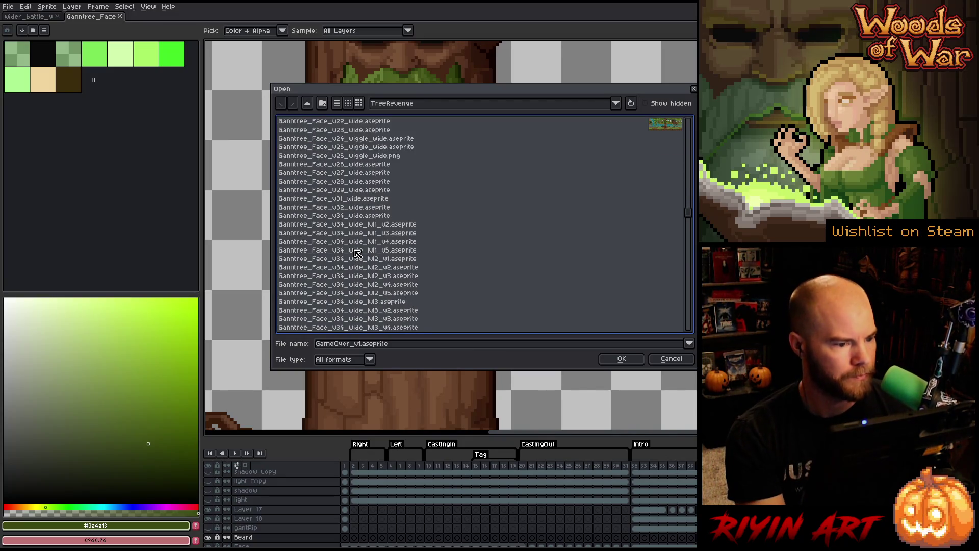
{"action": "left_click", "coordinate": [395, 259]}
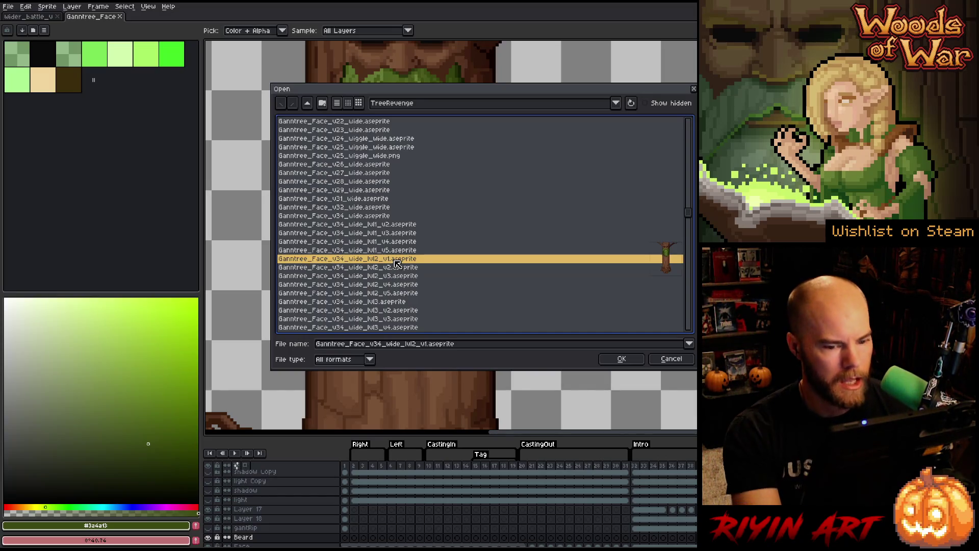
{"action": "left_click", "coordinate": [394, 268]}
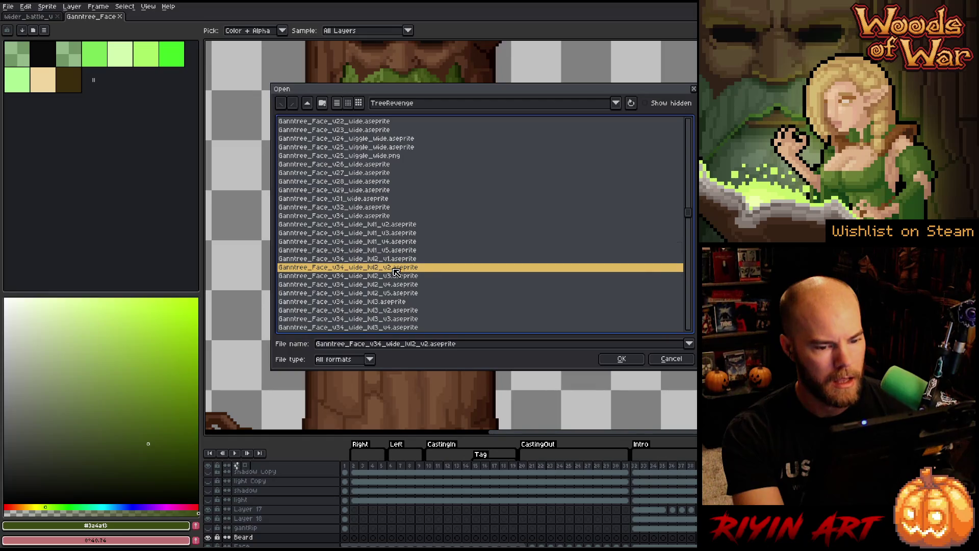
{"action": "key", "text": "Down"}
{"action": "key", "text": "Down"}
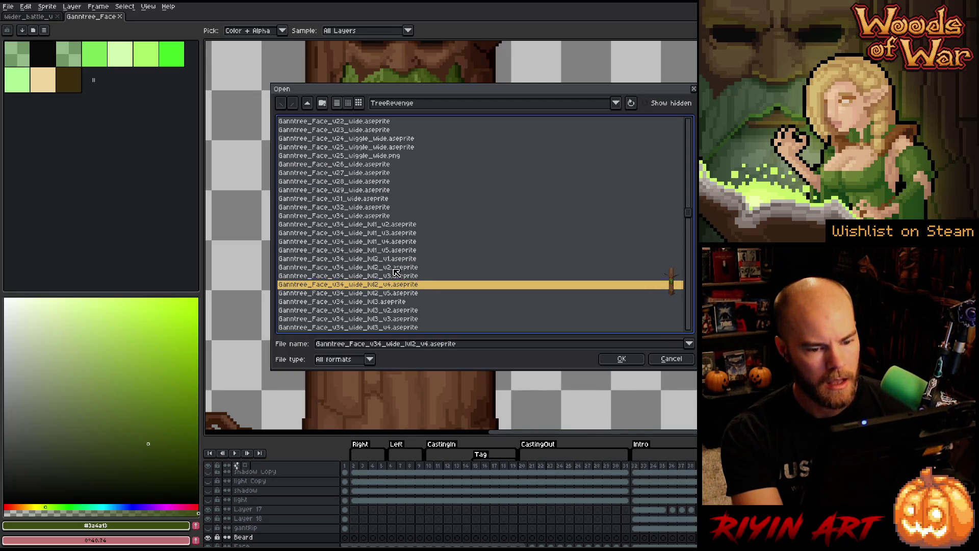
{"action": "key", "text": "Up"}
{"action": "key", "text": "Up"}
{"action": "key", "text": "Up"}
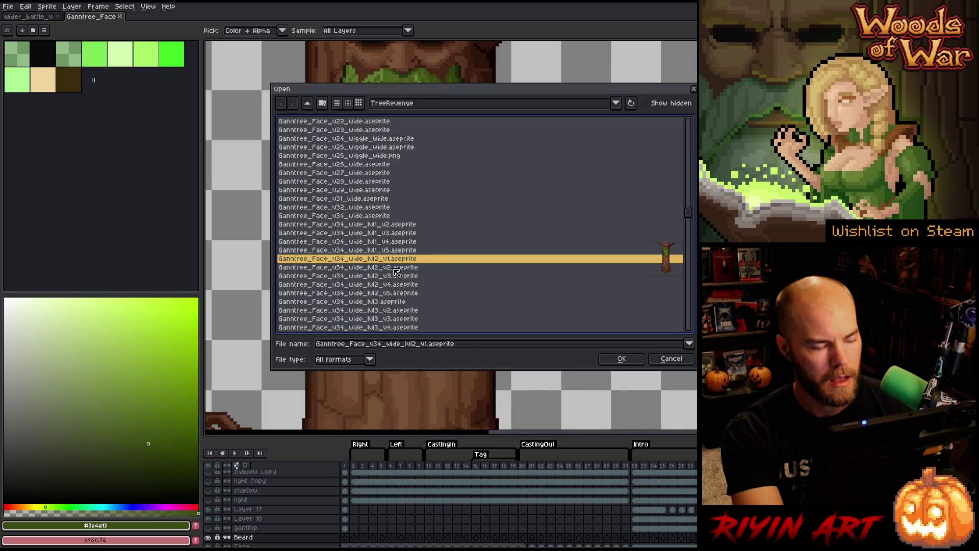
{"action": "key", "text": "Return"}
- Go to the first frame showing the longer beard and sample a beard green
{"action": "scroll", "coordinate": [498, 164], "scroll_direction": "up", "scroll_amount": 5}
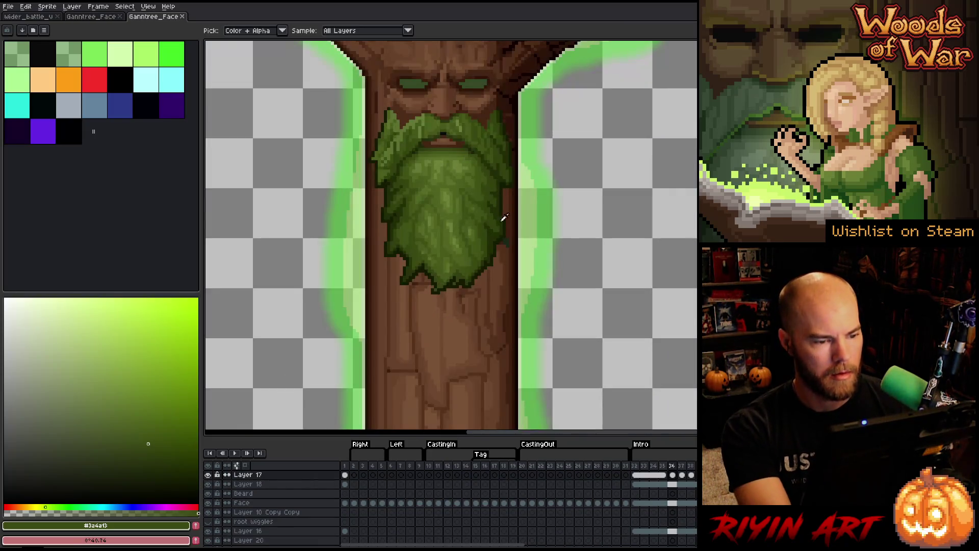
{"action": "key", "text": "Home"}
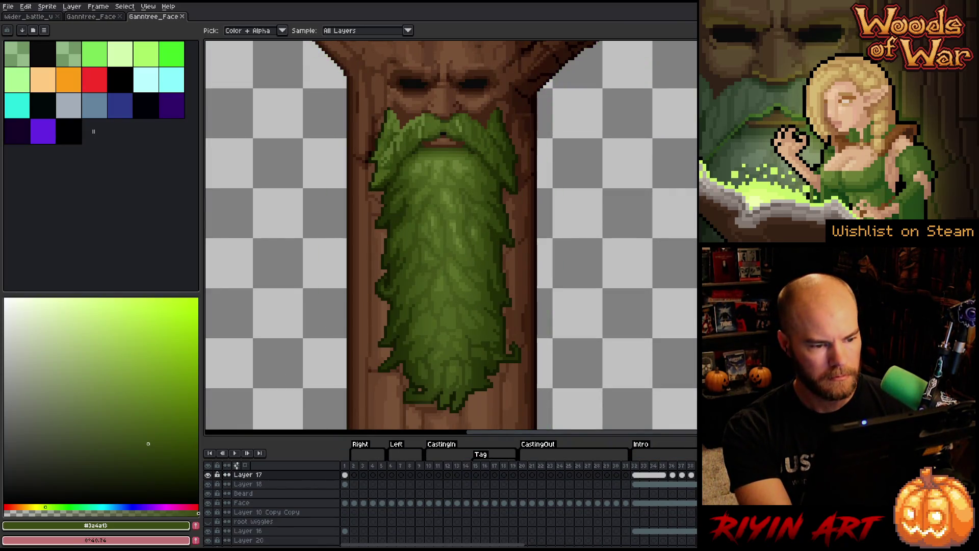
{"action": "scroll", "coordinate": [451, 280], "scroll_direction": "up", "scroll_amount": 3}
{"action": "left_click", "coordinate": [507, 266]}
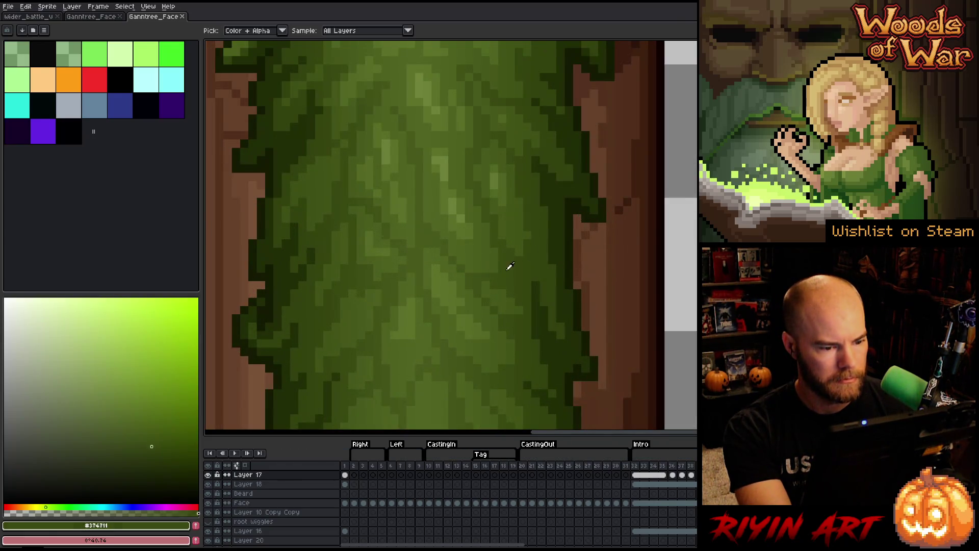
- Close the lvl2_v1 document and open Ganntree_Face_v23_wide
{"action": "left_click", "coordinate": [182, 16]}
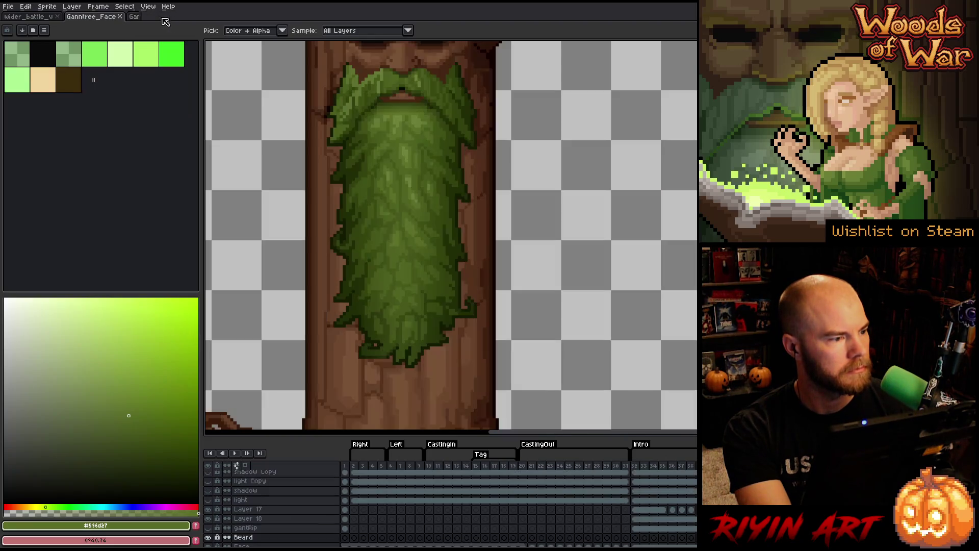
{"action": "left_click", "coordinate": [8, 6]}
{"action": "left_click", "coordinate": [15, 23]}
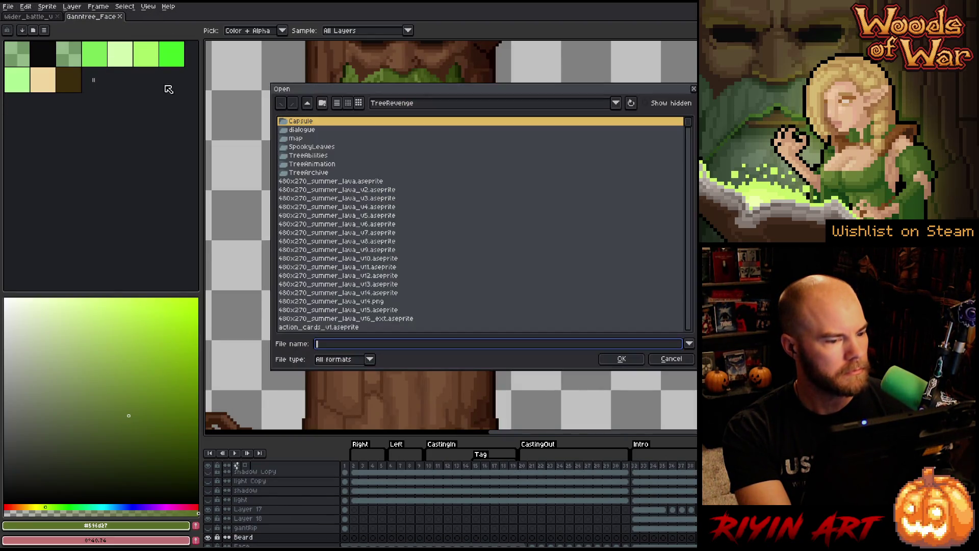
{"action": "left_click", "coordinate": [382, 243]}
{"action": "key", "text": "g"}
{"action": "scroll", "coordinate": [381, 243], "scroll_direction": "down", "scroll_amount": 5}
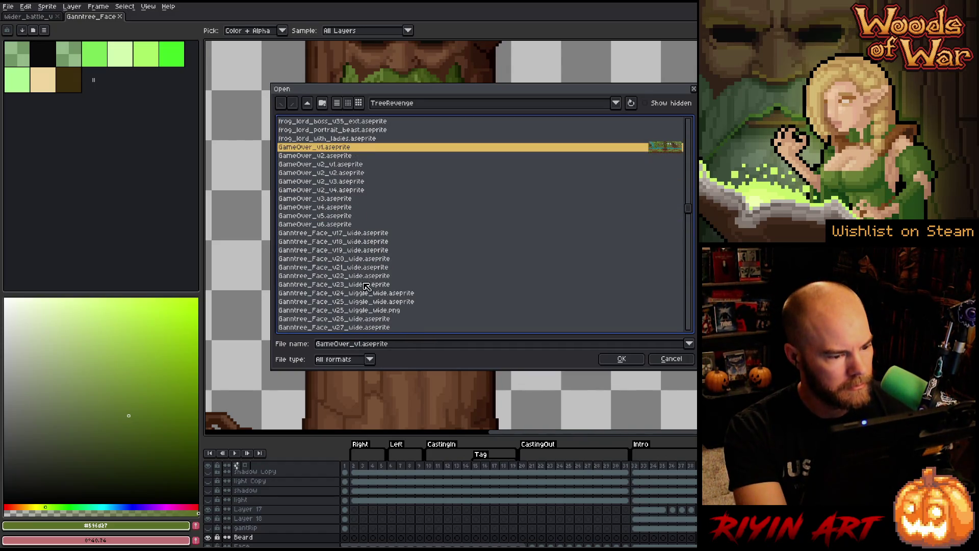
{"action": "left_click", "coordinate": [366, 285]}
{"action": "scroll", "coordinate": [391, 300], "scroll_direction": "down", "scroll_amount": 3}
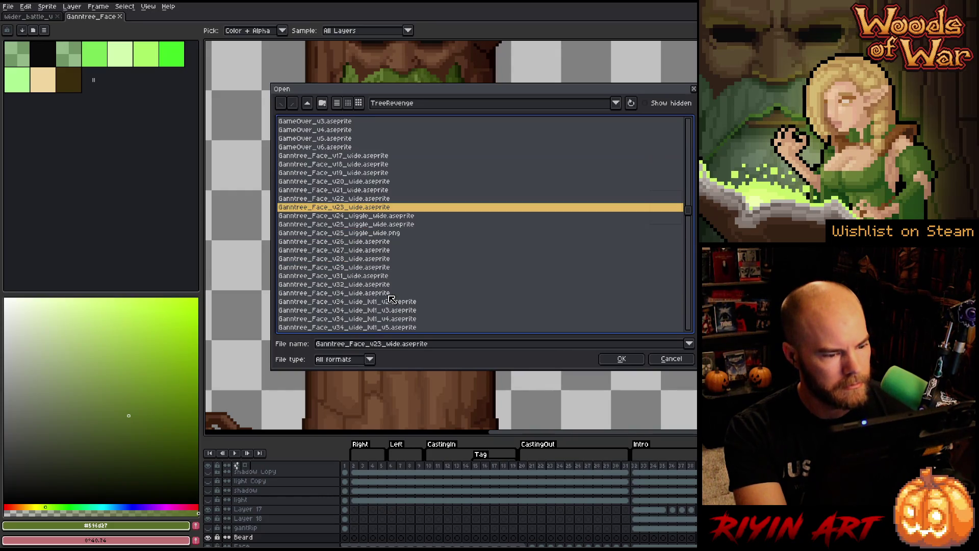
{"action": "double_click", "coordinate": [386, 264]}
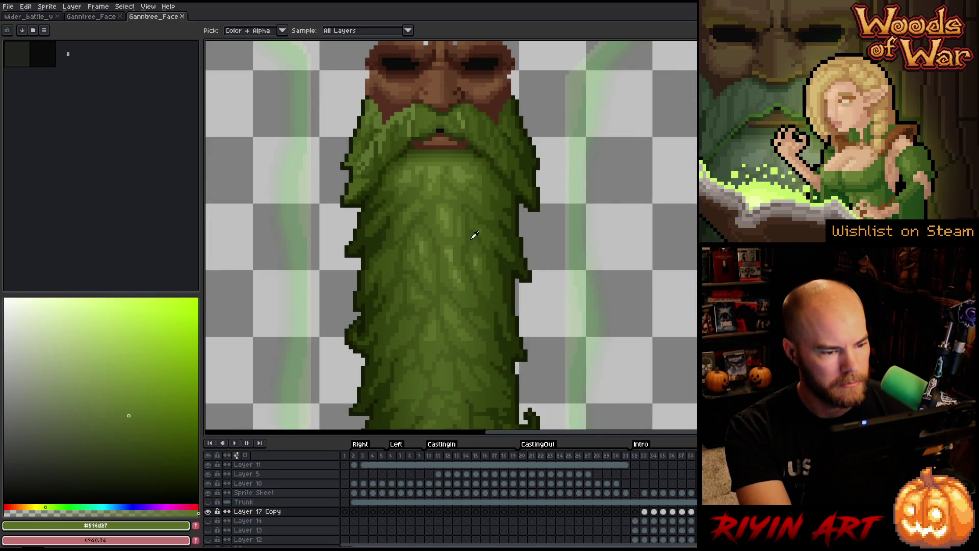
- Sample a beard green from the v23 face
{"action": "scroll", "coordinate": [465, 199], "scroll_direction": "up", "scroll_amount": 1}
{"action": "scroll", "coordinate": [464, 193], "scroll_direction": "up", "scroll_amount": 1}
{"action": "left_click", "coordinate": [500, 209]}
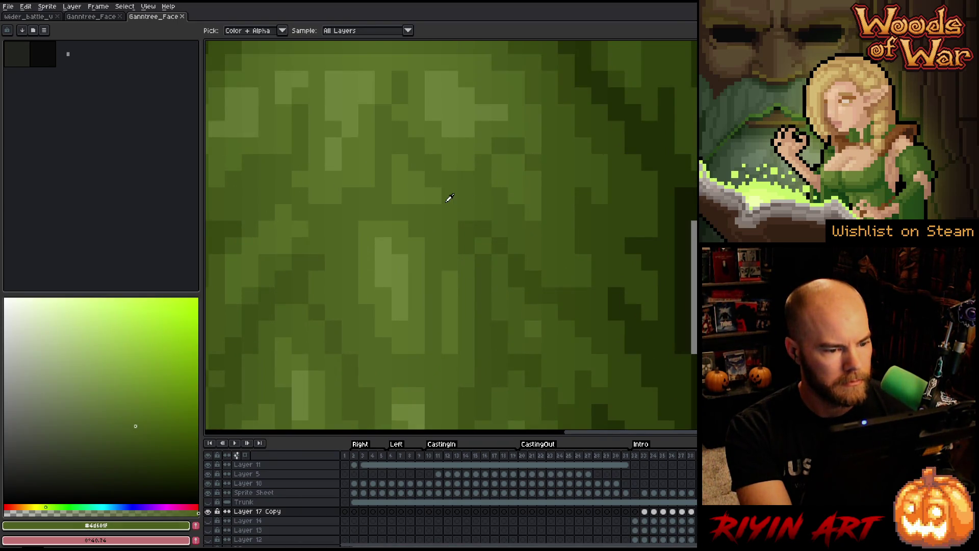
{"action": "scroll", "coordinate": [449, 198], "scroll_direction": "down", "scroll_amount": 1}
- Open Ganntree_Face_v17_wide in a new tab
{"action": "left_click", "coordinate": [9, 7]}
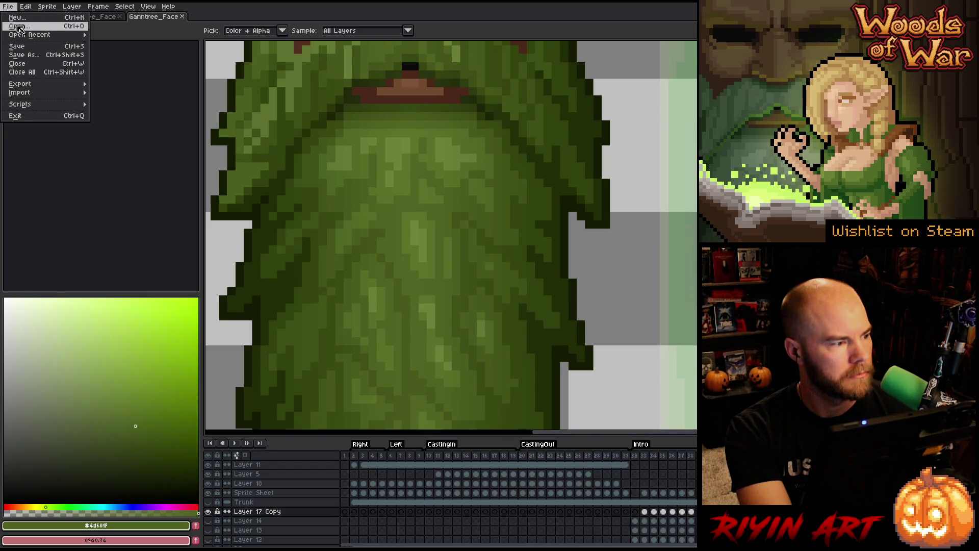
{"action": "left_click", "coordinate": [19, 27]}
{"action": "scroll", "coordinate": [360, 250], "scroll_direction": "down", "scroll_amount": 3}
{"action": "left_click", "coordinate": [360, 250]}
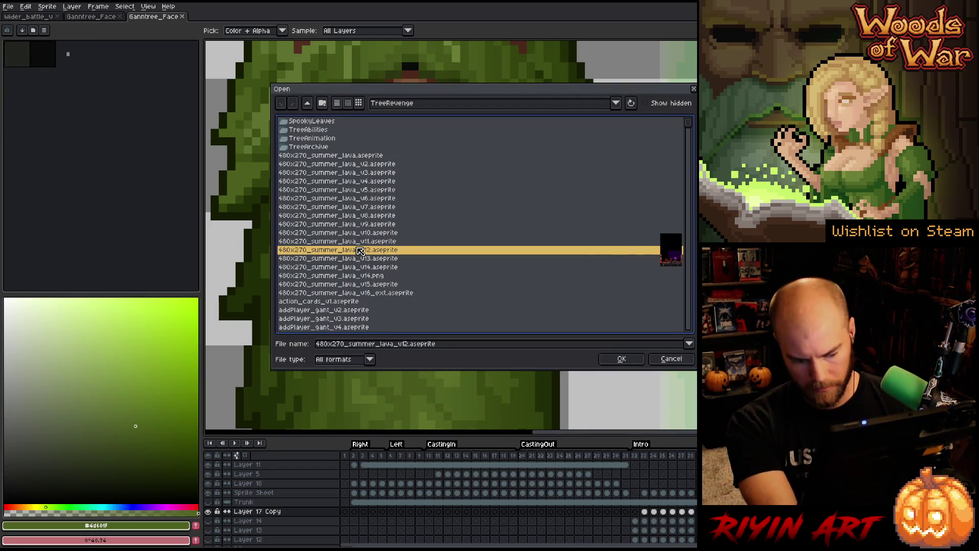
{"action": "type", "text": "g"}
{"action": "scroll", "coordinate": [360, 249], "scroll_direction": "down", "scroll_amount": 5}
{"action": "scroll", "coordinate": [358, 247], "scroll_direction": "up", "scroll_amount": 2}
{"action": "left_click", "coordinate": [371, 208]}
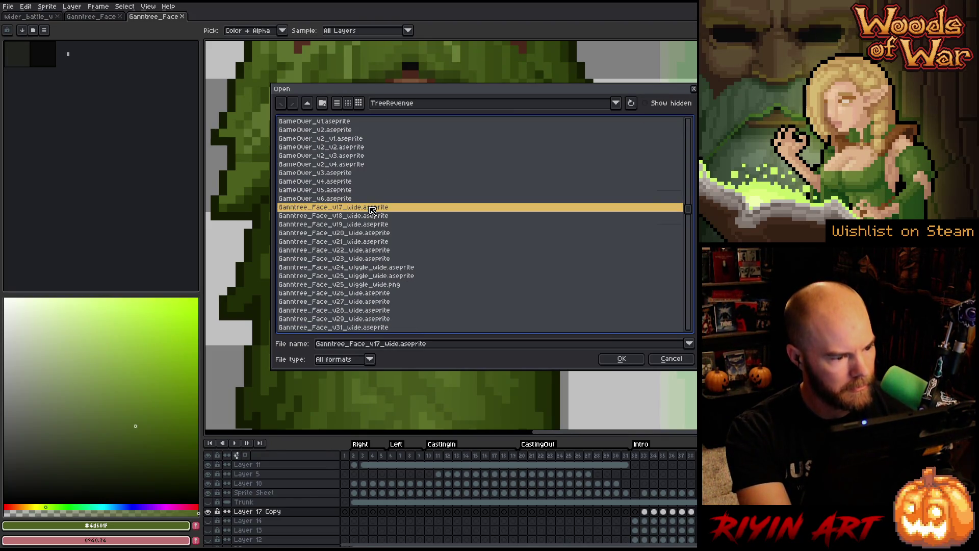
{"action": "double_click", "coordinate": [371, 208]}
{"action": "scroll", "coordinate": [604, 220], "scroll_direction": "up", "scroll_amount": 3}
{"action": "scroll", "coordinate": [546, 134], "scroll_direction": "up", "scroll_amount": 2}
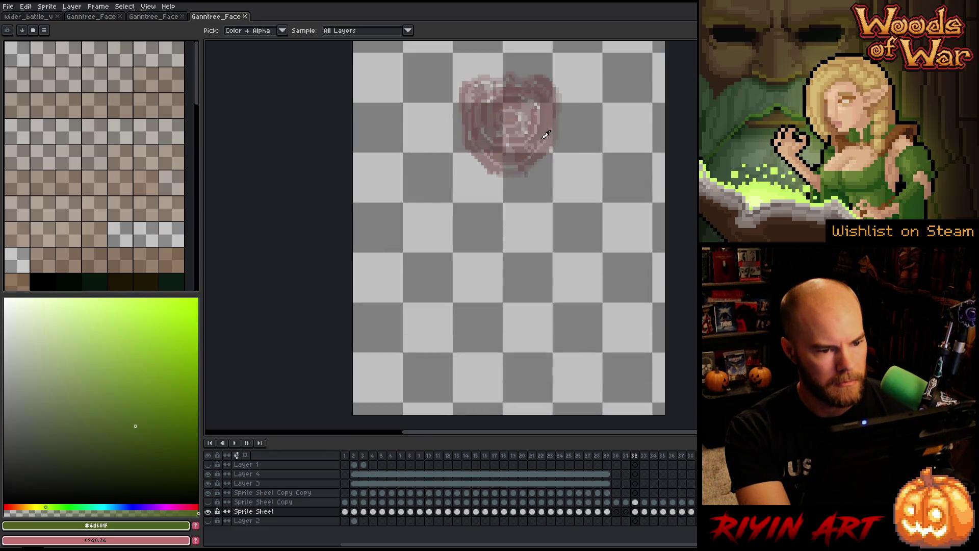
- Sample the mid beard green #475a1c from the face sprite as the foreground colour
{"action": "left_click_drag", "start_coordinate": [355, 455], "coordinate": [373, 457]}
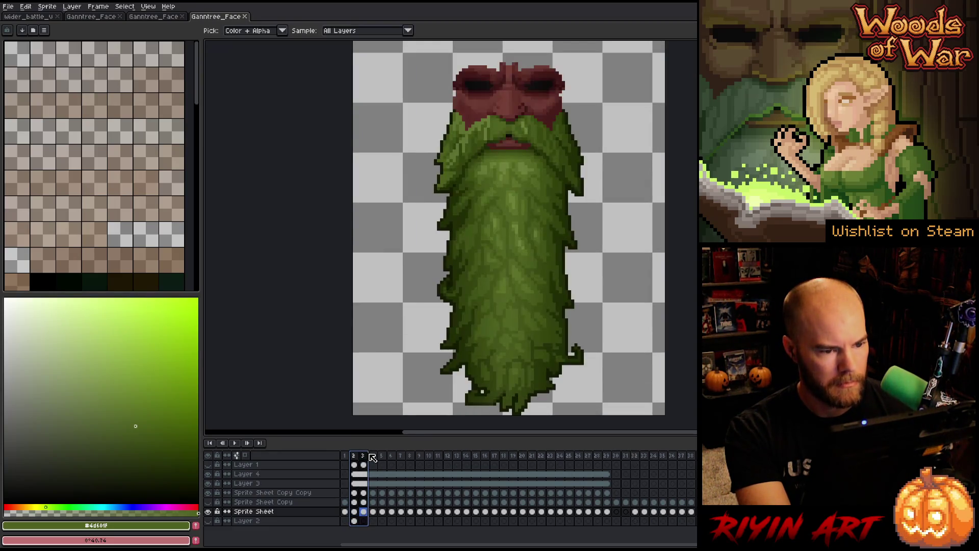
{"action": "scroll", "coordinate": [557, 181], "scroll_direction": "up", "scroll_amount": 3}
{"action": "mouse_move", "coordinate": [494, 193]}
{"action": "left_mouse_down"}
{"action": "mouse_move", "coordinate": [468, 199]}
{"action": "mouse_move", "coordinate": [437, 188]}
{"action": "mouse_move", "coordinate": [469, 199]}
{"action": "left_mouse_up"}
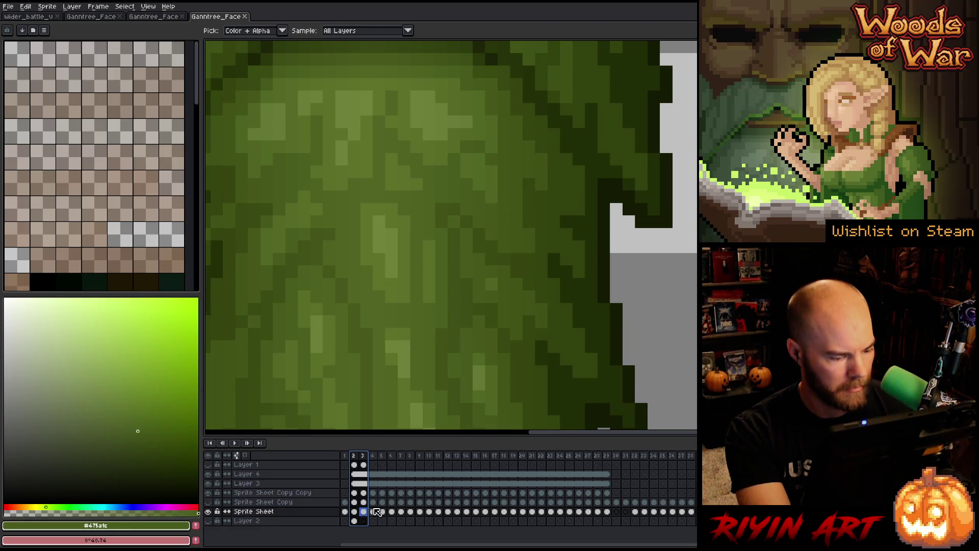
{"action": "left_click", "coordinate": [363, 512]}
{"action": "scroll", "coordinate": [397, 311], "scroll_direction": "down", "scroll_amount": 3}
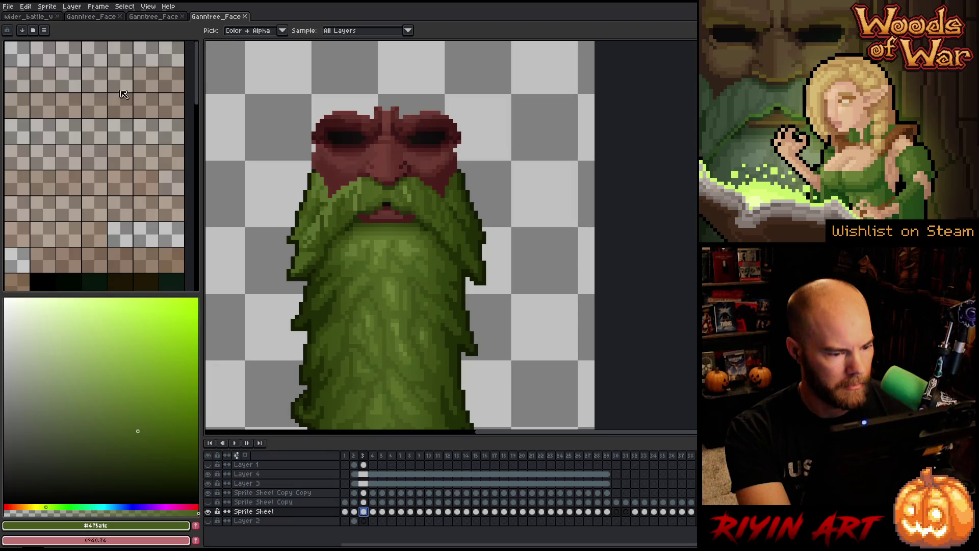
- Open Ganntree_v27_wide.aseprite from the TreeRevenge folder for comparison
{"action": "left_click", "coordinate": [9, 6]}
{"action": "left_click", "coordinate": [23, 30]}
{"action": "left_click", "coordinate": [386, 284]}
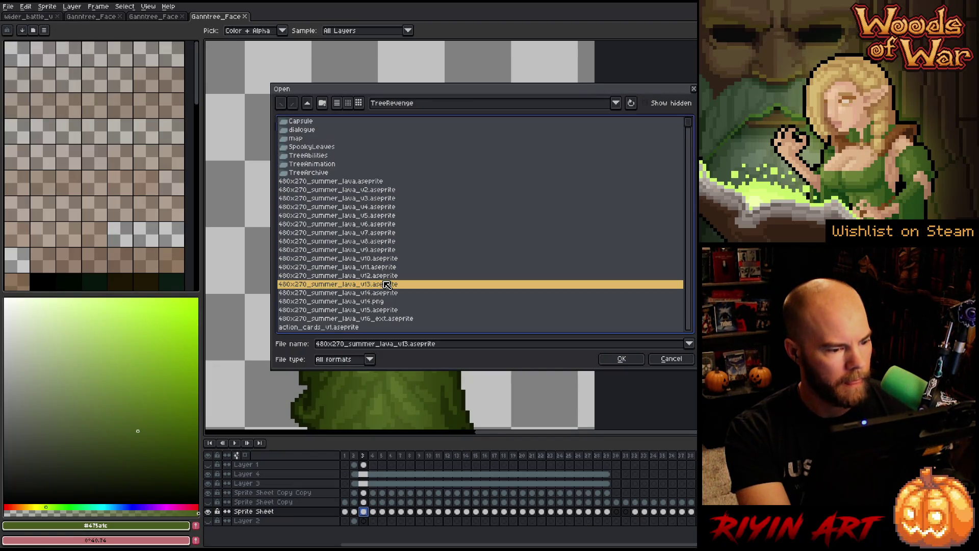
{"action": "type", "text": "g"}
{"action": "scroll", "coordinate": [386, 285], "scroll_direction": "down", "scroll_amount": 2}
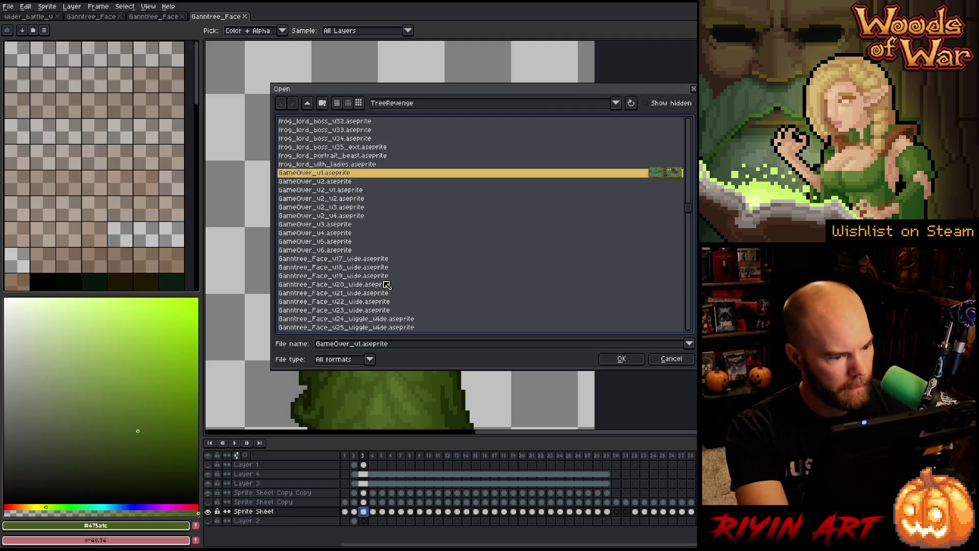
{"action": "left_click", "coordinate": [359, 235]}
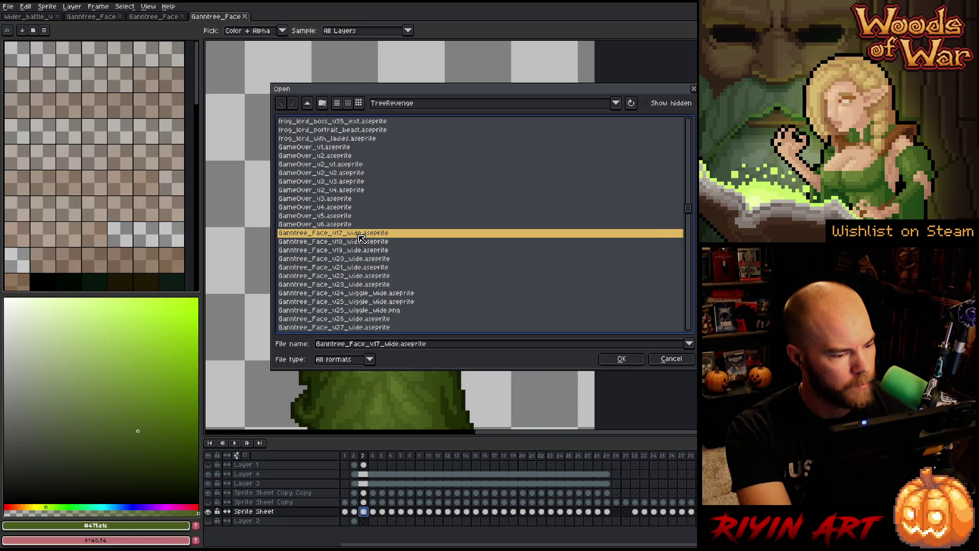
{"action": "scroll", "coordinate": [360, 238], "scroll_direction": "down", "scroll_amount": 1}
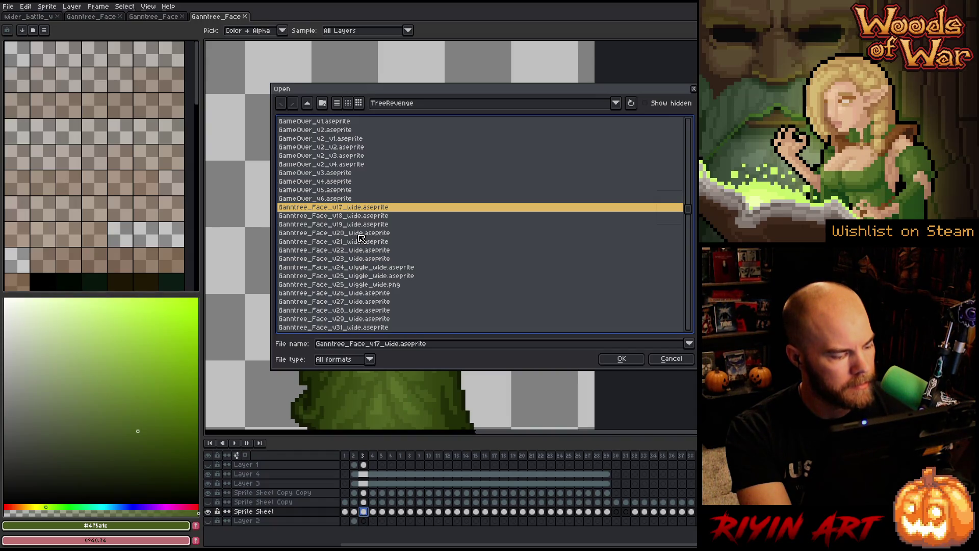
{"action": "scroll", "coordinate": [360, 238], "scroll_direction": "down", "scroll_amount": 10}
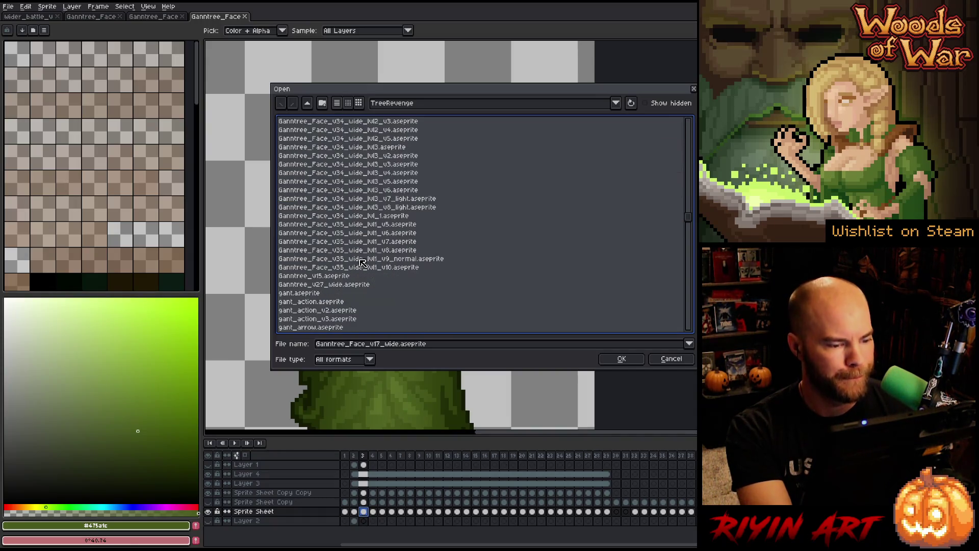
{"action": "left_click", "coordinate": [356, 277]}
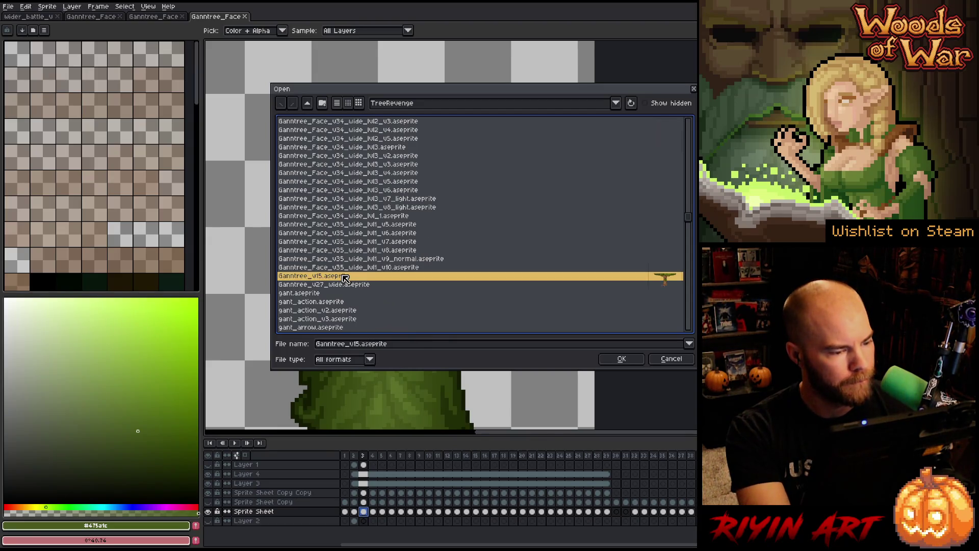
{"action": "left_click", "coordinate": [352, 285]}
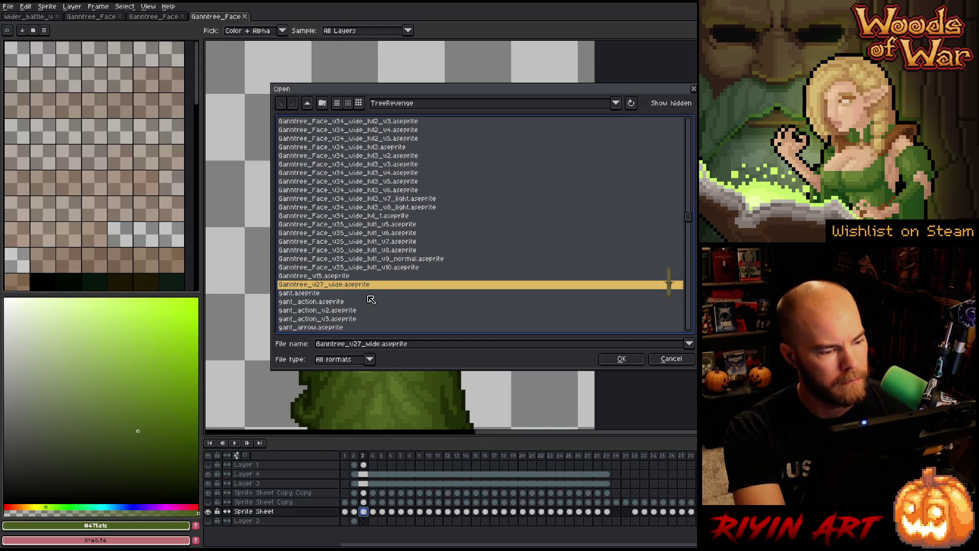
{"action": "double_click", "coordinate": [351, 284]}
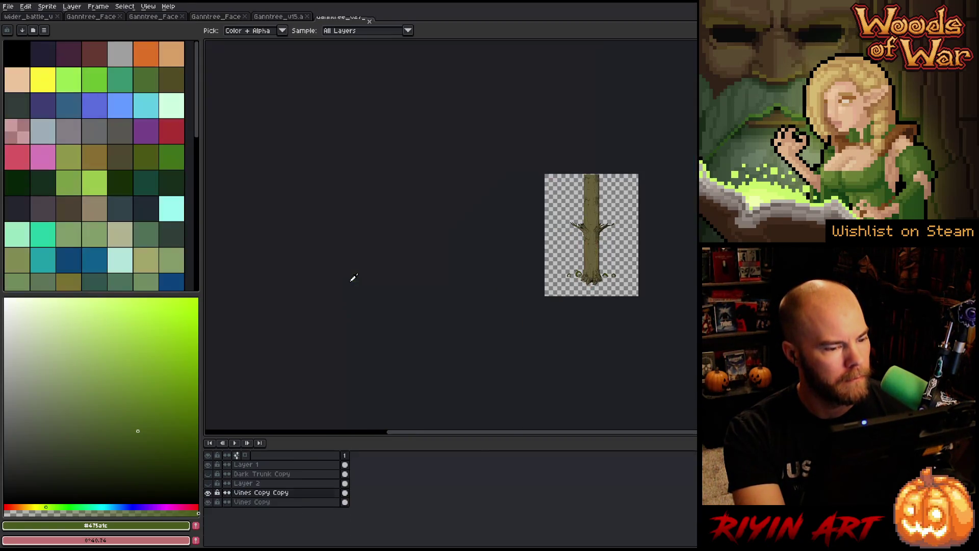
- Close Ganntree_v27_wide and return to Ganntree_v15
{"action": "scroll", "coordinate": [627, 237], "scroll_direction": "up", "scroll_amount": 1}
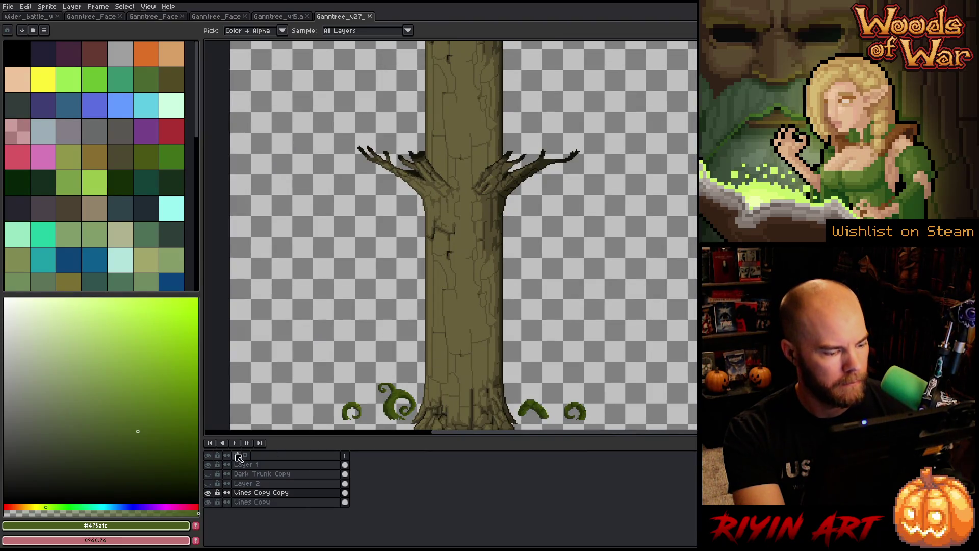
{"action": "left_click", "coordinate": [369, 16]}
{"action": "scroll", "coordinate": [631, 261], "scroll_direction": "up", "scroll_amount": 3}
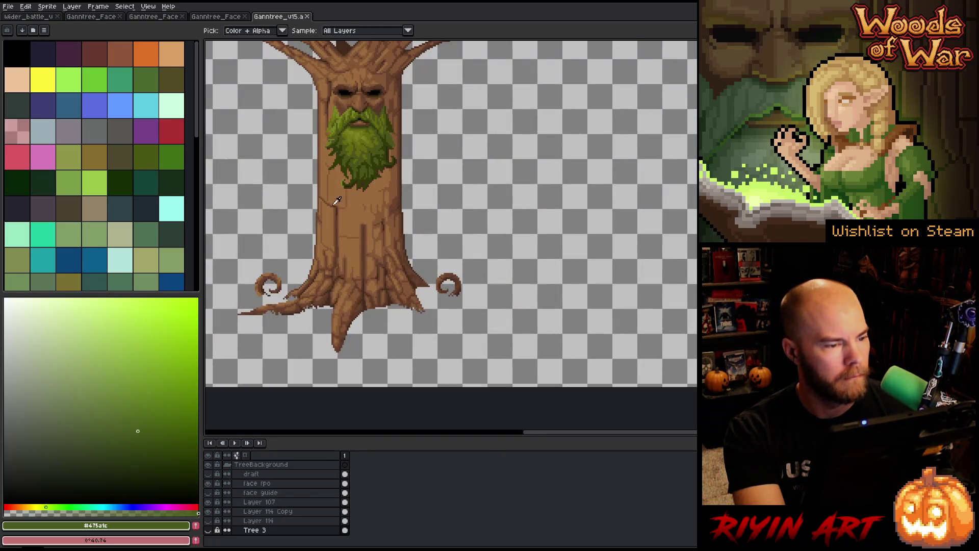
{"action": "scroll", "coordinate": [331, 81], "scroll_direction": "up", "scroll_amount": 2}
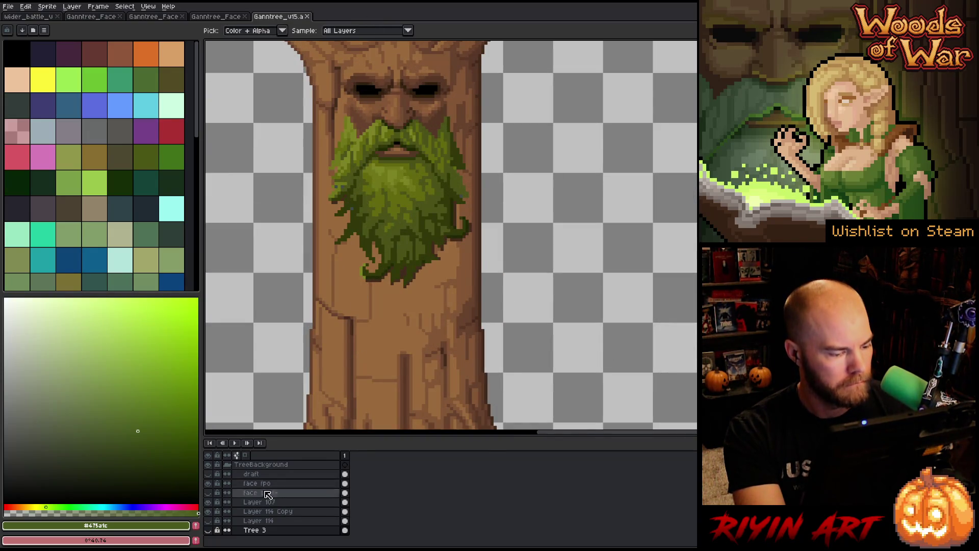
- In Ganntree_v15, toggle the painted draft and face layers to compare, then close it
{"action": "left_click", "coordinate": [209, 474]}
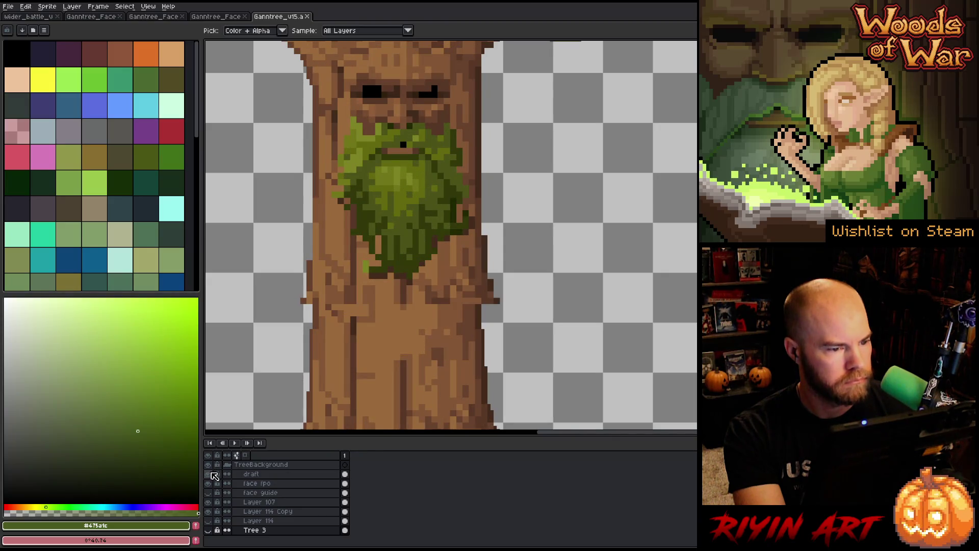
{"action": "left_click", "coordinate": [209, 474]}
{"action": "left_click", "coordinate": [208, 485]}
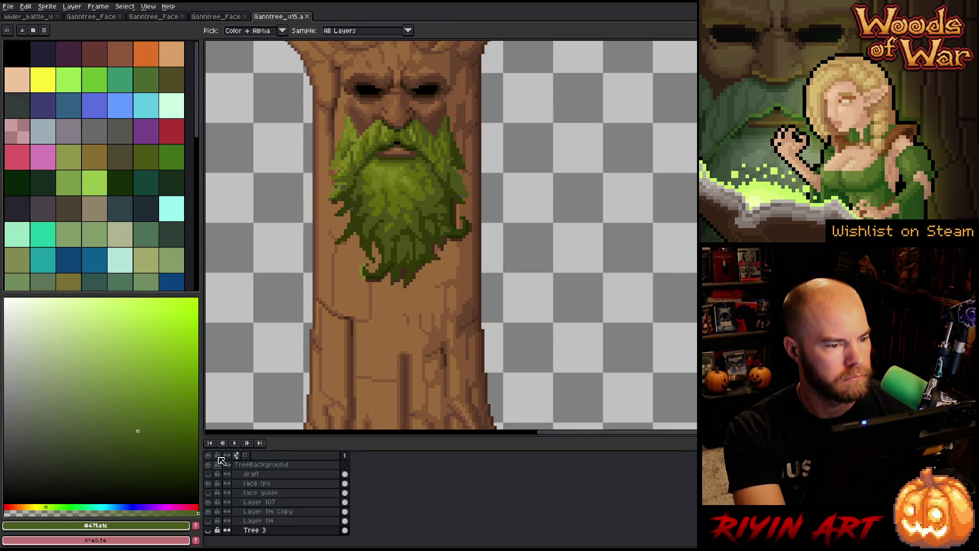
{"action": "scroll", "coordinate": [318, 134], "scroll_direction": "down", "scroll_amount": 2}
{"action": "scroll", "coordinate": [319, 133], "scroll_direction": "up", "scroll_amount": 1}
{"action": "scroll", "coordinate": [343, 254], "scroll_direction": "up", "scroll_amount": 1}
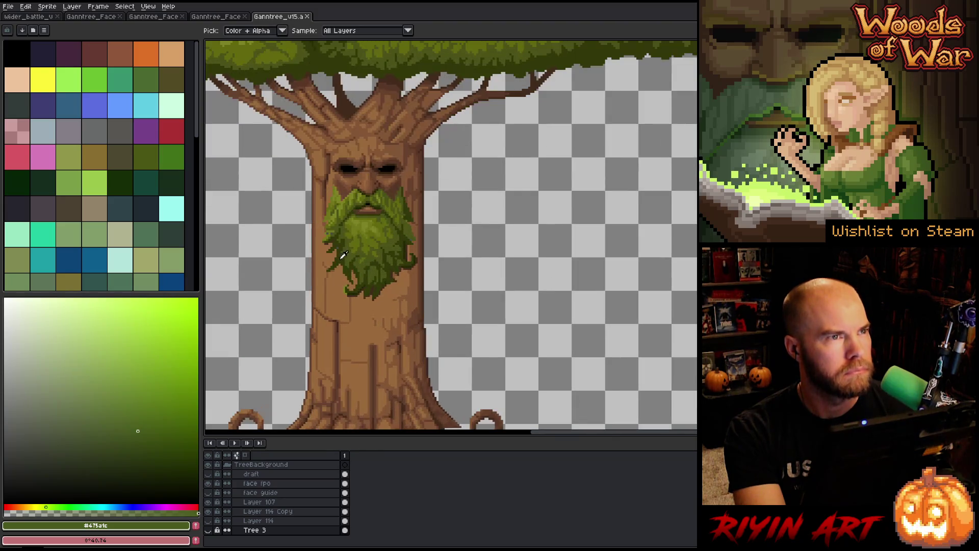
{"action": "left_click", "coordinate": [307, 17]}
{"action": "scroll", "coordinate": [397, 266], "scroll_direction": "up", "scroll_amount": 3}
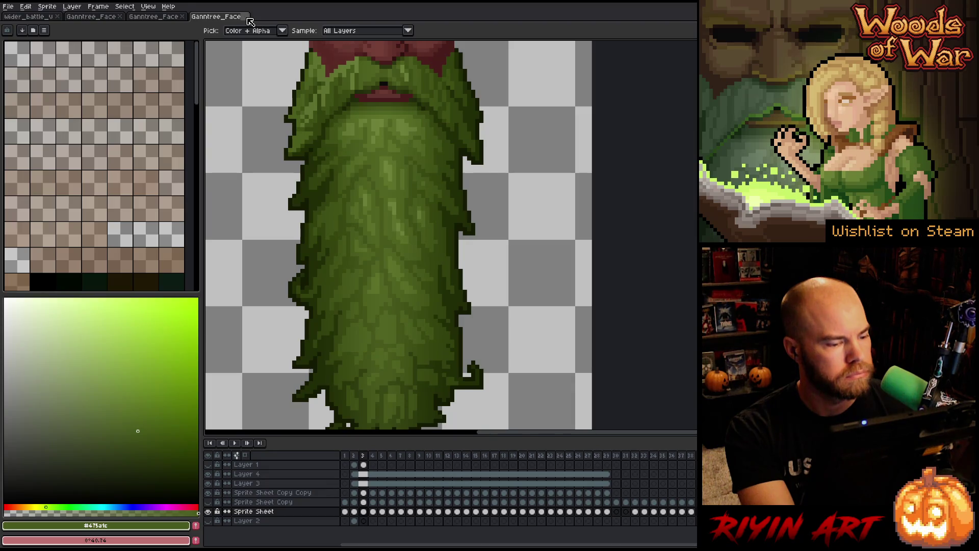
- Close the last two extra Ganntree_Face files
{"action": "left_click", "coordinate": [248, 18]}
{"action": "scroll", "coordinate": [354, 254], "scroll_direction": "down", "scroll_amount": 3}
{"action": "scroll", "coordinate": [367, 277], "scroll_direction": "up", "scroll_amount": 1}
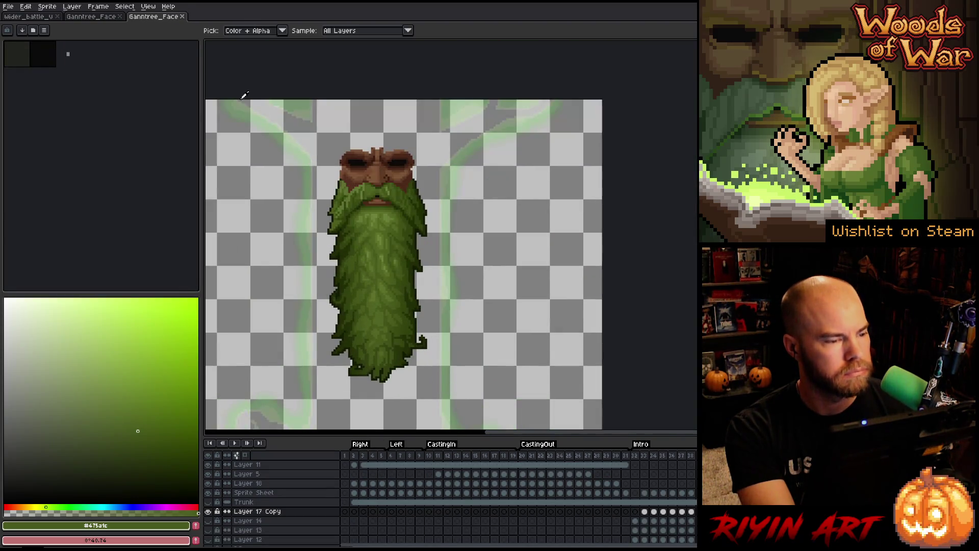
{"action": "left_click", "coordinate": [183, 18]}
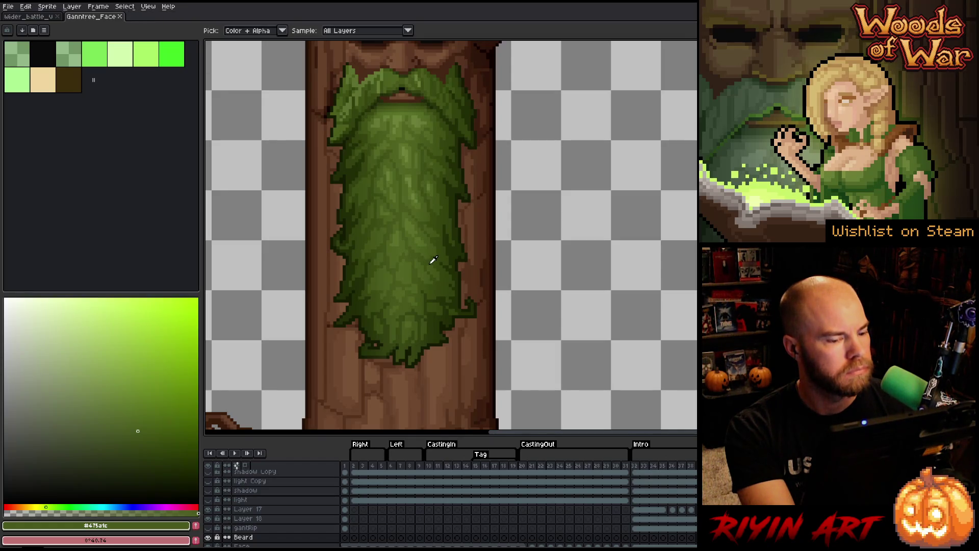
- Select the Beard layer, toggle Face and Beard visibility to check the trunk, then return to the mockup
{"action": "key", "text": "v"}
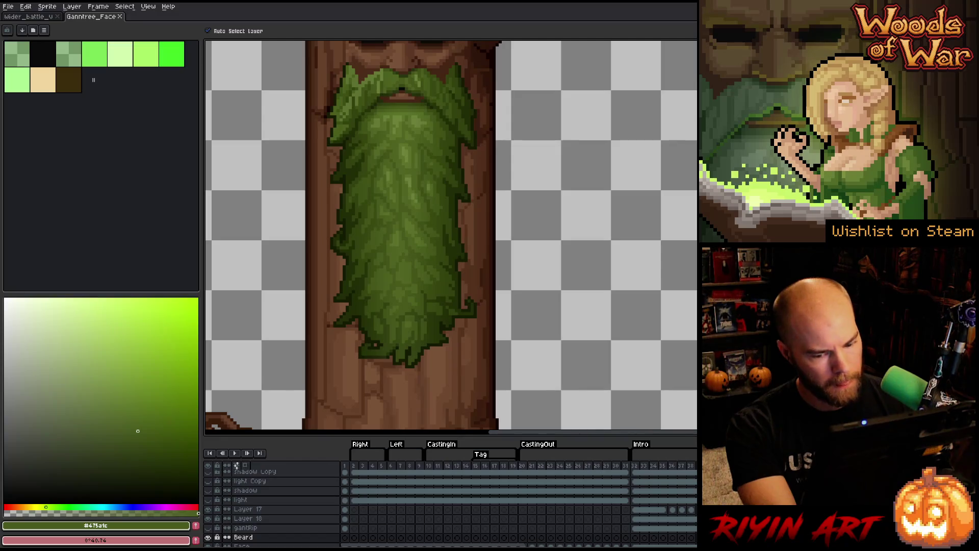
{"action": "left_click", "coordinate": [433, 269]}
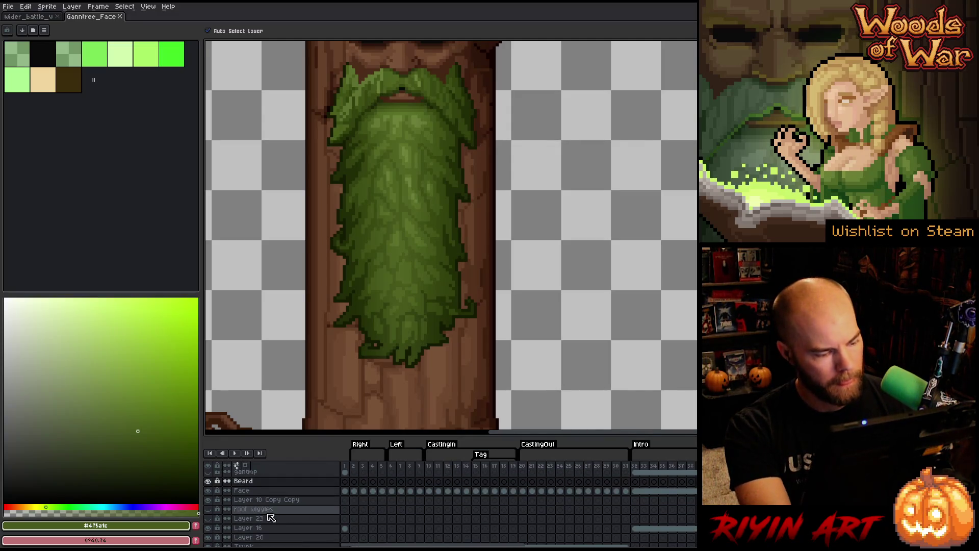
{"action": "left_click", "coordinate": [208, 490]}
{"action": "left_click", "coordinate": [208, 491]}
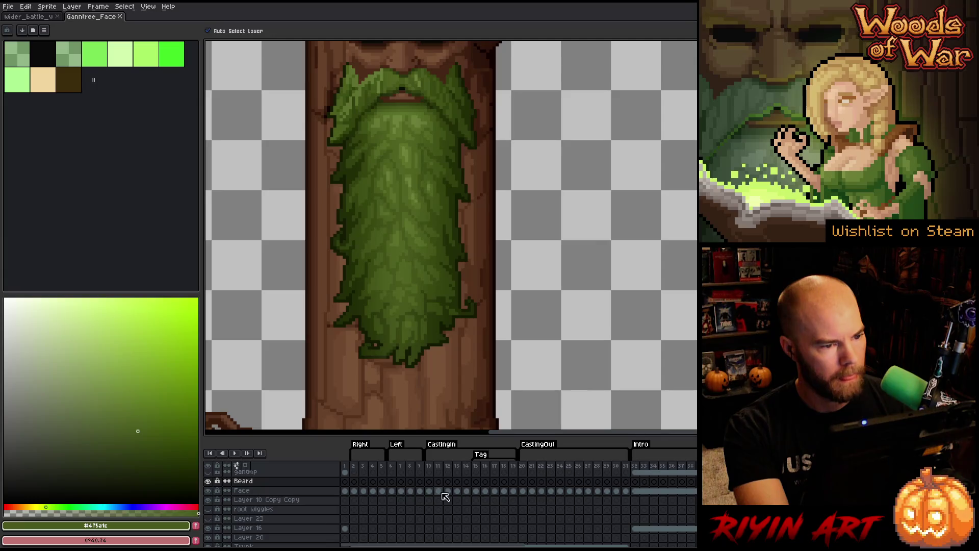
{"action": "scroll", "coordinate": [612, 502], "scroll_direction": "down", "scroll_amount": 2}
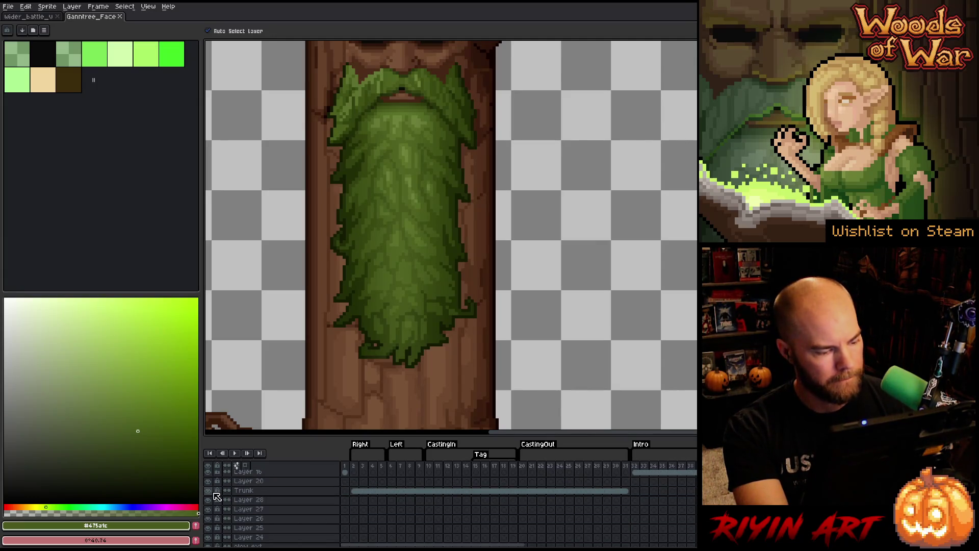
{"action": "left_click", "coordinate": [208, 490], "text": "alt"}
{"action": "left_click", "coordinate": [208, 490], "text": "alt"}
{"action": "scroll", "coordinate": [411, 146], "scroll_direction": "down", "scroll_amount": 1}
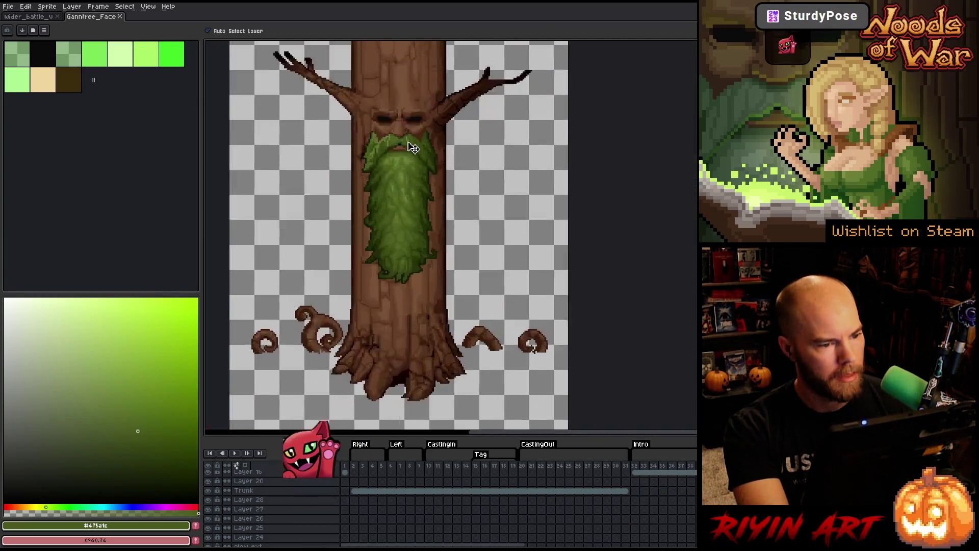
{"action": "scroll", "coordinate": [404, 186], "scroll_direction": "up", "scroll_amount": 1}
{"action": "scroll", "coordinate": [404, 215], "scroll_direction": "down", "scroll_amount": 1}
{"action": "scroll", "coordinate": [408, 228], "scroll_direction": "up", "scroll_amount": 1}
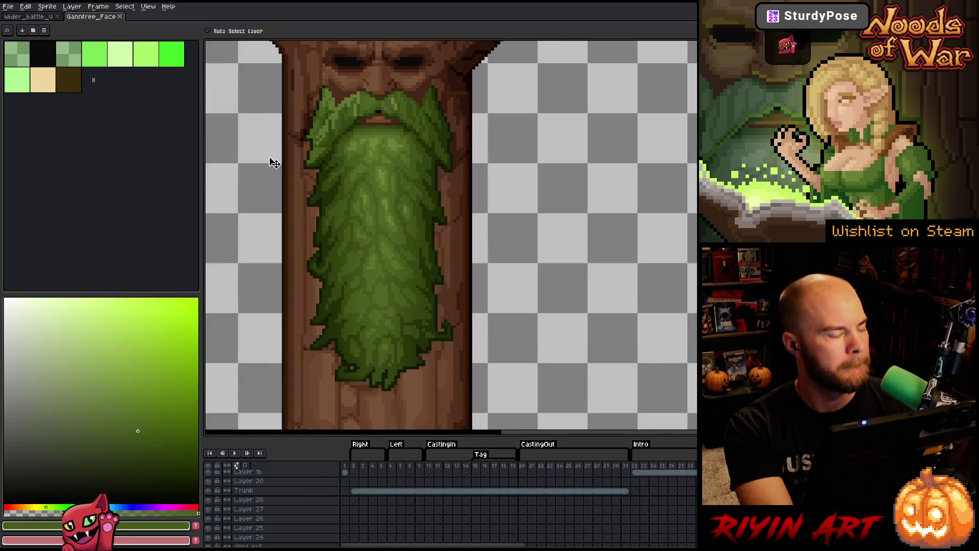
{"action": "left_click", "coordinate": [42, 18]}
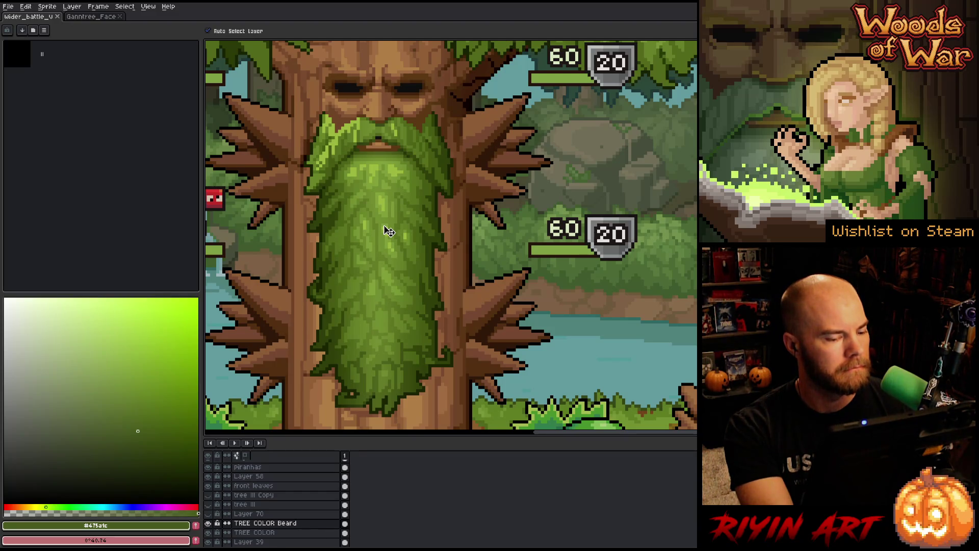
- Zoom out to view the whole forest battle scene with the green-bearded treant
{"action": "scroll", "coordinate": [388, 231], "scroll_direction": "down", "scroll_amount": 1}
{"action": "scroll", "coordinate": [387, 231], "scroll_direction": "up", "scroll_amount": 1}
{"action": "scroll", "coordinate": [387, 231], "scroll_direction": "down", "scroll_amount": 3}
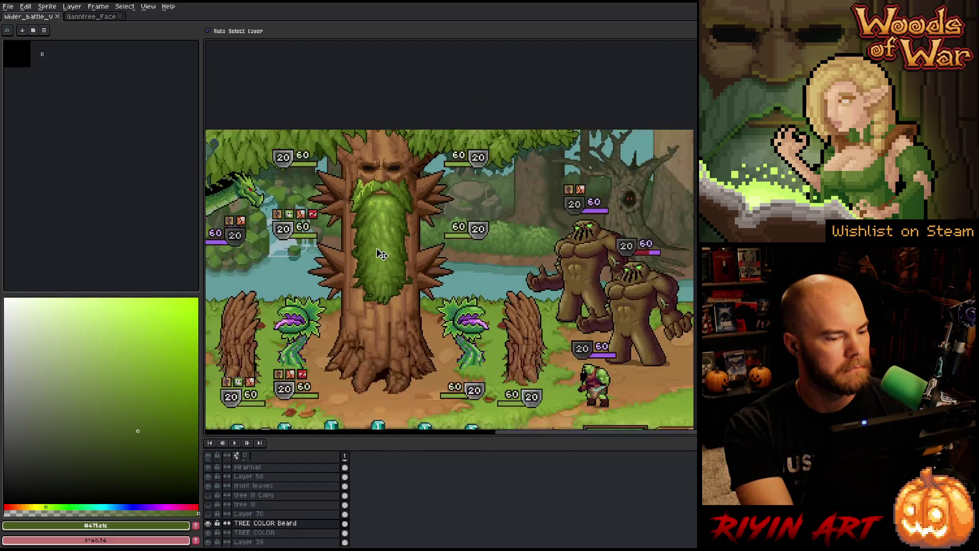
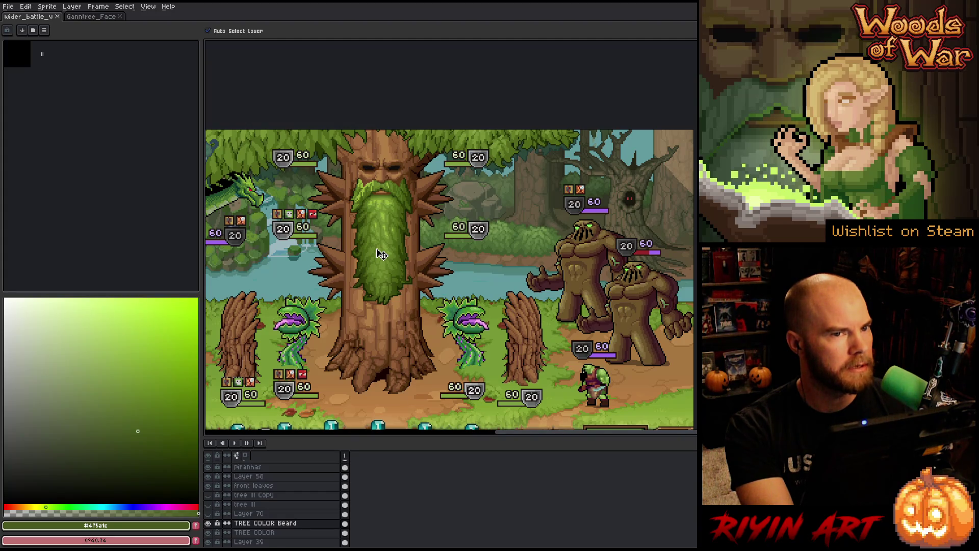
- Zoom in on the treant's beard and pan so it sits centred in the view
{"action": "scroll", "coordinate": [382, 254], "scroll_direction": "up", "scroll_amount": 1}
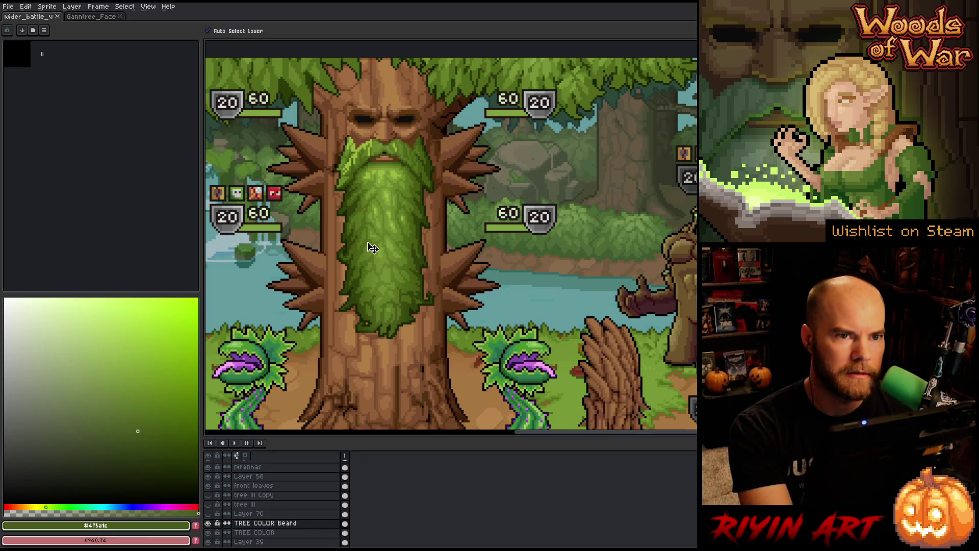
{"action": "scroll", "coordinate": [368, 232], "scroll_direction": "up", "scroll_amount": 1}
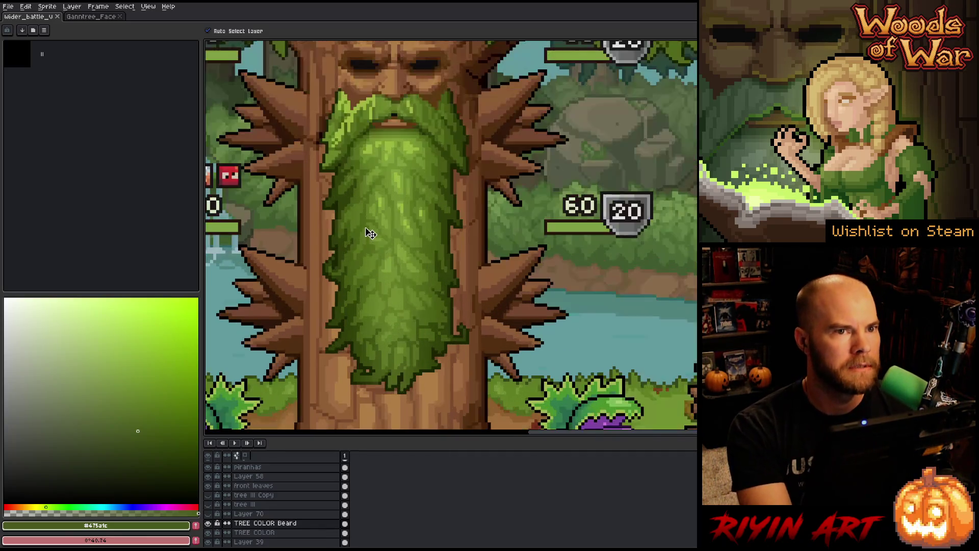
{"action": "mouse_move", "coordinate": [362, 227]}
{"action": "left_mouse_down"}
{"action": "mouse_move", "coordinate": [376, 252]}
{"action": "mouse_move", "coordinate": [379, 241]}
{"action": "left_mouse_up"}
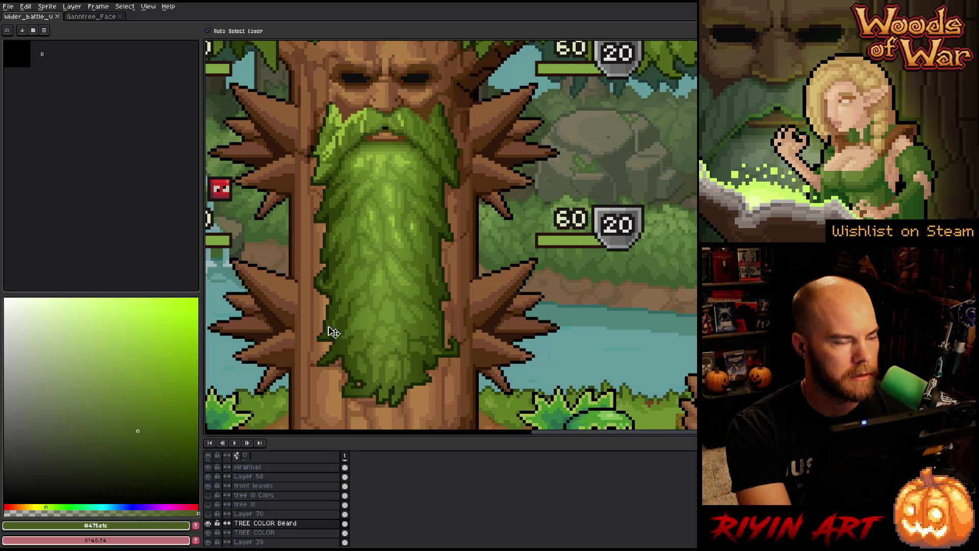
{"action": "key", "text": "space"}
{"action": "left_click_drag", "start_coordinate": [390, 282], "coordinate": [395, 277]}
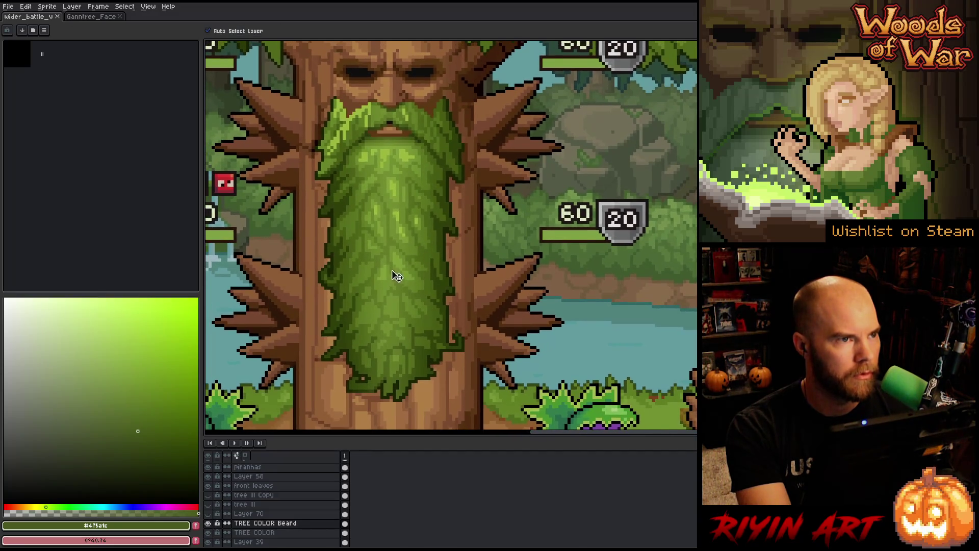
{"action": "scroll", "coordinate": [387, 306], "scroll_direction": "up", "scroll_amount": 1}
{"action": "scroll", "coordinate": [388, 307], "scroll_direction": "down", "scroll_amount": 1}
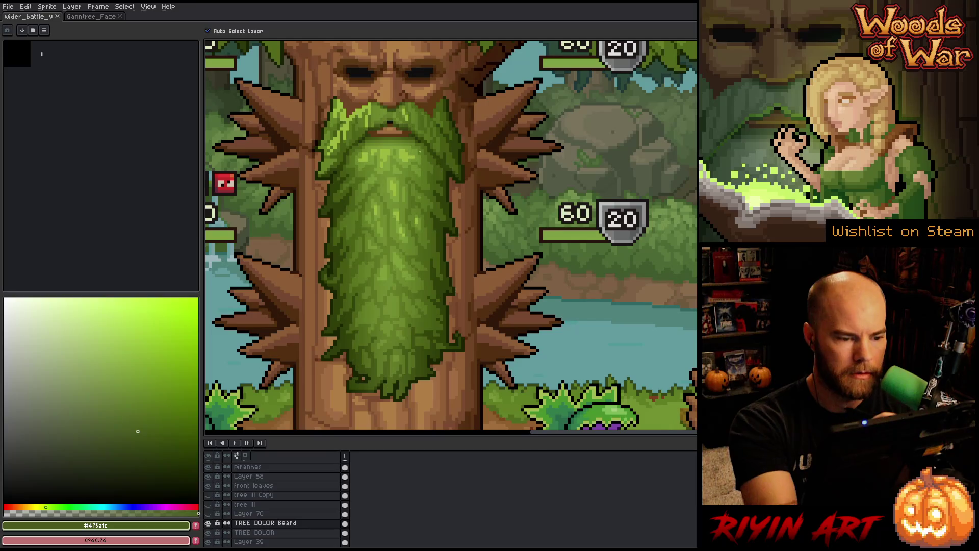
{"action": "key", "text": "alt"}
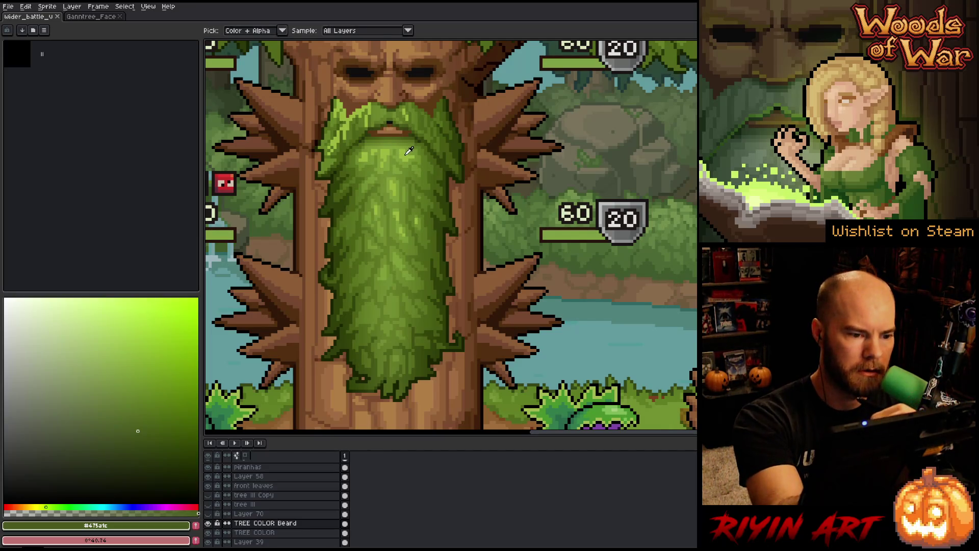
- Paint a green leafy blob on the rock using bright and darker greens sampled from the beard
{"action": "left_click", "coordinate": [409, 151]}
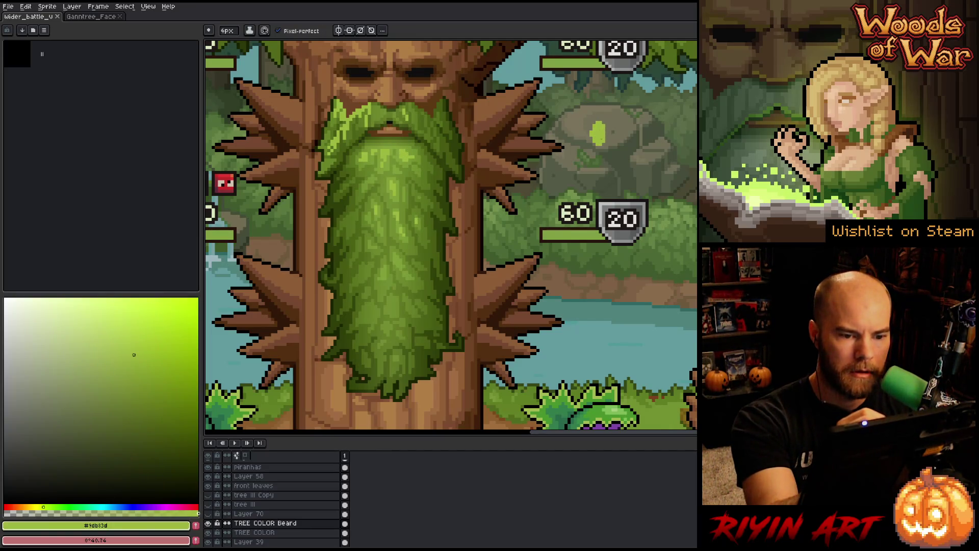
{"action": "left_click", "coordinate": [408, 163], "text": "alt"}
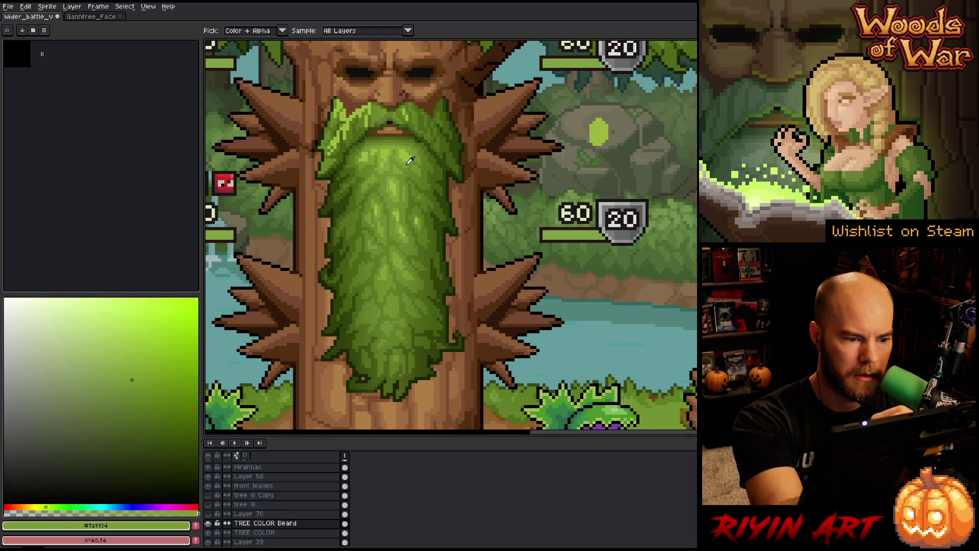
{"action": "left_click_drag", "start_coordinate": [597, 148], "coordinate": [612, 155]}
{"action": "left_click", "coordinate": [411, 169], "text": "alt"}
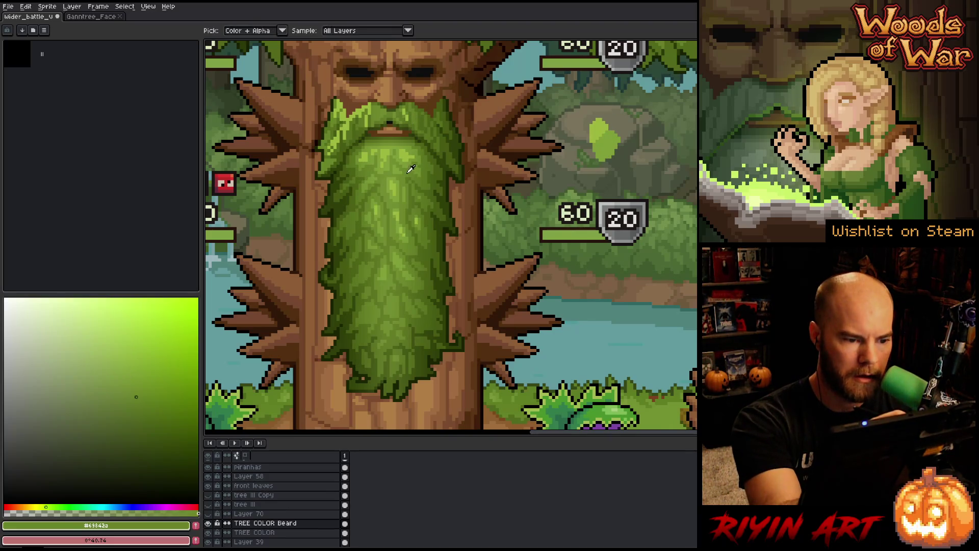
{"action": "left_click", "coordinate": [392, 170], "text": "alt"}
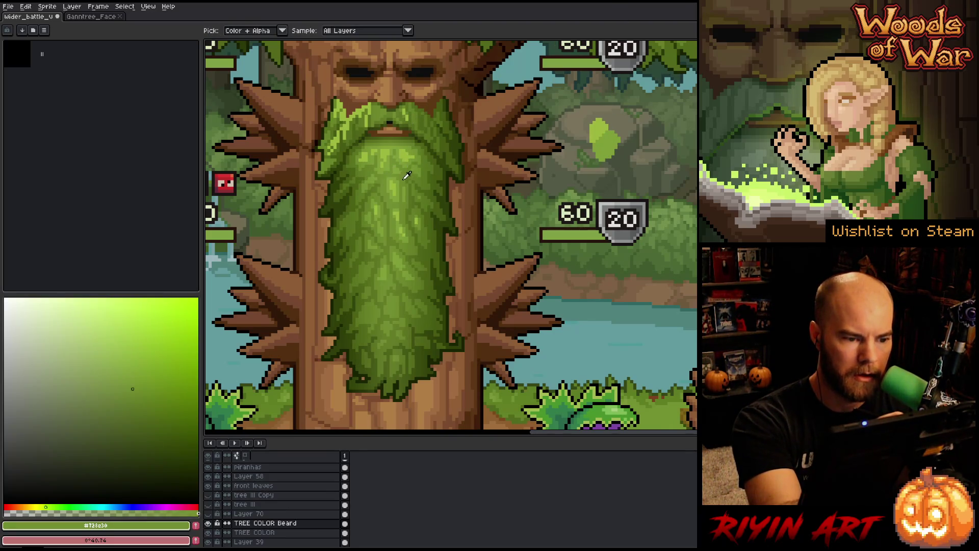
{"action": "mouse_move", "coordinate": [612, 153]}
{"action": "left_mouse_down"}
{"action": "mouse_move", "coordinate": [594, 171]}
{"action": "mouse_move", "coordinate": [616, 151]}
{"action": "left_mouse_up"}
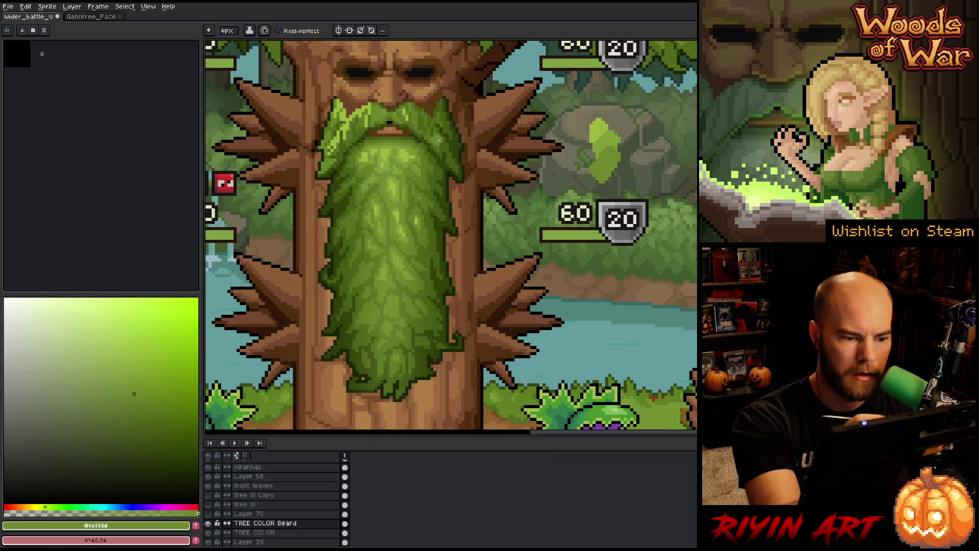
- Extend the bush downward and to the right in darker beard greens
{"action": "left_click", "coordinate": [413, 205], "text": "alt"}
{"action": "left_click_drag", "start_coordinate": [602, 186], "coordinate": [608, 180]}
{"action": "left_click", "coordinate": [435, 188], "text": "alt"}
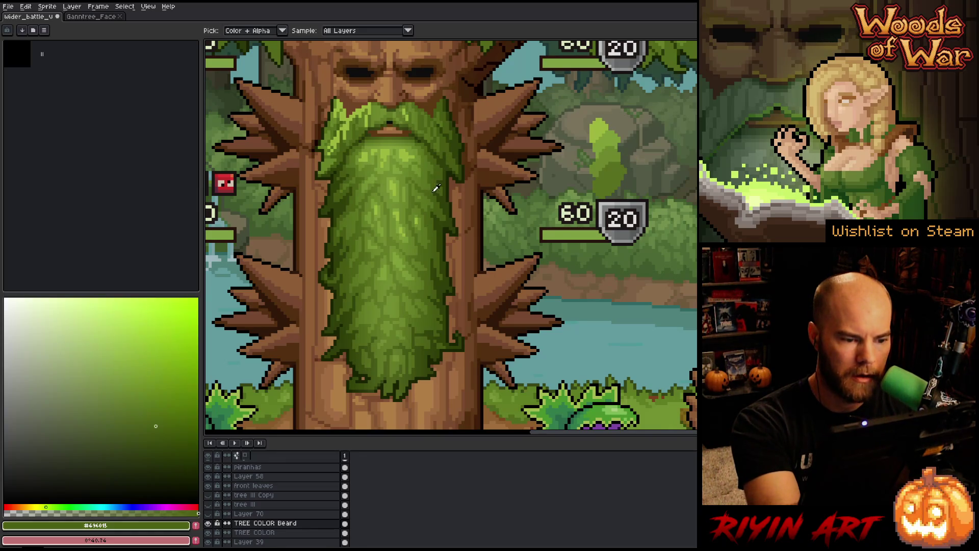
{"action": "mouse_move", "coordinate": [630, 171]}
{"action": "left_mouse_down"}
{"action": "mouse_move", "coordinate": [625, 189]}
{"action": "mouse_move", "coordinate": [655, 164]}
{"action": "left_mouse_up"}
{"action": "left_click", "coordinate": [442, 223], "text": "alt"}
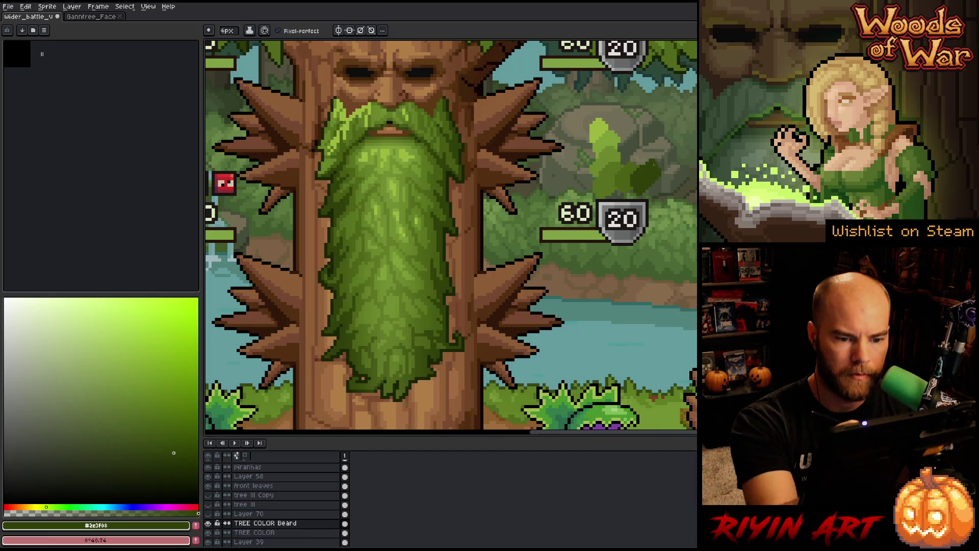
- Shade the bush with the darkest beard green, shifting the view to show more of it
{"action": "mouse_move", "coordinate": [568, 313]}
{"action": "left_mouse_down"}
{"action": "mouse_move", "coordinate": [493, 312]}
{"action": "mouse_move", "coordinate": [508, 317]}
{"action": "left_mouse_up"}
{"action": "key", "text": "space"}
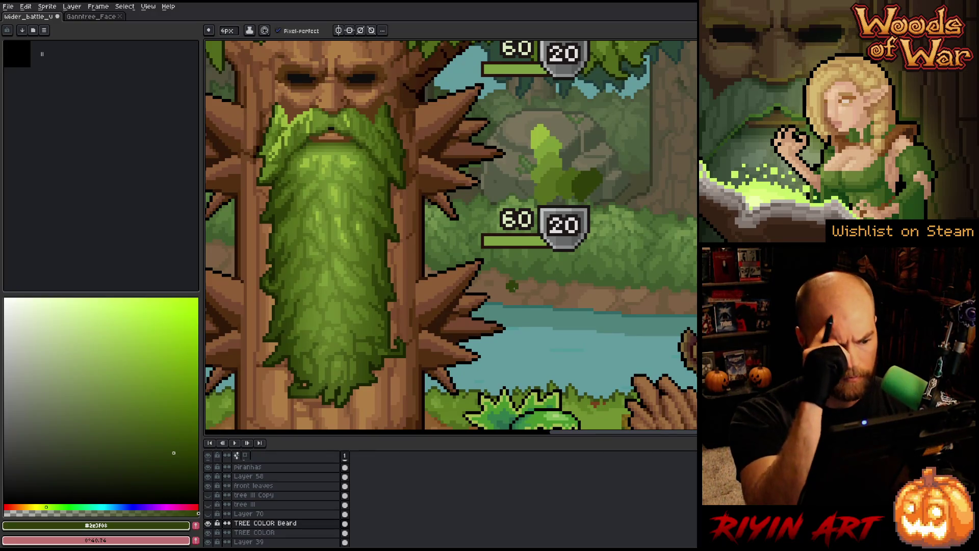
{"action": "left_click", "coordinate": [388, 311], "text": "alt"}
{"action": "left_click_drag", "start_coordinate": [592, 191], "coordinate": [607, 173]}
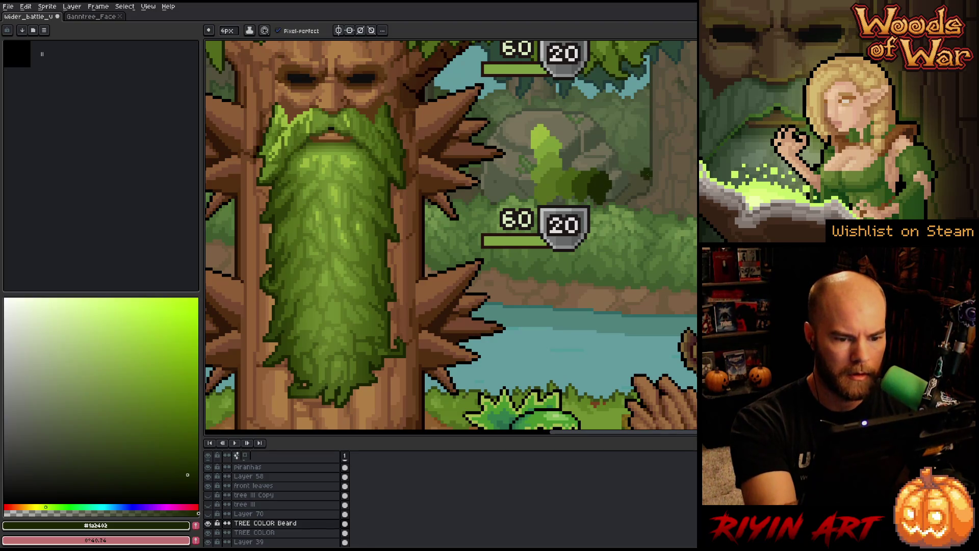
{"action": "left_click_drag", "start_coordinate": [555, 333], "coordinate": [544, 332]}
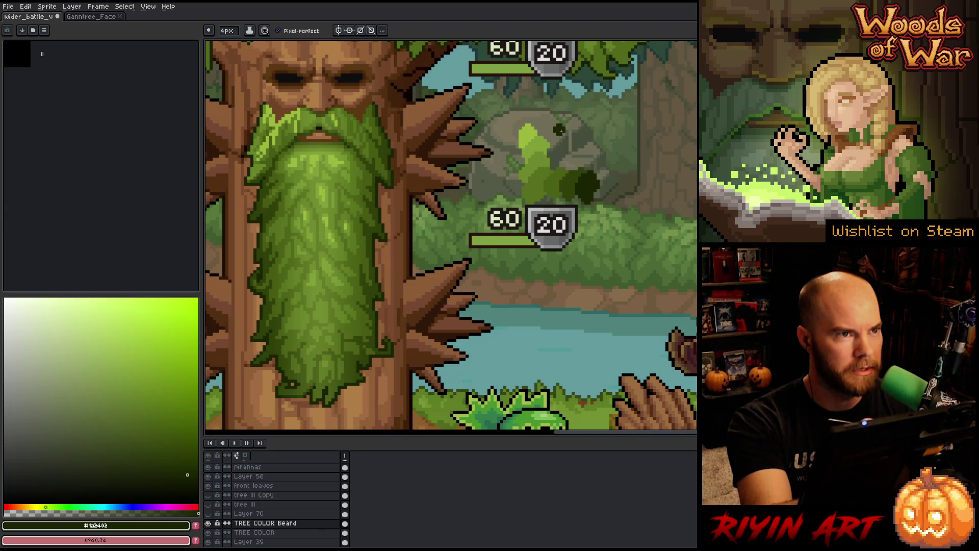
{"action": "mouse_move", "coordinate": [559, 133]}
{"action": "left_mouse_down"}
{"action": "mouse_move", "coordinate": [534, 128]}
{"action": "mouse_move", "coordinate": [534, 137]}
{"action": "left_mouse_up"}
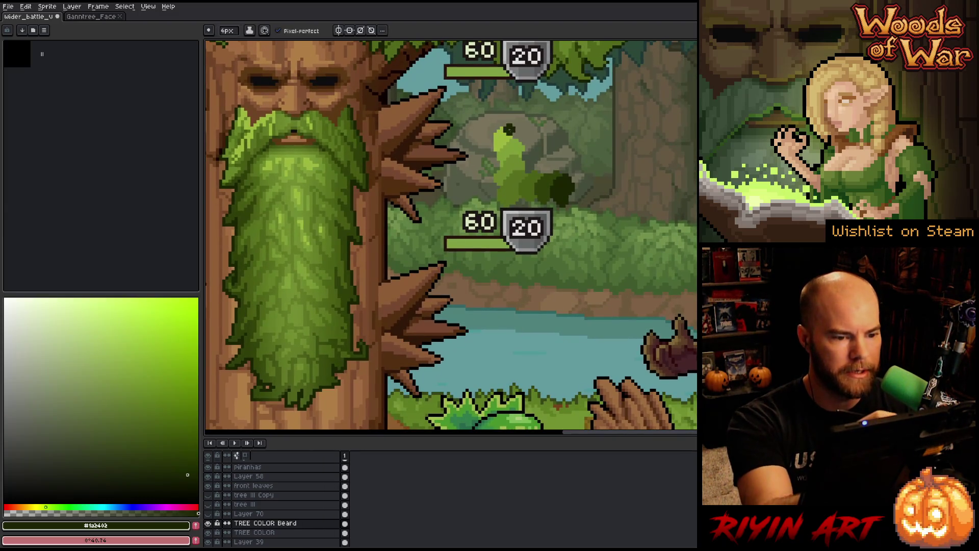
- Dab light green leaf clusters onto the bush using greens sampled from it
{"action": "left_click", "coordinate": [502, 138], "text": "alt"}
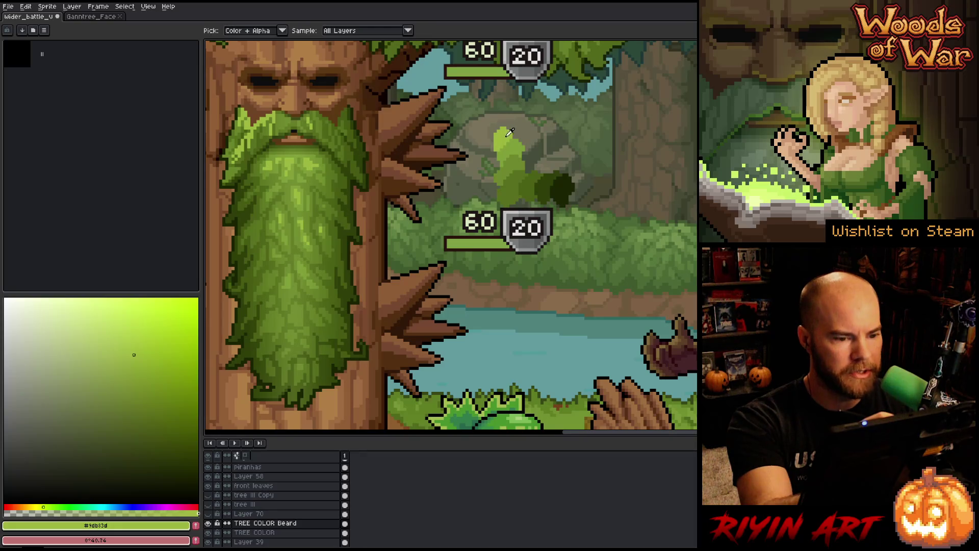
{"action": "left_click", "coordinate": [510, 149]}
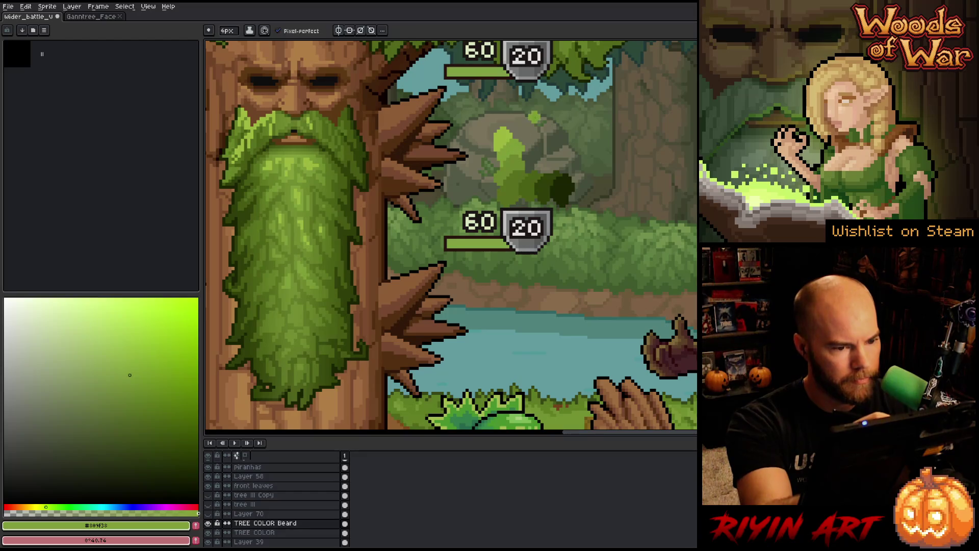
{"action": "left_click", "coordinate": [533, 121], "text": "alt"}
{"action": "mouse_move", "coordinate": [535, 119]}
{"action": "left_mouse_down"}
{"action": "mouse_move", "coordinate": [530, 131]}
{"action": "mouse_move", "coordinate": [528, 118]}
{"action": "mouse_move", "coordinate": [540, 138]}
{"action": "mouse_move", "coordinate": [556, 122]}
{"action": "mouse_move", "coordinate": [532, 137]}
{"action": "mouse_move", "coordinate": [538, 148]}
{"action": "left_mouse_up"}
{"action": "left_click", "coordinate": [510, 149], "text": "alt"}
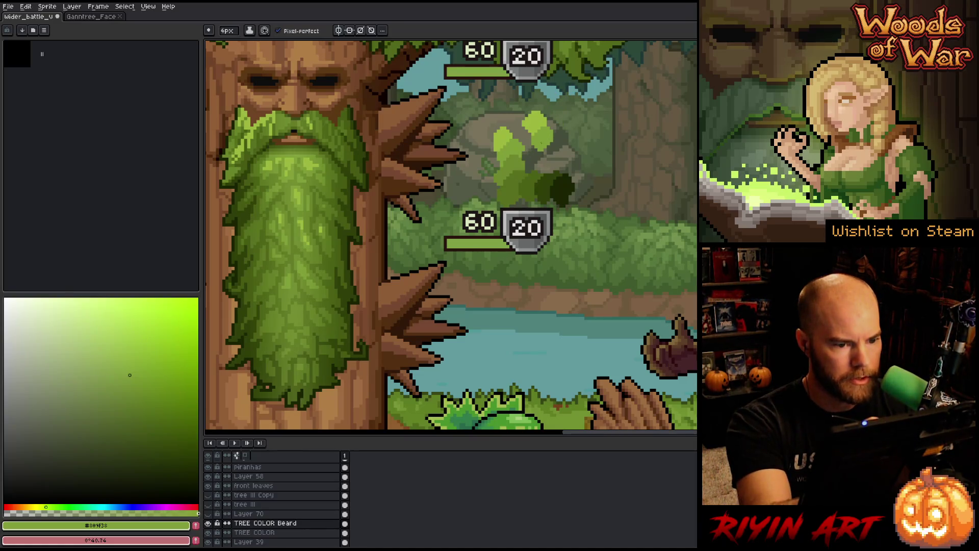
- Sample the bush's darkest green, shift it greener, and paint a dark dab right of the bush
{"action": "key", "text": "alt"}
{"action": "left_click", "coordinate": [566, 182]}
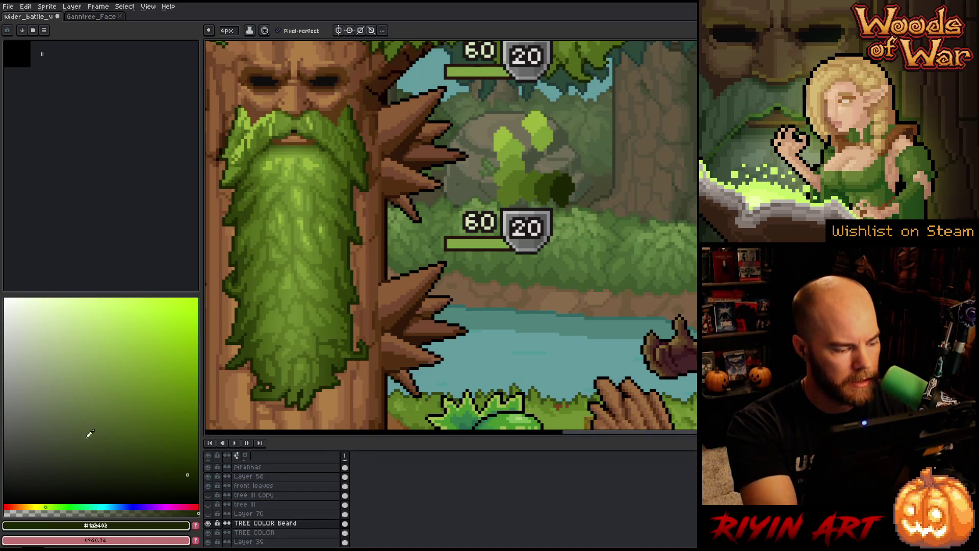
{"action": "left_click", "coordinate": [76, 506]}
{"action": "left_click_drag", "start_coordinate": [82, 506], "coordinate": [80, 507]}
{"action": "mouse_move", "coordinate": [582, 145]}
{"action": "left_mouse_down"}
{"action": "mouse_move", "coordinate": [602, 153]}
{"action": "mouse_move", "coordinate": [599, 163]}
{"action": "mouse_move", "coordinate": [604, 146]}
{"action": "left_mouse_up"}
{"action": "left_click_drag", "start_coordinate": [80, 506], "coordinate": [75, 506]}
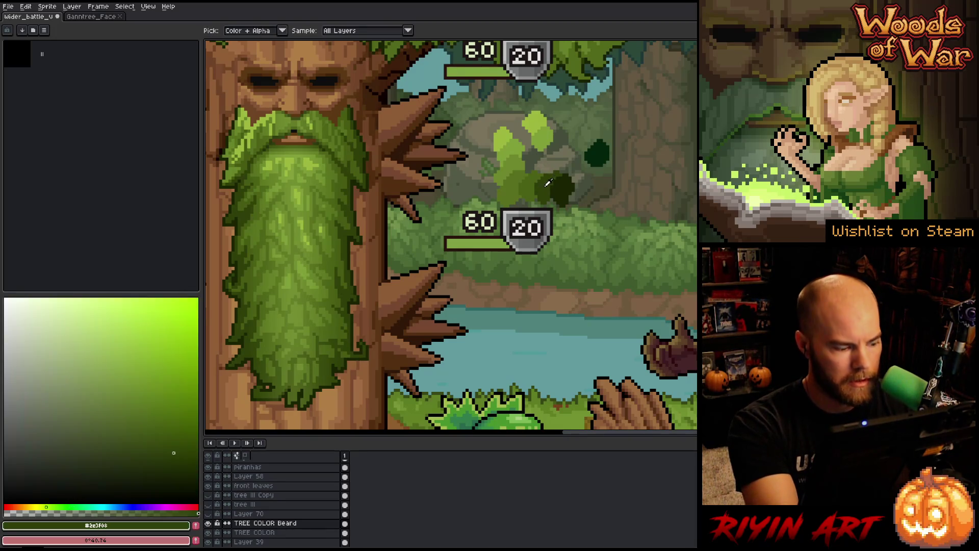
{"action": "left_click", "coordinate": [72, 507]}
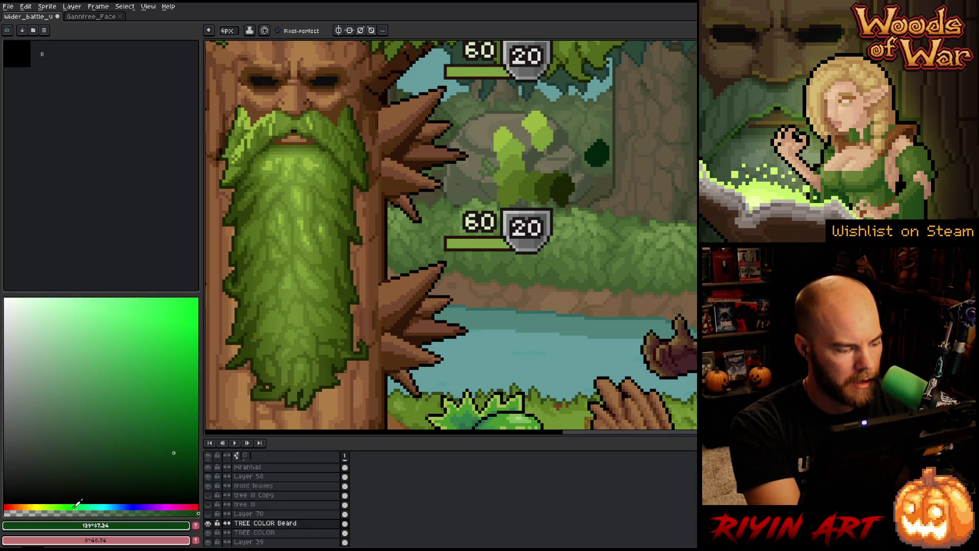
- Lower the green's saturation slightly and paint dark green leaves near the bush
{"action": "left_click", "coordinate": [168, 443]}
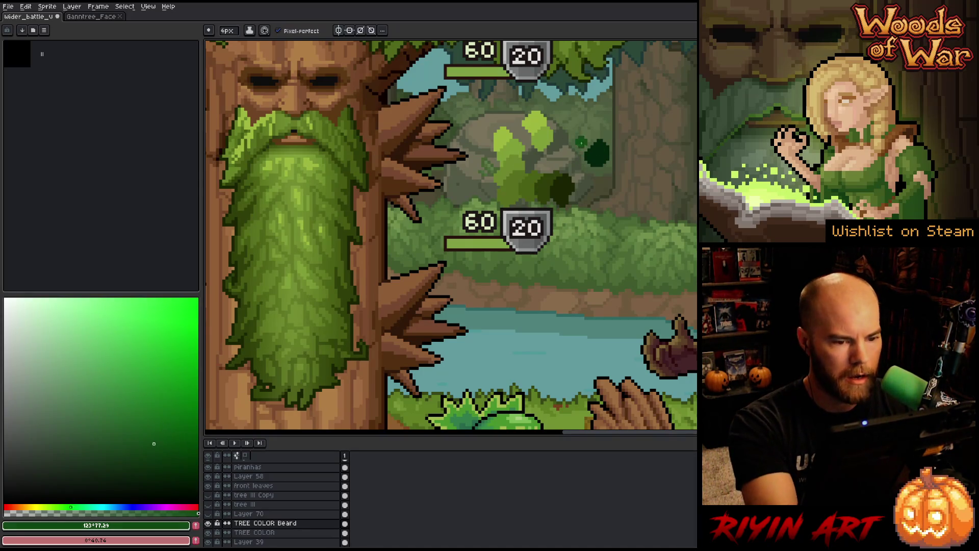
{"action": "left_click", "coordinate": [164, 448]}
{"action": "left_click_drag", "start_coordinate": [594, 145], "coordinate": [569, 153]}
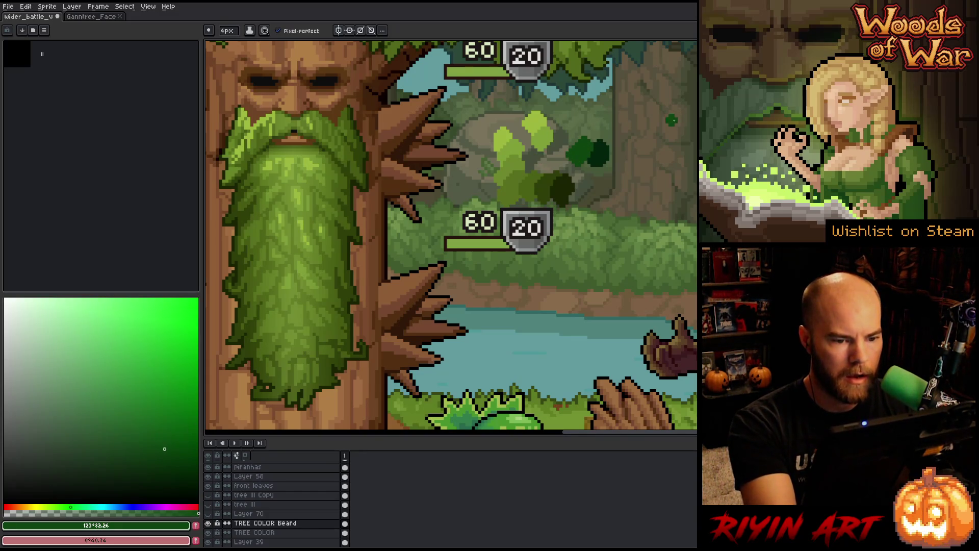
- Sample a bush green, shift its hue yellower, and fine-tune the shade
{"action": "key", "text": "i"}
{"action": "left_click", "coordinate": [531, 185], "text": "alt"}
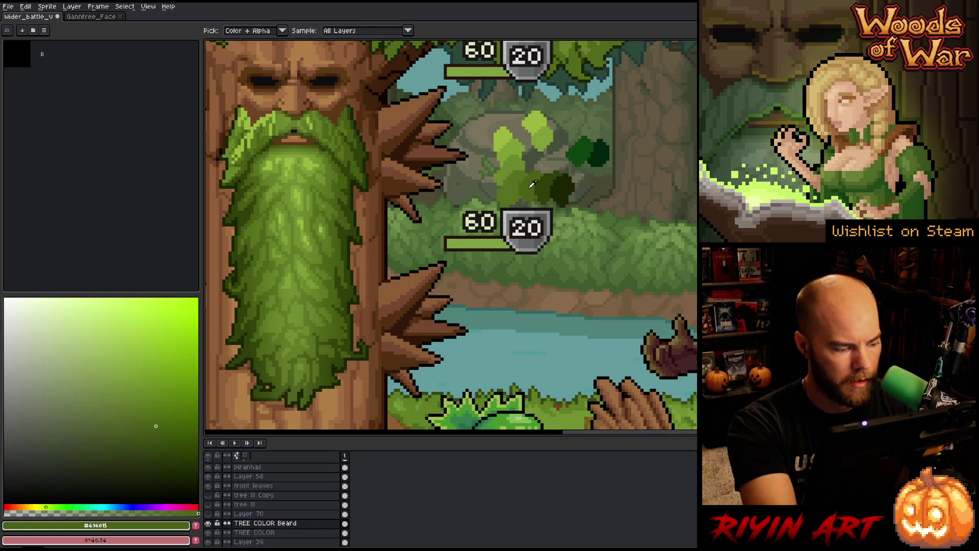
{"action": "left_click", "coordinate": [61, 505]}
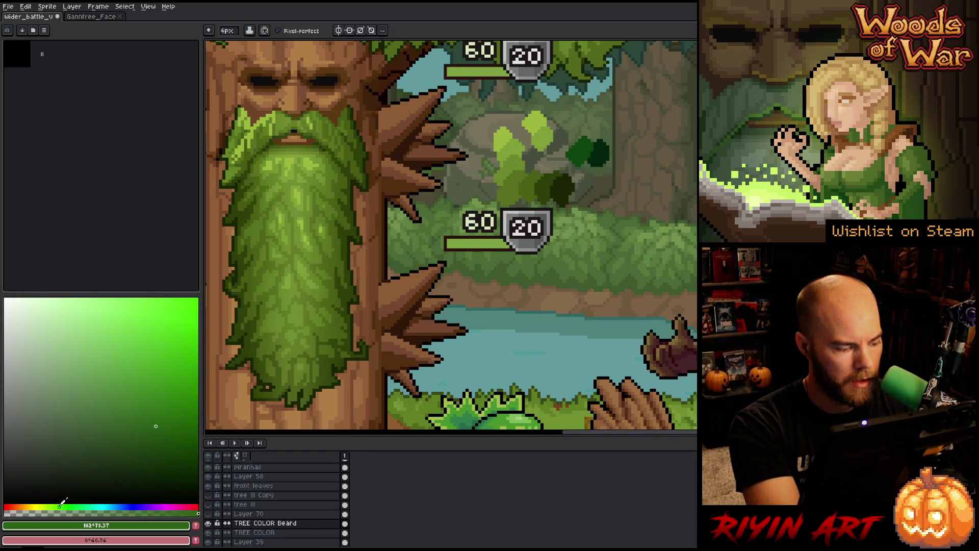
{"action": "left_click_drag", "start_coordinate": [149, 418], "coordinate": [152, 418]}
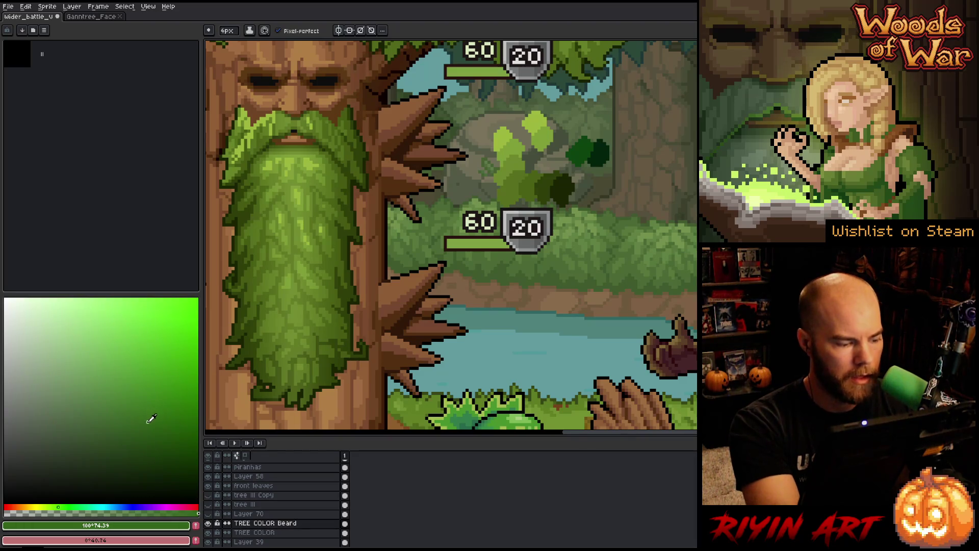
{"action": "left_click", "coordinate": [152, 423]}
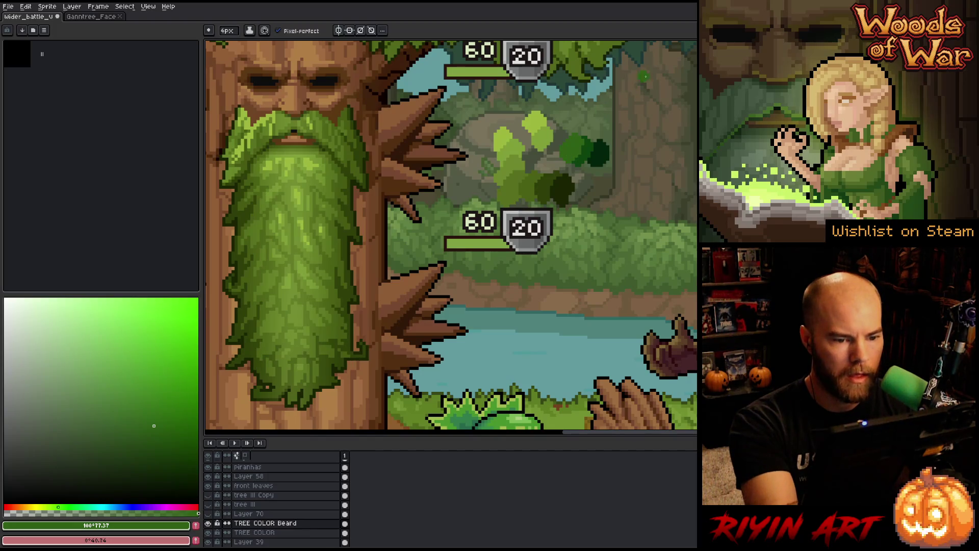
- Sample the olive green #6c882d and adjust it to a darker, pure green shade
{"action": "key", "text": "alt"}
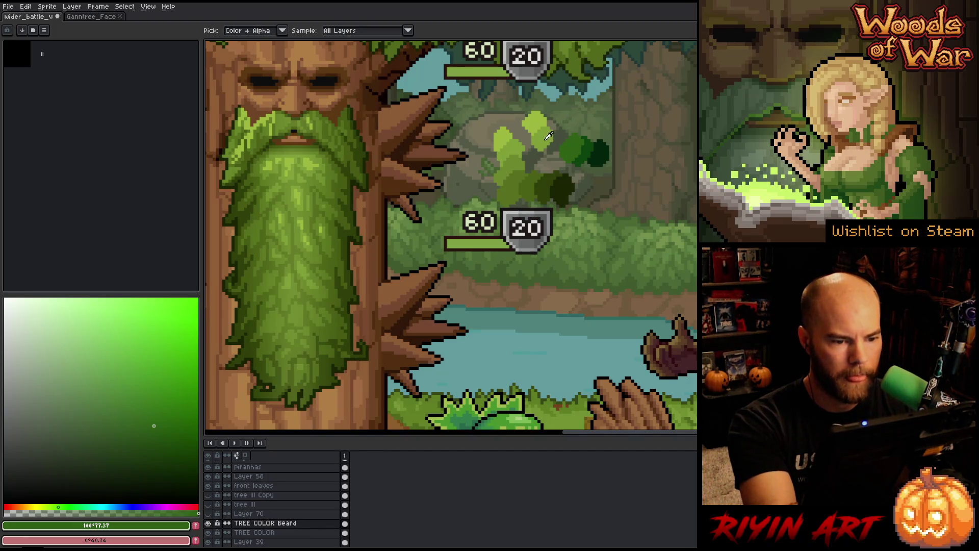
{"action": "left_click", "coordinate": [548, 135], "text": "alt"}
{"action": "left_click", "coordinate": [522, 155], "text": "alt"}
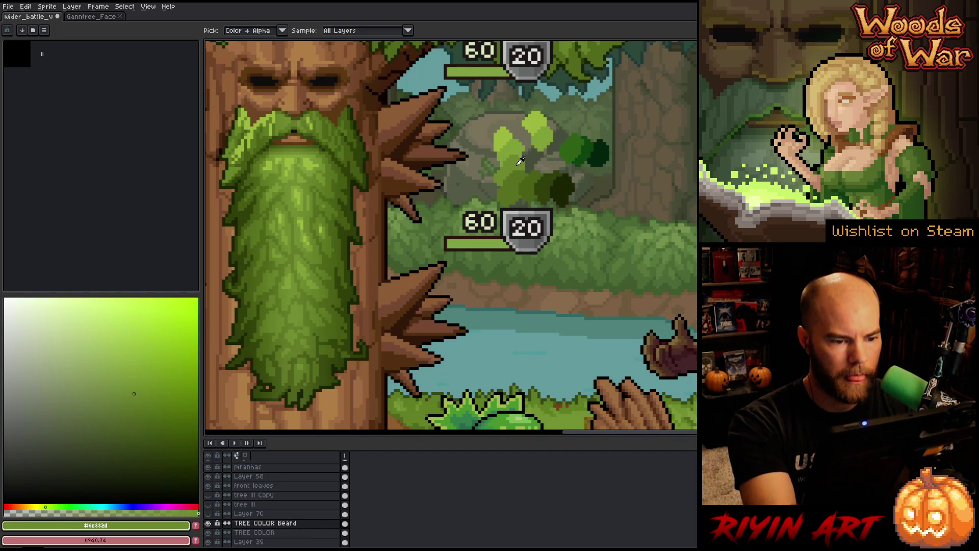
{"action": "left_click", "coordinate": [53, 506]}
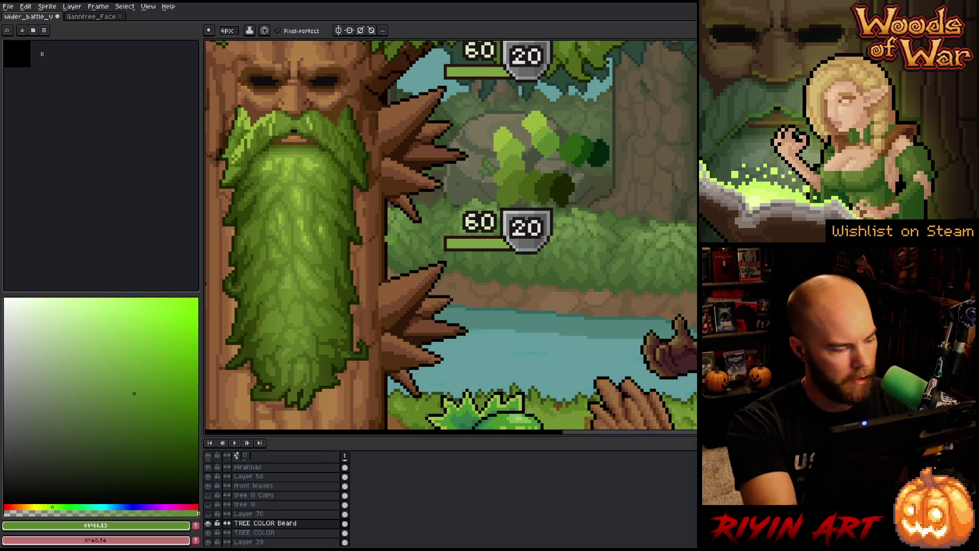
{"action": "key", "text": "i"}
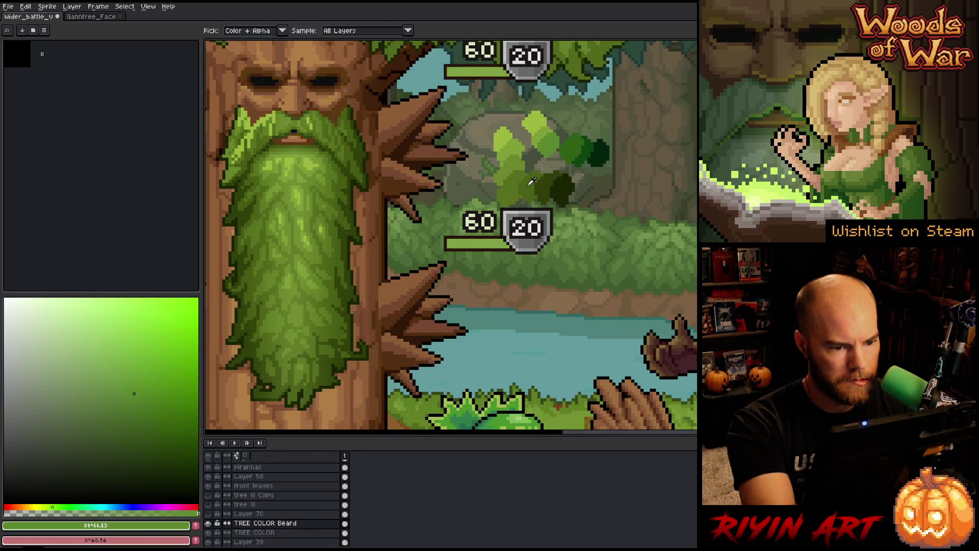
{"action": "left_click", "coordinate": [529, 182]}
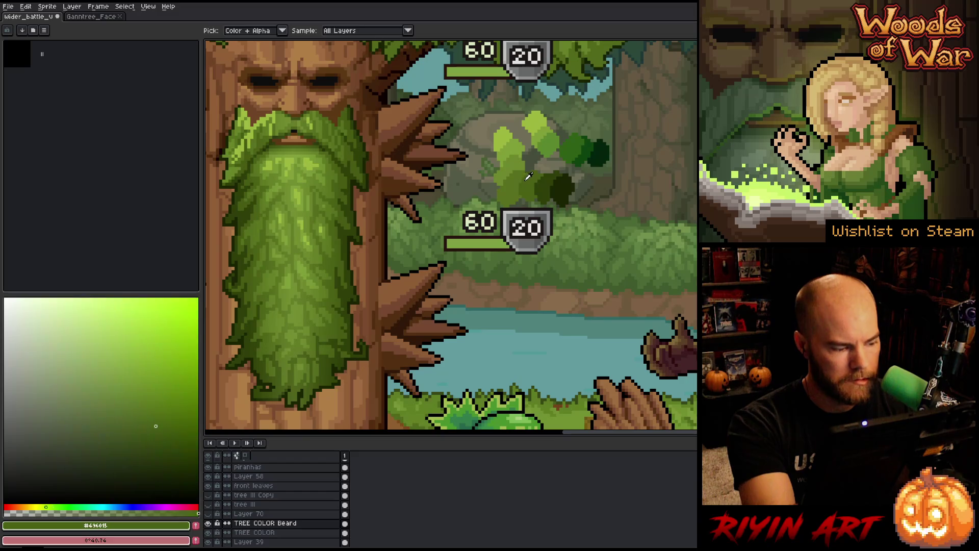
{"action": "key", "text": "b"}
{"action": "left_click", "coordinate": [152, 416]}
{"action": "left_click", "coordinate": [60, 507]}
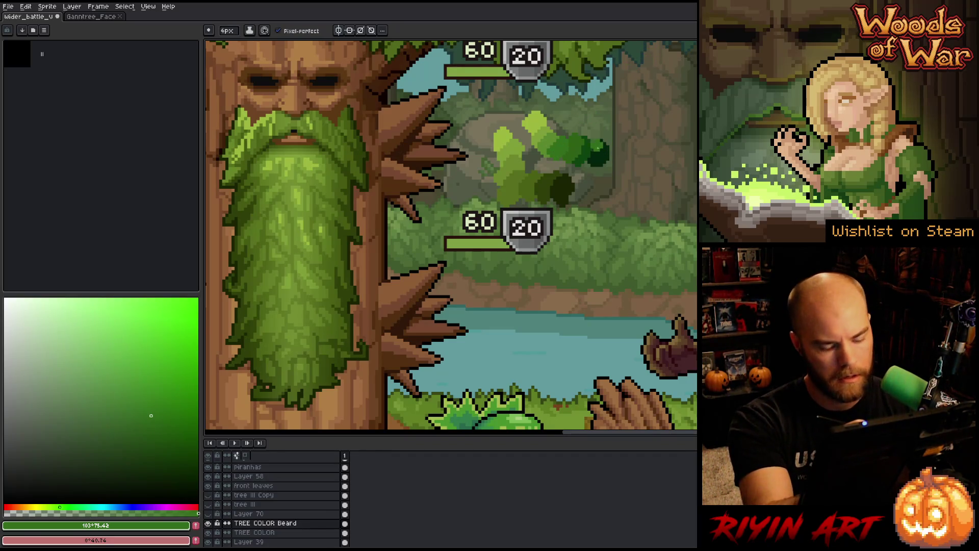
- Compare foliage greens #02240d, #0c440f, #316d1a and #2e6016, then set the hue to 115°
{"action": "key", "text": "i"}
{"action": "left_click", "coordinate": [601, 151]}
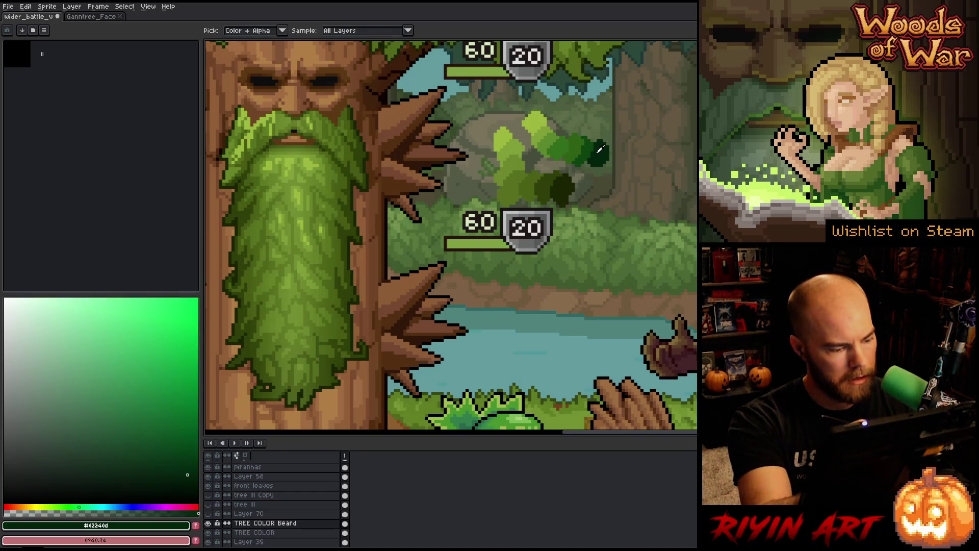
{"action": "left_click", "coordinate": [594, 148]}
{"action": "left_click", "coordinate": [585, 145]}
{"action": "left_click", "coordinate": [570, 137]}
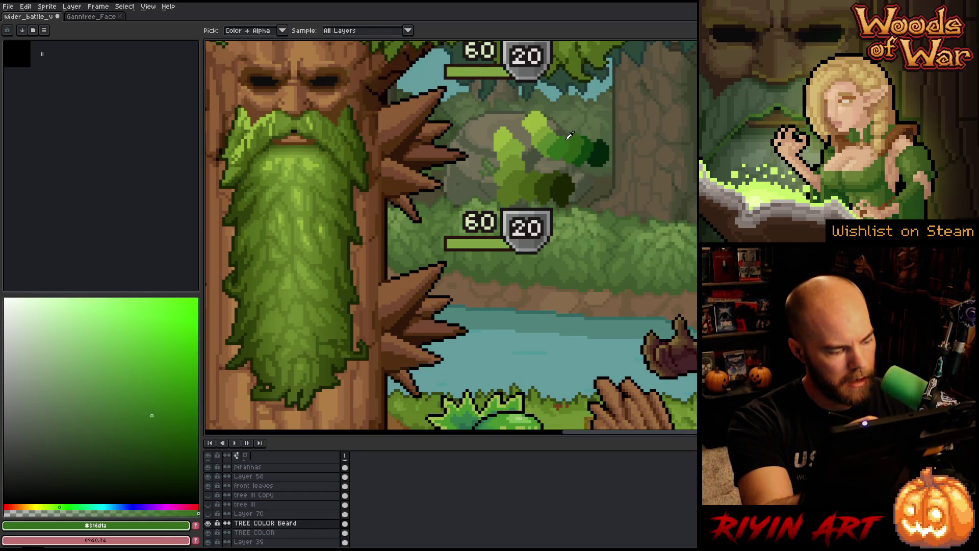
{"action": "left_click", "coordinate": [577, 140]}
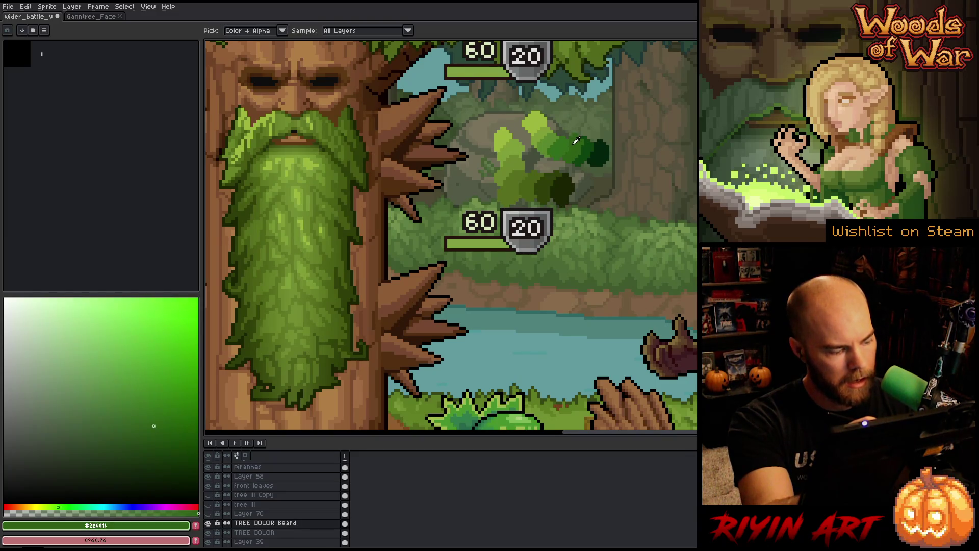
{"action": "left_click", "coordinate": [587, 147]}
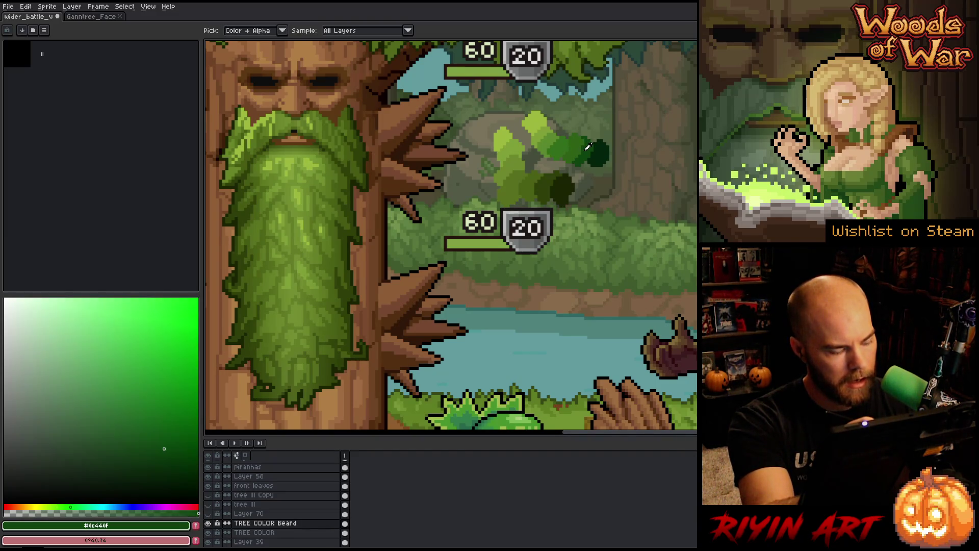
{"action": "left_click", "coordinate": [585, 145]}
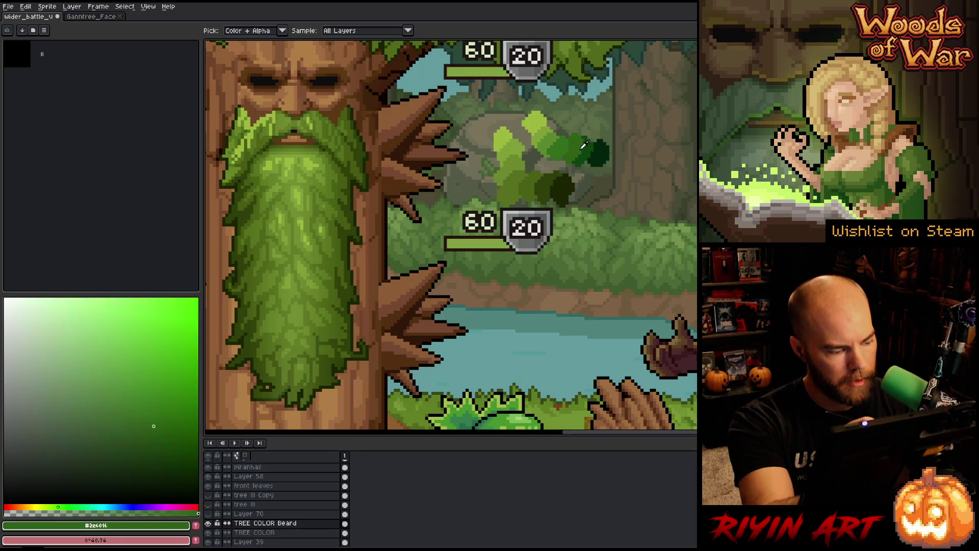
{"action": "left_click", "coordinate": [70, 506]}
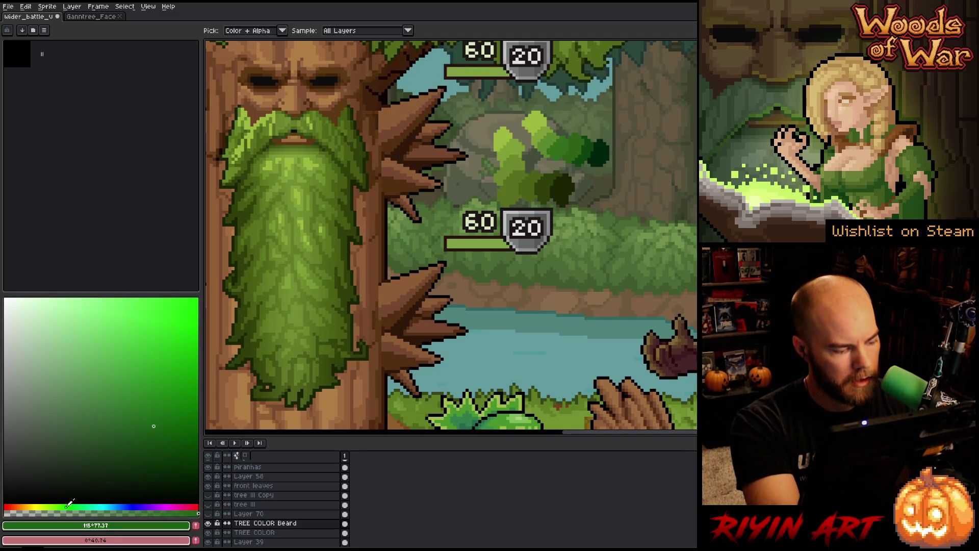
- Sample foliage greens #1d6016, #316d1a, olive and light yellow-green #9db83d
{"action": "key", "text": "g"}
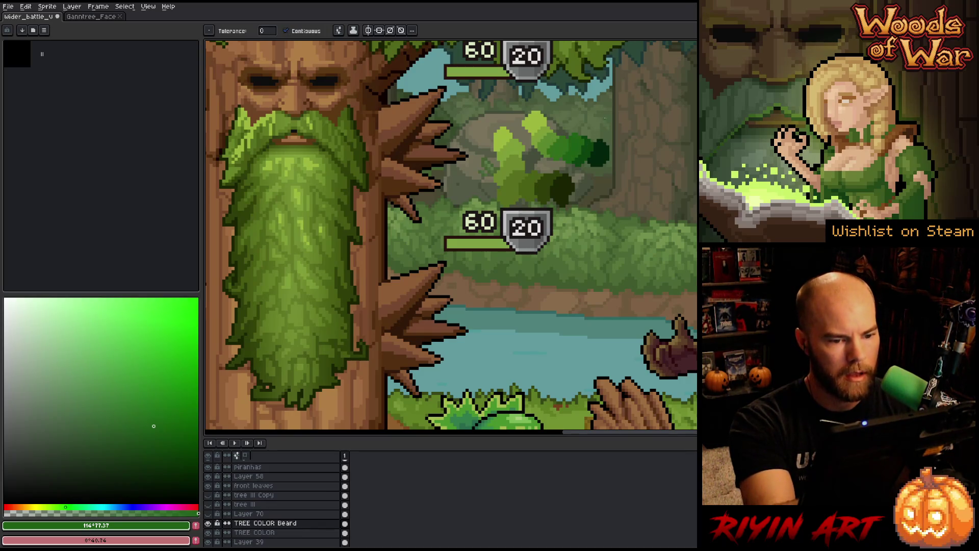
{"action": "key", "text": "b"}
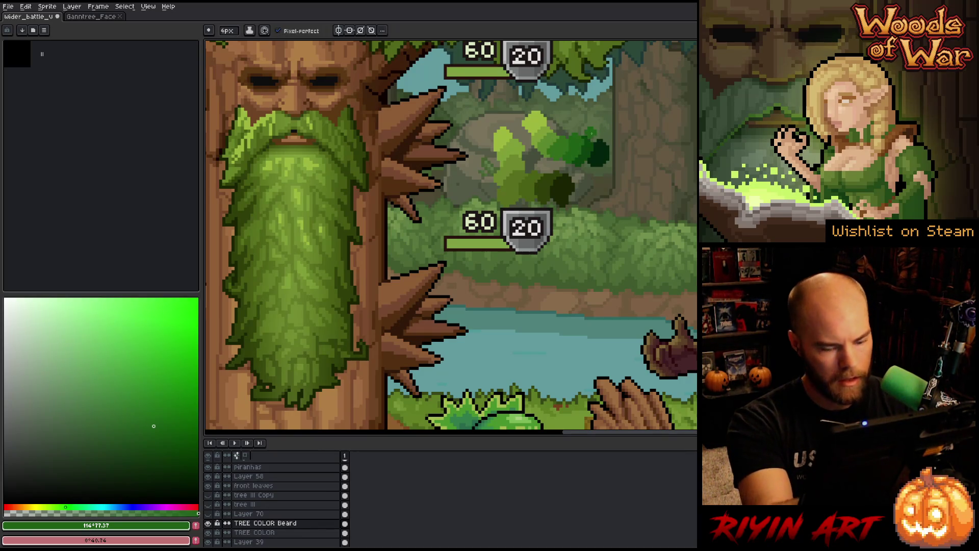
{"action": "key", "text": "i"}
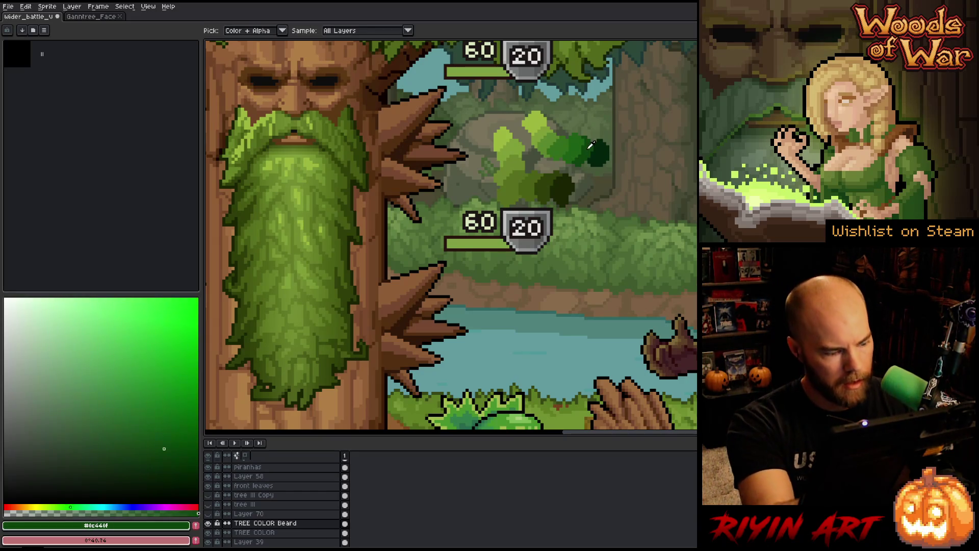
{"action": "left_click", "coordinate": [583, 145]}
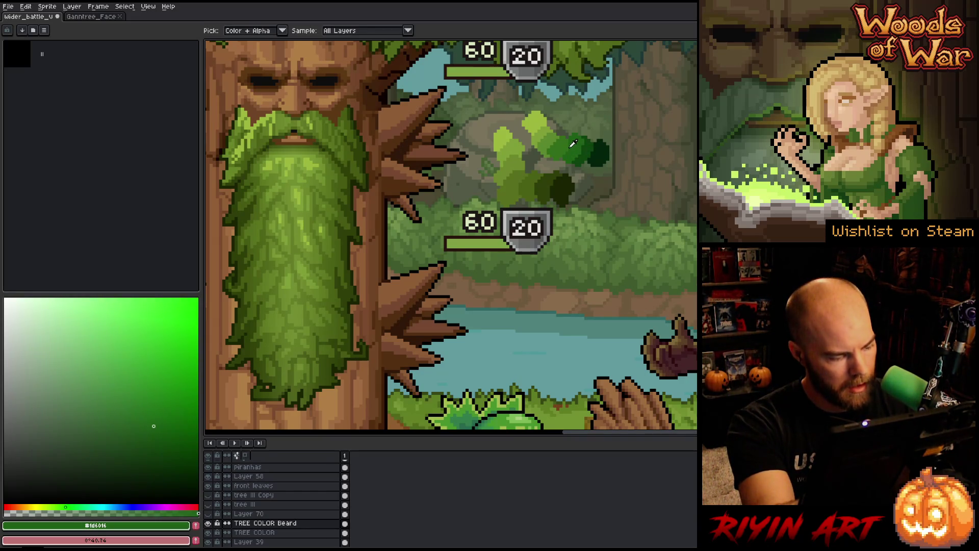
{"action": "left_click", "coordinate": [573, 145]}
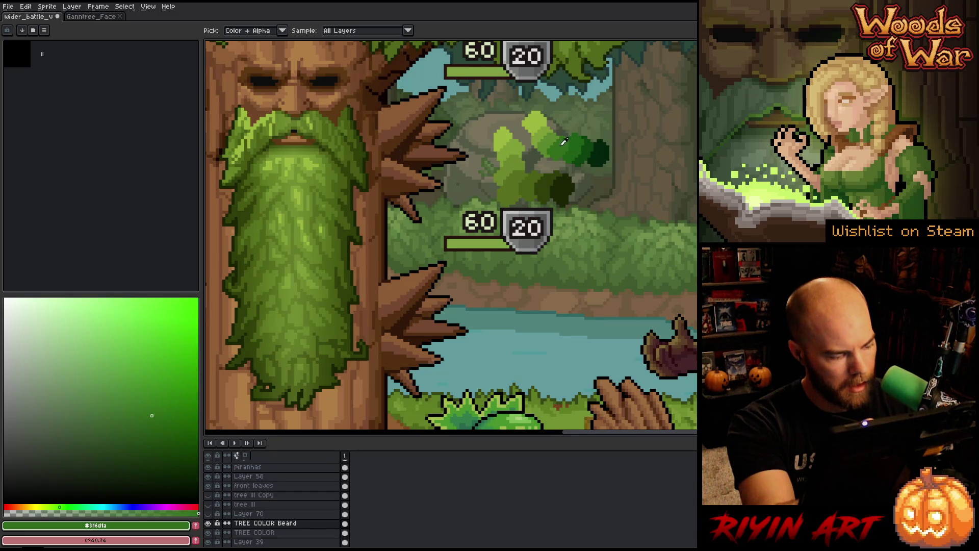
{"action": "left_click", "coordinate": [556, 138]}
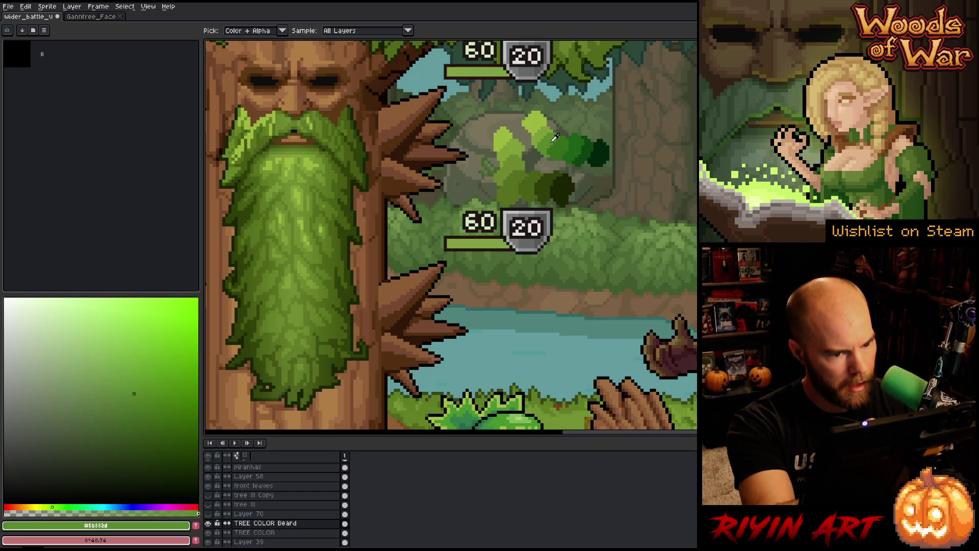
{"action": "left_click", "coordinate": [545, 133]}
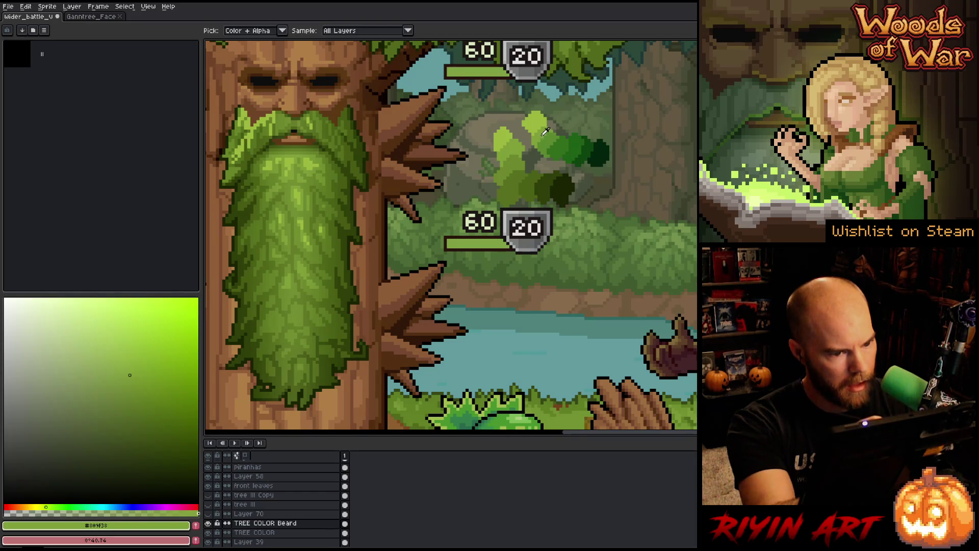
{"action": "left_click", "coordinate": [540, 121]}
- Sample greens #02340d, #5b8a2d, #809f38 and #1d6016, then shift the hue to 99°
{"action": "left_click", "coordinate": [642, 47]}
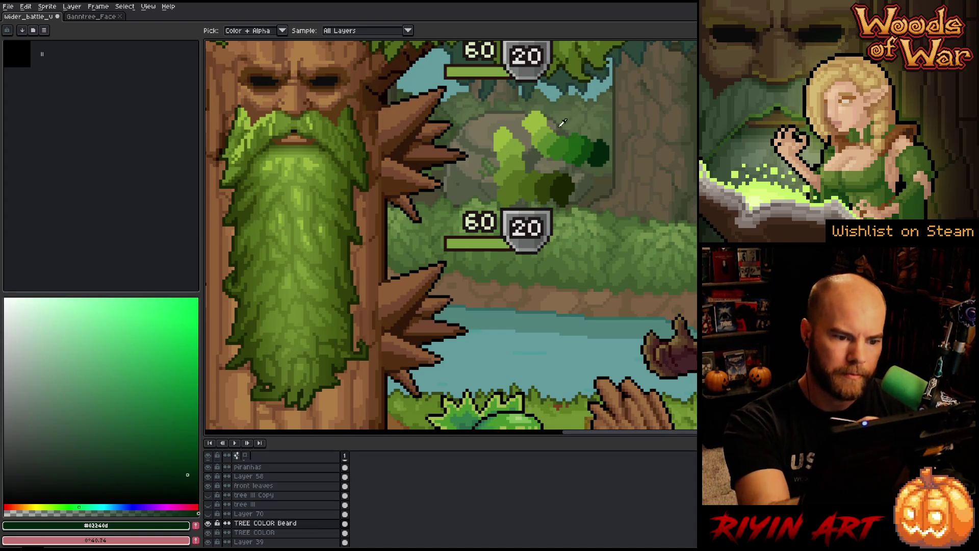
{"action": "left_click", "coordinate": [552, 136]}
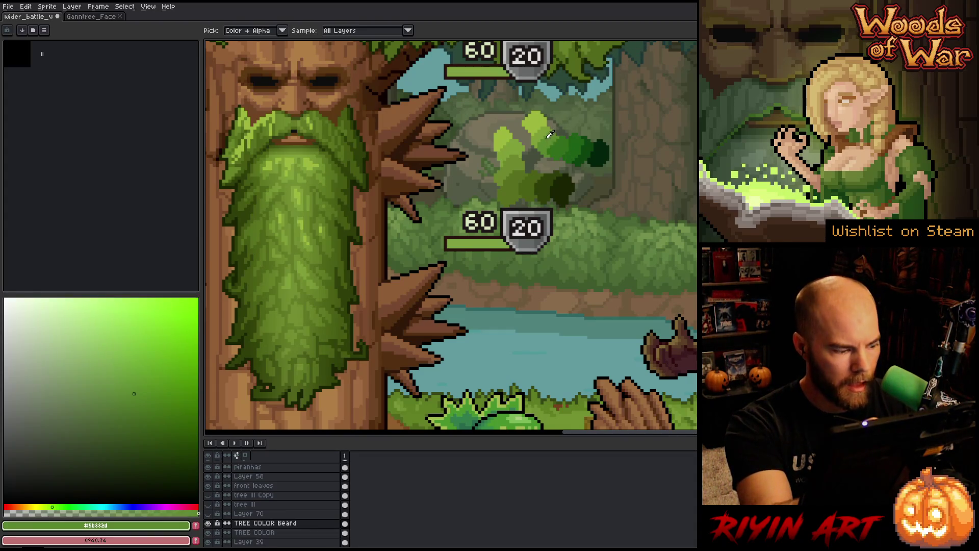
{"action": "left_click", "coordinate": [546, 131]}
{"action": "left_click", "coordinate": [545, 132]}
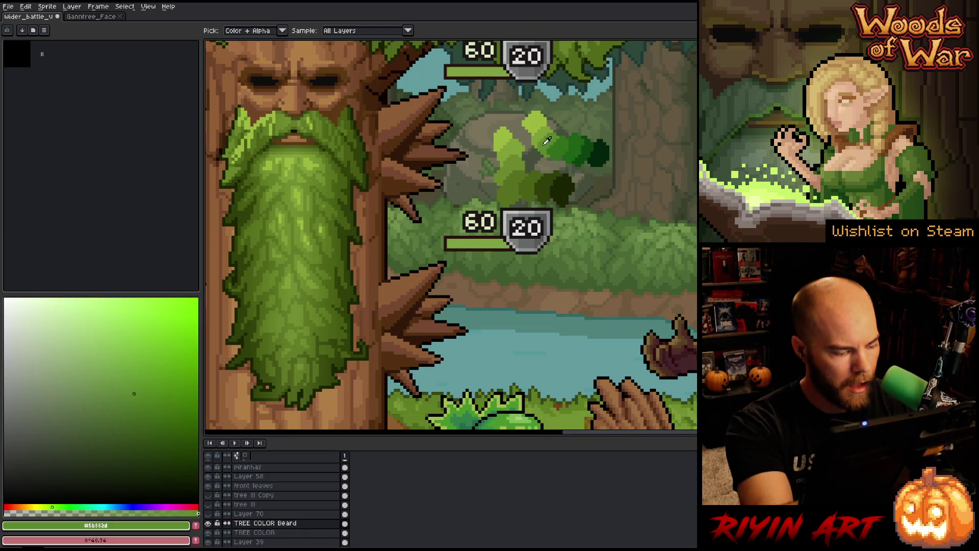
{"action": "left_click", "coordinate": [558, 147]}
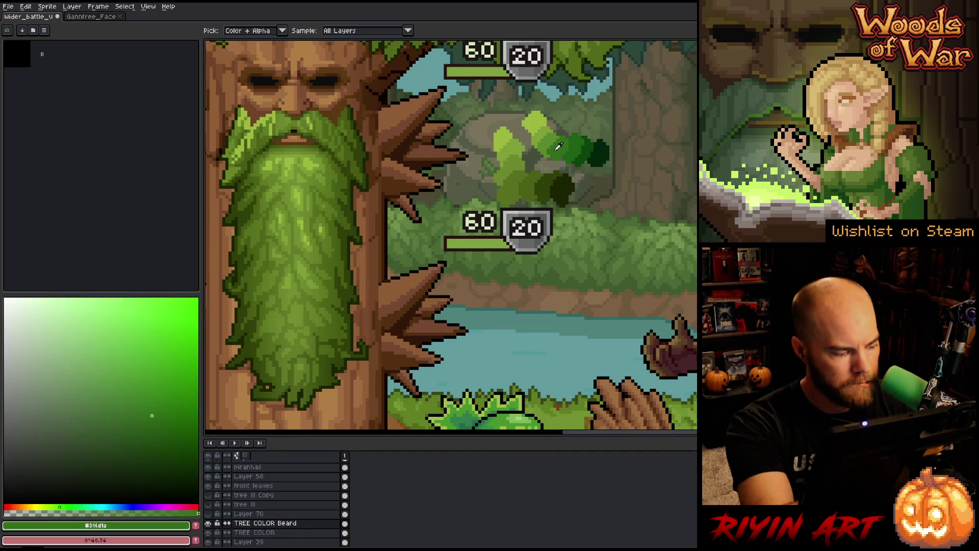
{"action": "left_click", "coordinate": [569, 148]}
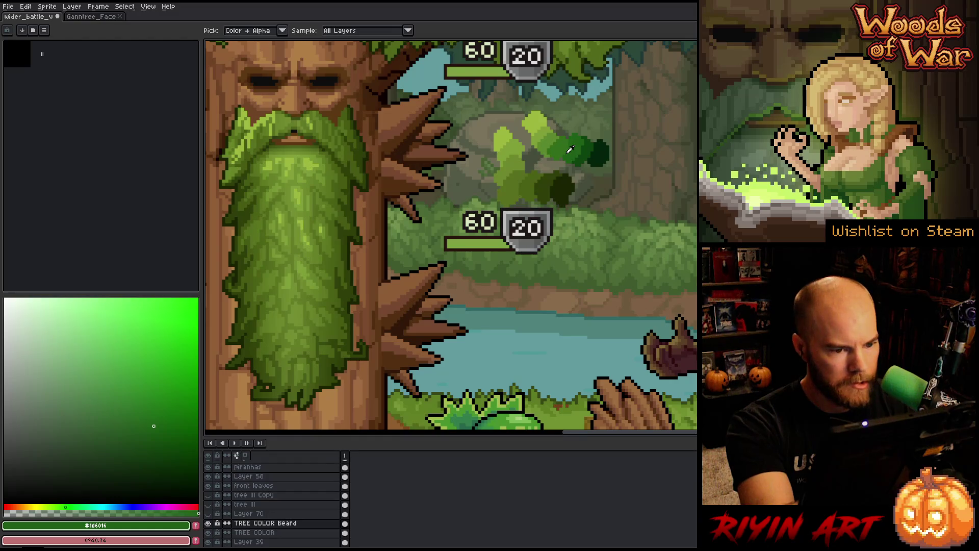
{"action": "left_click", "coordinate": [61, 505]}
{"action": "left_click_drag", "start_coordinate": [61, 505], "coordinate": [57, 506]}
- Sample #37641a and #1d6016 from the foliage and turn on the greyscale overlay layer
{"action": "key", "text": "g"}
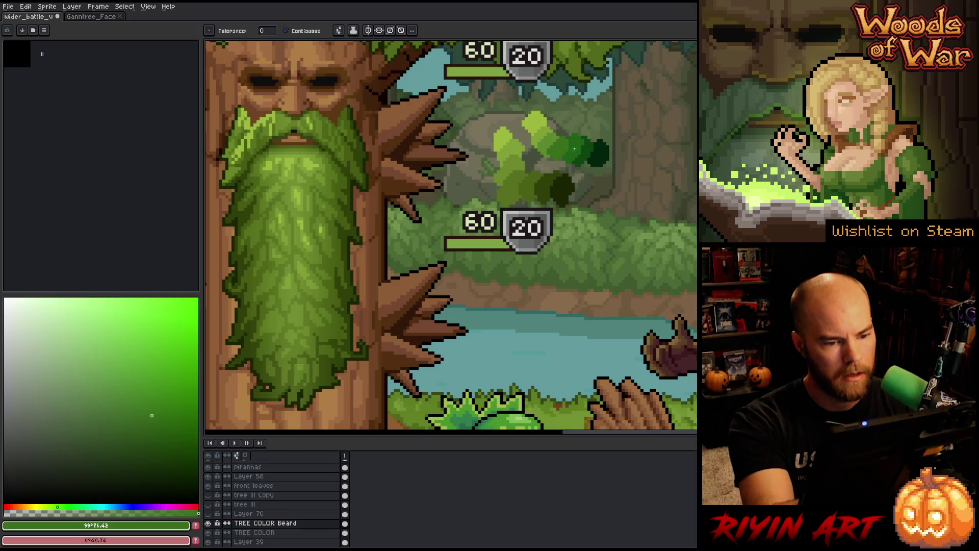
{"action": "left_click", "coordinate": [570, 143], "text": "alt"}
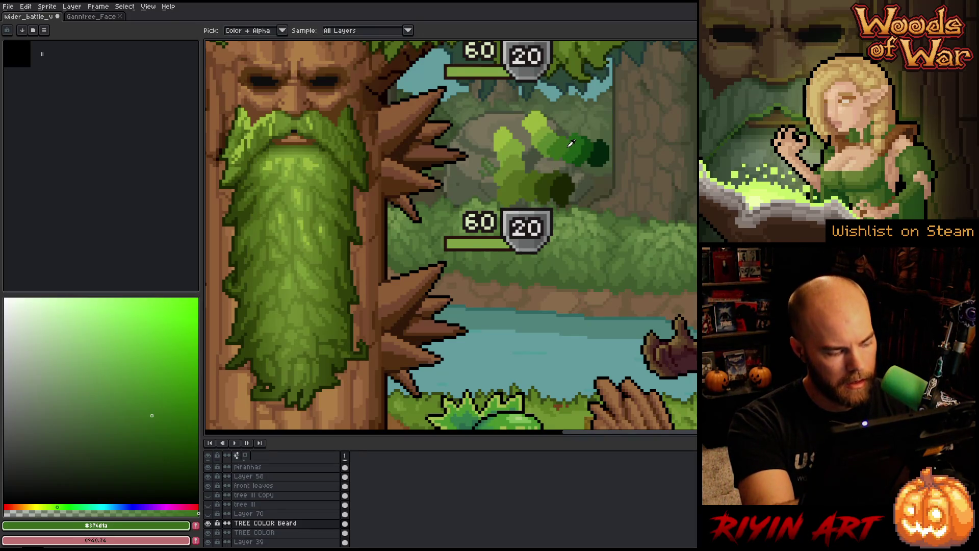
{"action": "left_click", "coordinate": [578, 144], "text": "alt"}
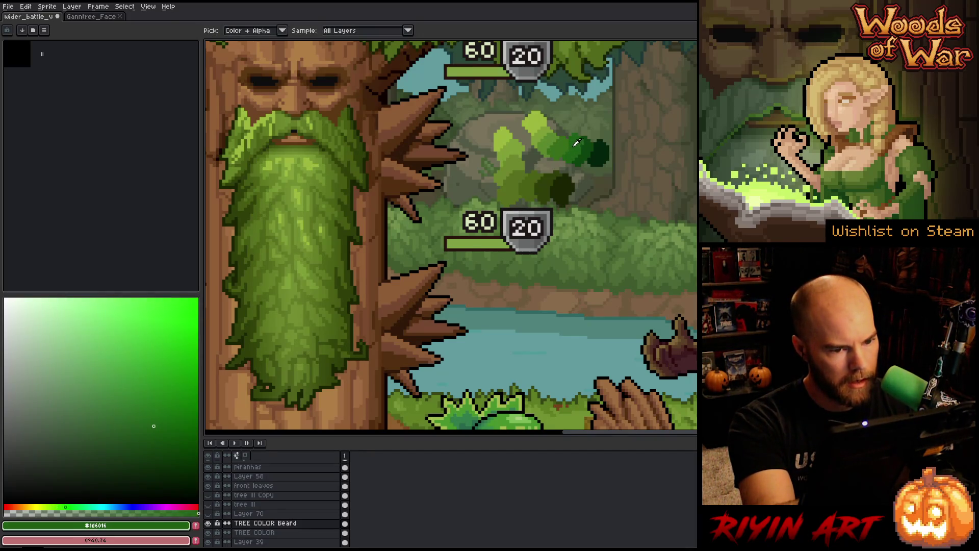
{"action": "left_click", "coordinate": [208, 504]}
{"action": "key", "text": "v"}
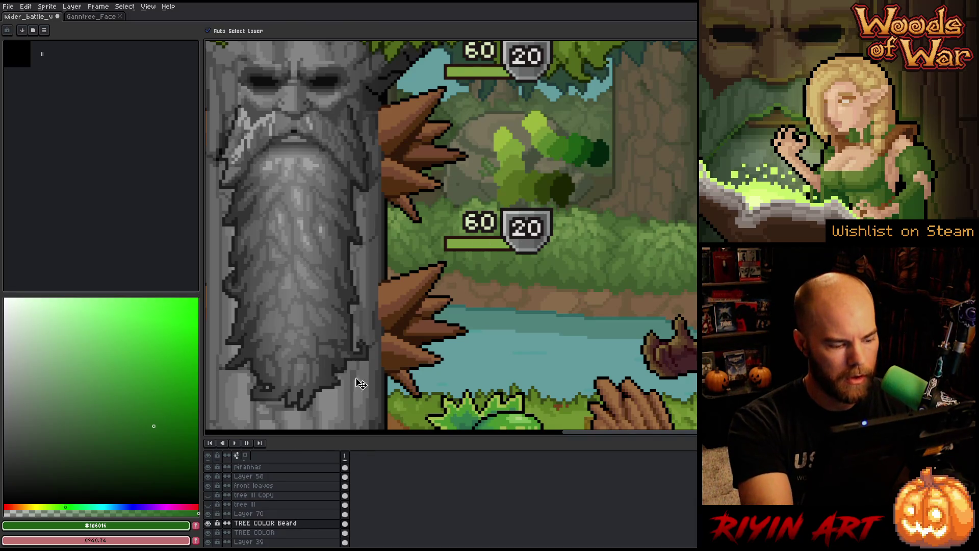
- On Layer 70, fill a rectangle around the green leaf swatches with white and deselect
{"action": "left_click", "coordinate": [249, 513]}
{"action": "left_click", "coordinate": [6, 300]}
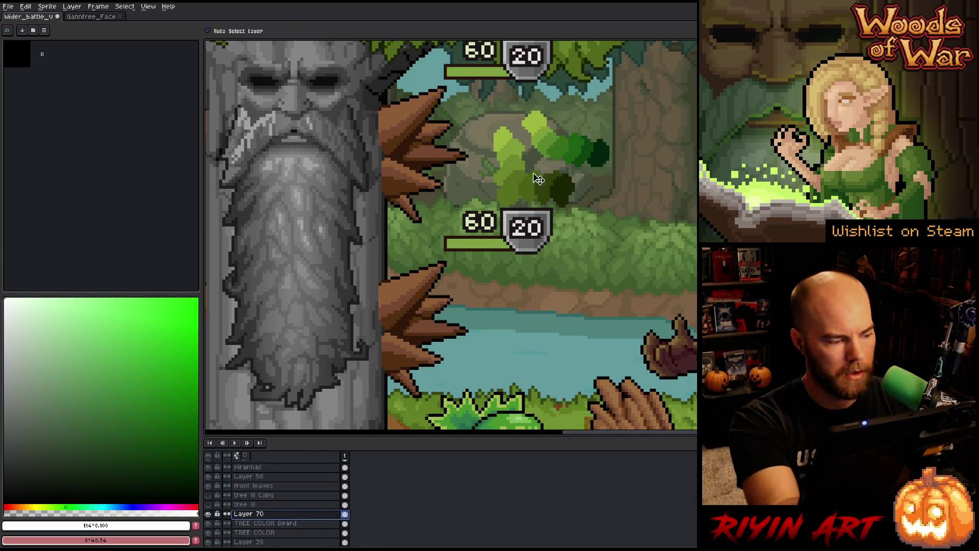
{"action": "key", "text": "m"}
{"action": "mouse_move", "coordinate": [473, 81]}
{"action": "left_mouse_down"}
{"action": "mouse_move", "coordinate": [491, 142]}
{"action": "mouse_move", "coordinate": [636, 262]}
{"action": "left_mouse_up"}
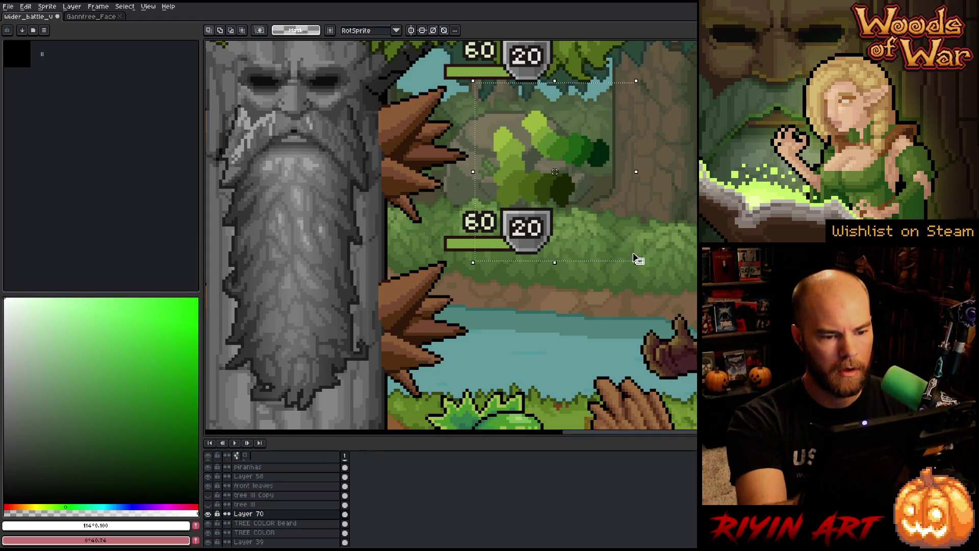
{"action": "key", "text": "f"}
{"action": "key", "text": "ctrl+d"}
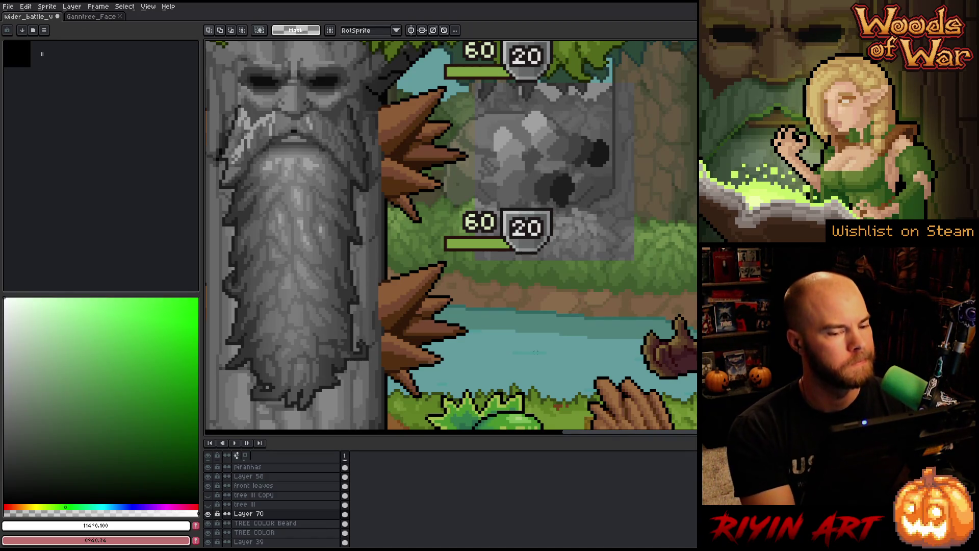
- Hide Layer 70 to restore full colour and pick the dark green from the swatches
{"action": "left_click", "coordinate": [208, 513]}
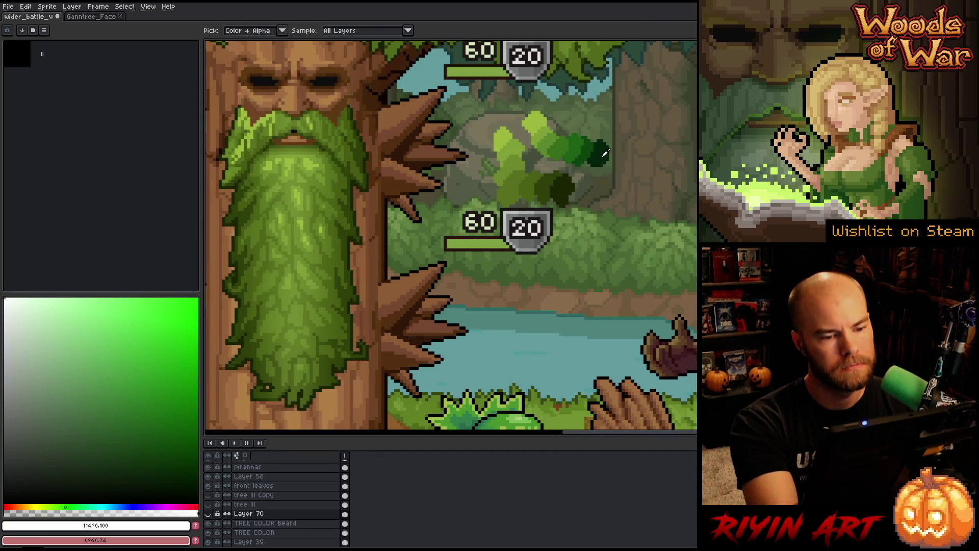
{"action": "left_click", "coordinate": [543, 186], "text": "alt"}
{"action": "key", "text": "b"}
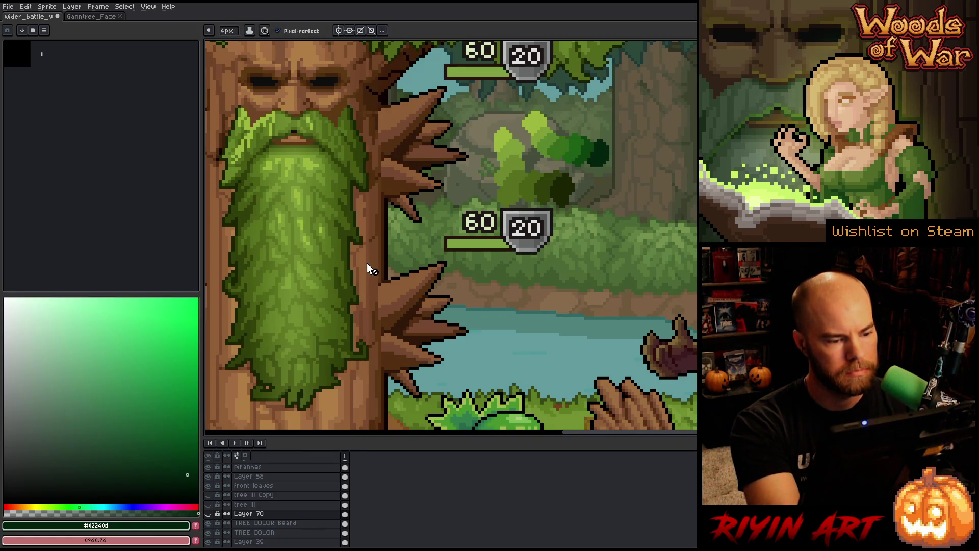
- Test dark and bright green dabs on the TREE COLOR Beard trunk, then undo them
{"action": "left_click", "coordinate": [265, 522]}
{"action": "left_click_drag", "start_coordinate": [372, 260], "coordinate": [373, 272]}
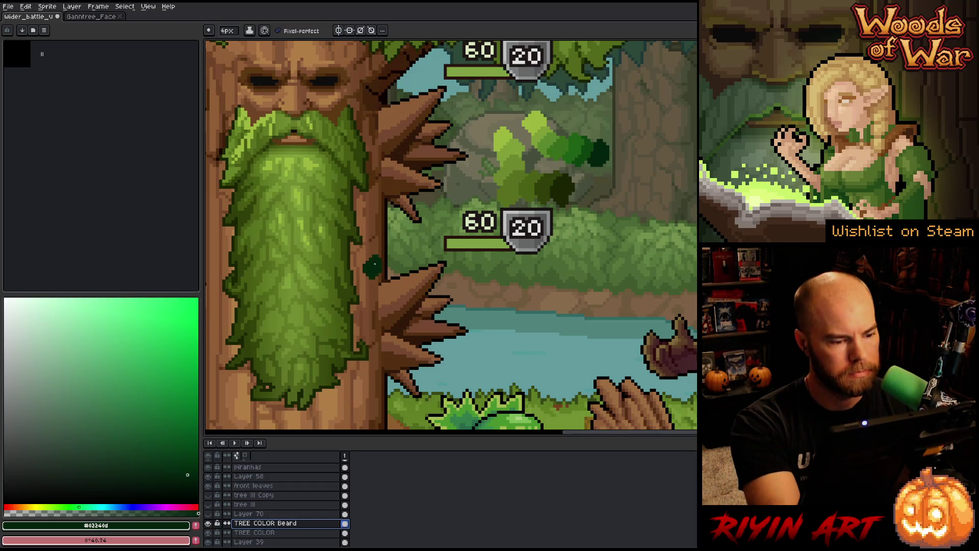
{"action": "left_click", "coordinate": [607, 136], "text": "alt"}
{"action": "left_click", "coordinate": [368, 271]}
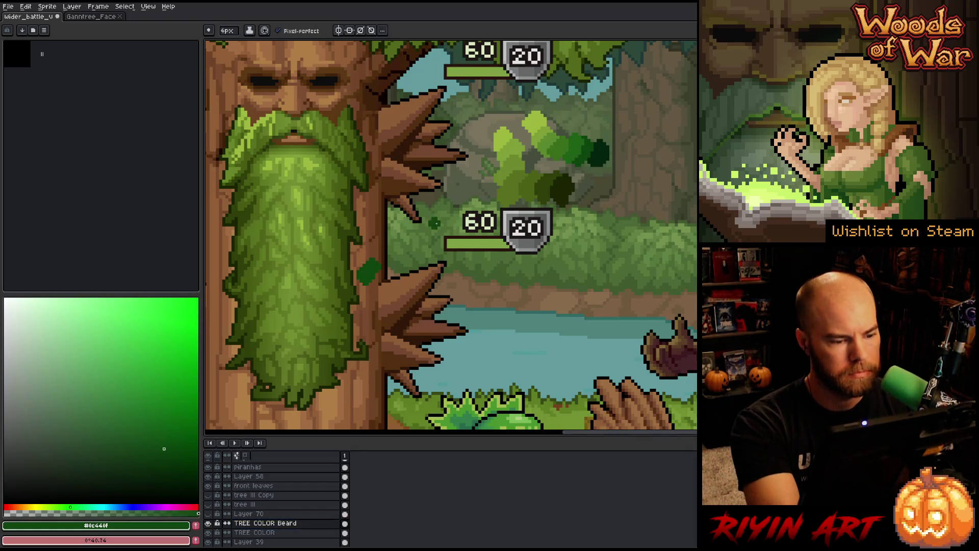
{"action": "key", "text": "ctrl+z"}
{"action": "key", "text": "ctrl+z"}
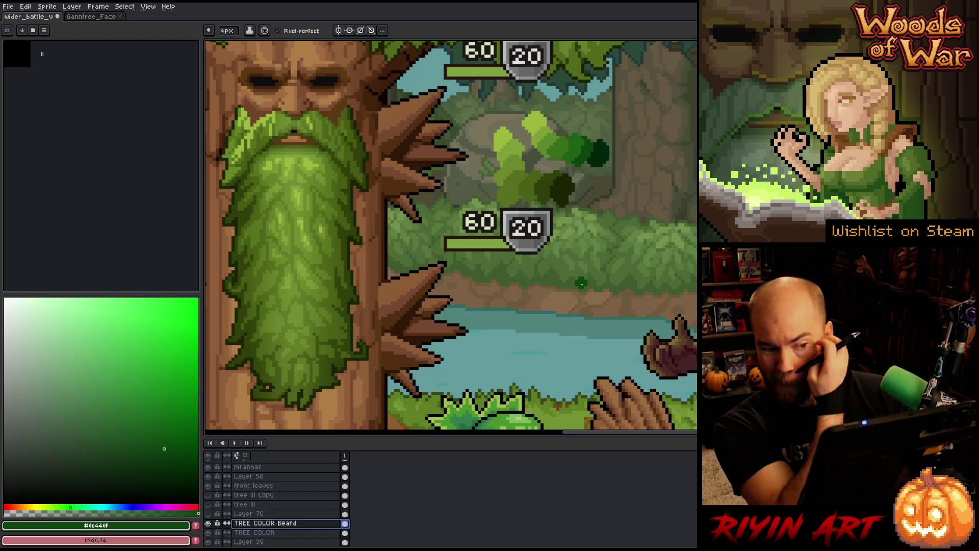
- Centre the treant, sample a light yellow-green from the leaves, and set a 1px brush
{"action": "key", "text": "space"}
{"action": "left_click_drag", "start_coordinate": [581, 284], "coordinate": [630, 284]}
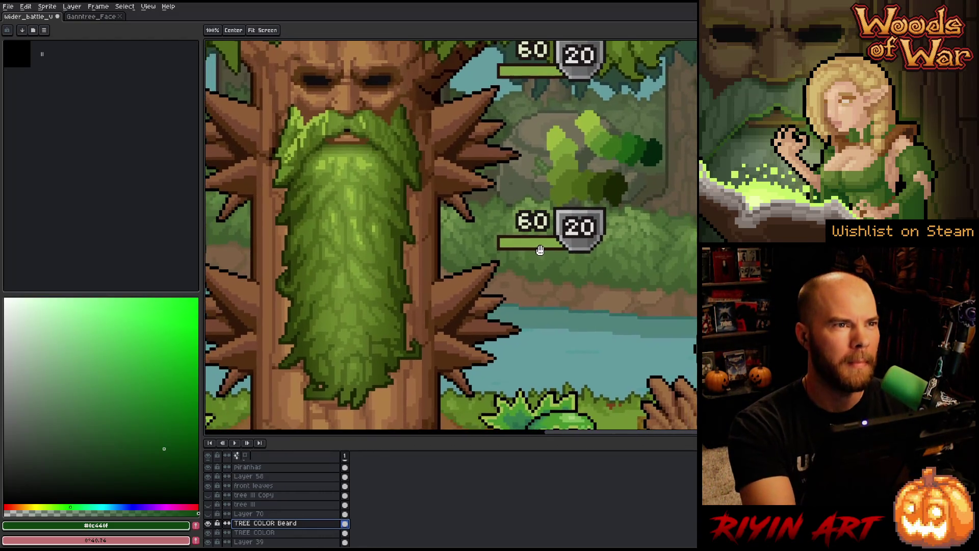
{"action": "left_click", "coordinate": [590, 134], "text": "alt"}
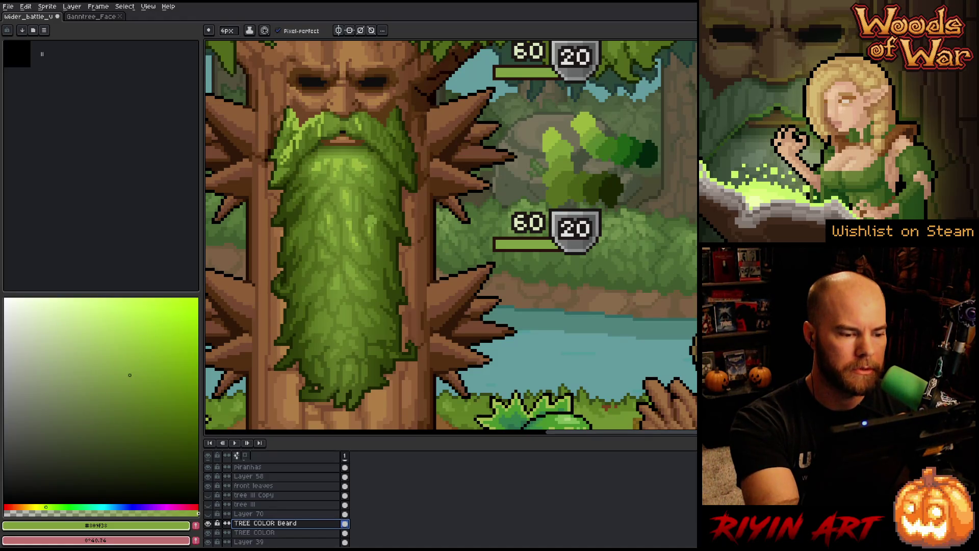
{"action": "left_click", "coordinate": [227, 31]}
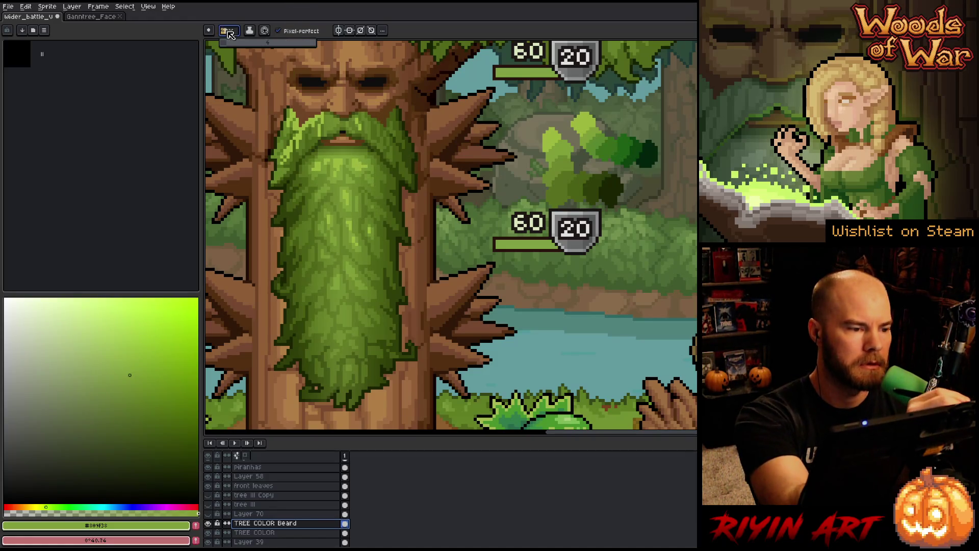
{"action": "key", "text": "Return"}
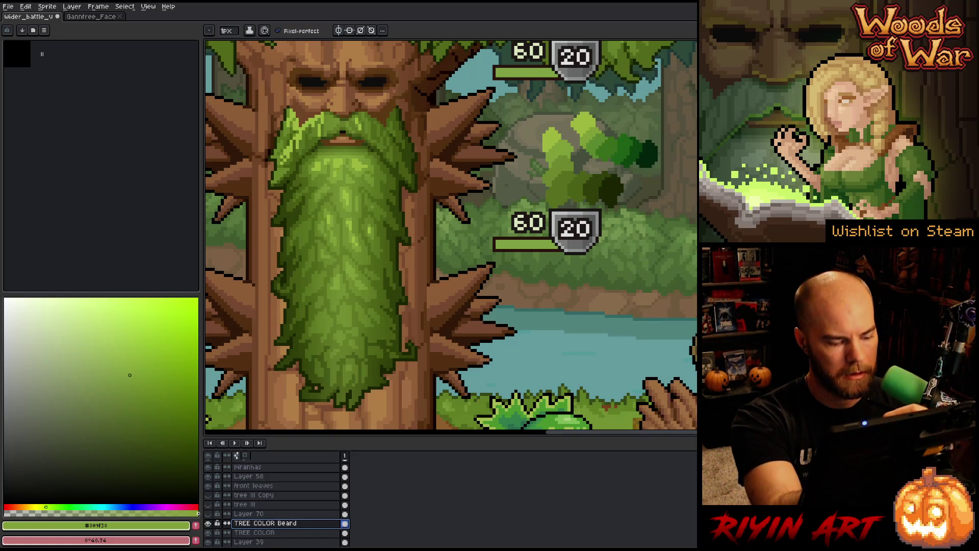
- Add Layer 71 above the beard and move the greyscale Layer 70 below it, made visible
{"action": "key", "text": "shift+n"}
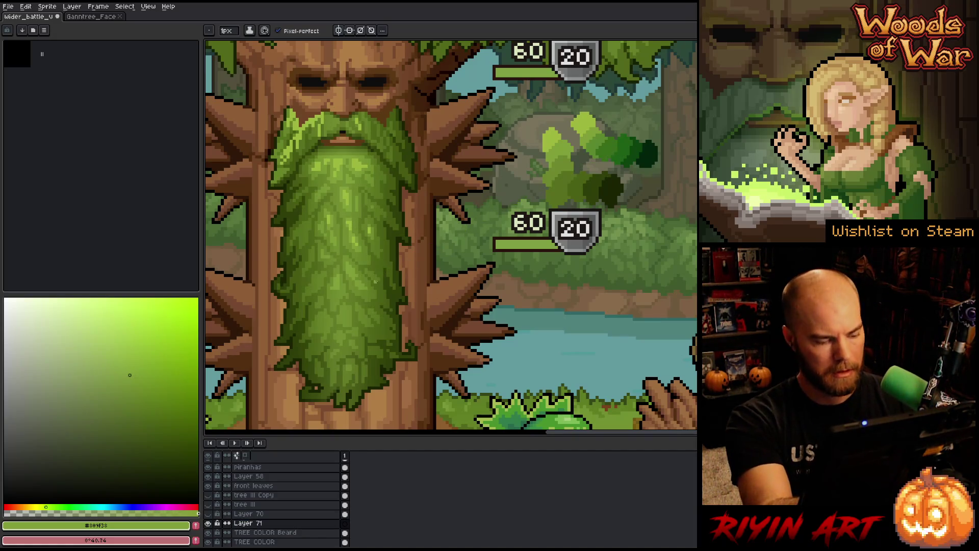
{"action": "scroll", "coordinate": [352, 171], "scroll_direction": "up", "scroll_amount": 3}
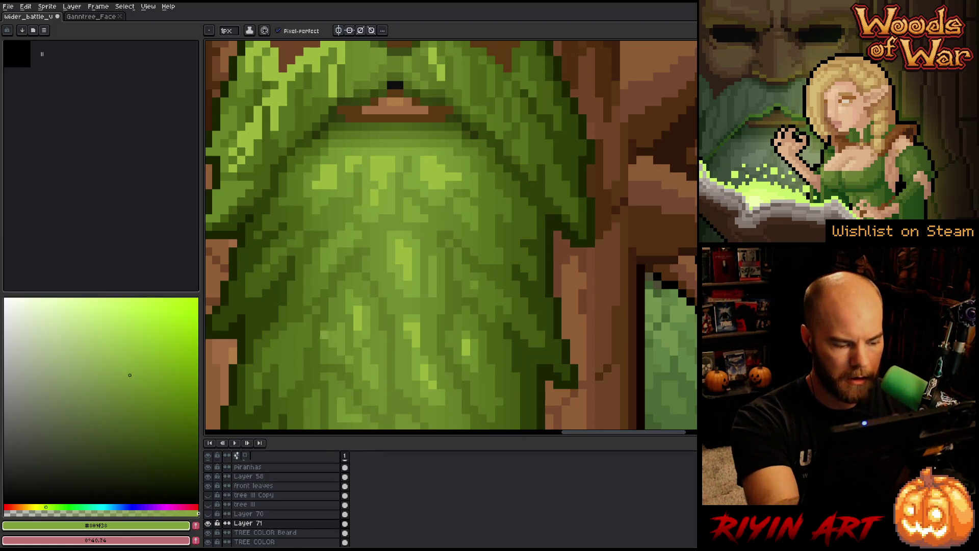
{"action": "double_click", "coordinate": [262, 532]}
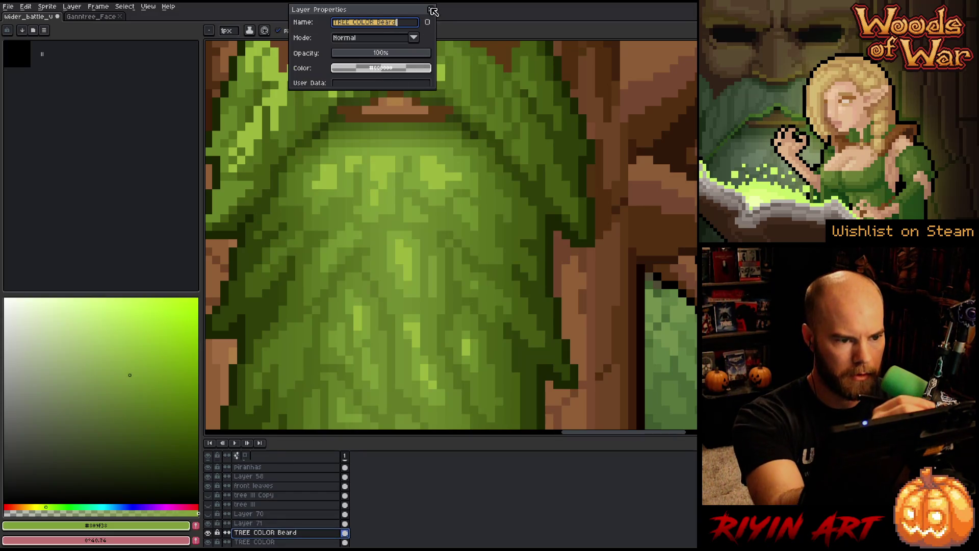
{"action": "left_click", "coordinate": [430, 10]}
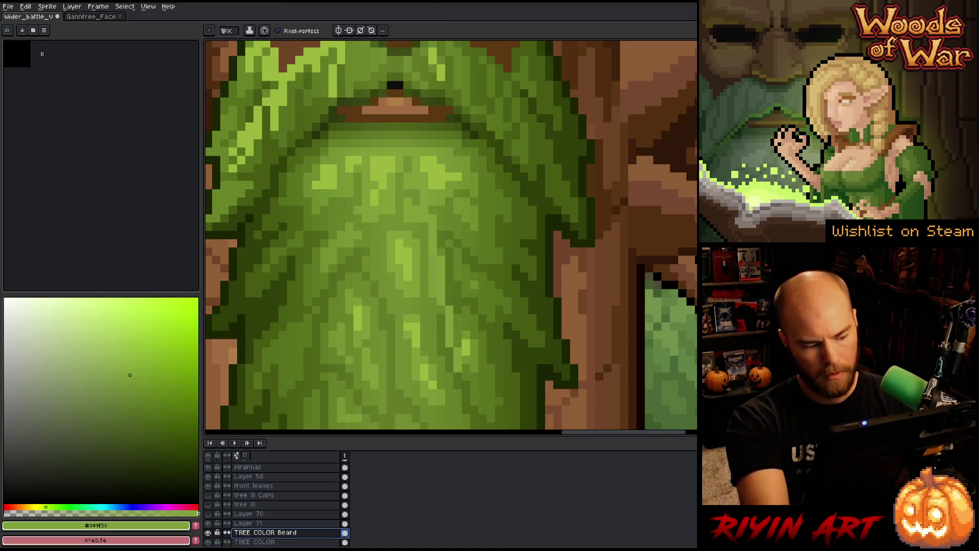
{"action": "left_click", "coordinate": [271, 514]}
{"action": "left_click_drag", "start_coordinate": [272, 523], "coordinate": [270, 529]}
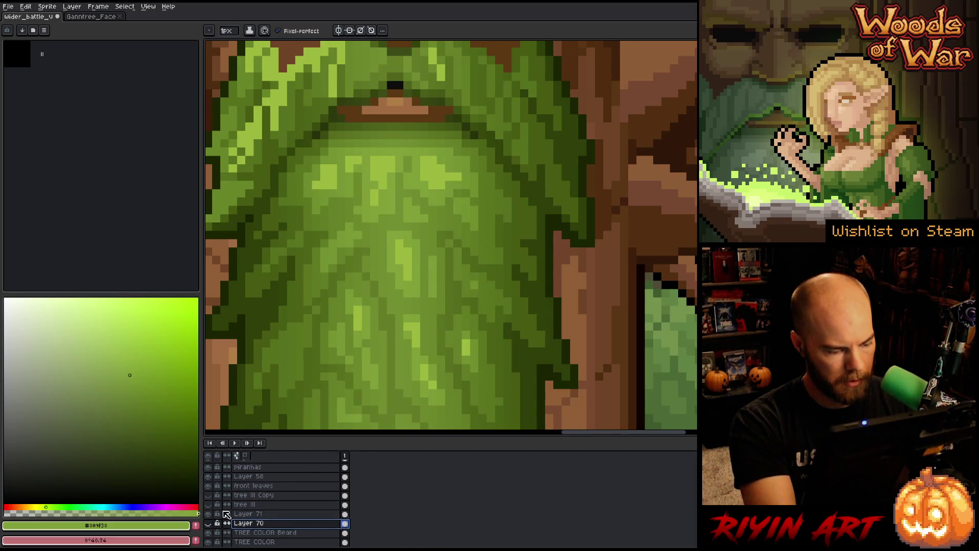
{"action": "left_click", "coordinate": [208, 523]}
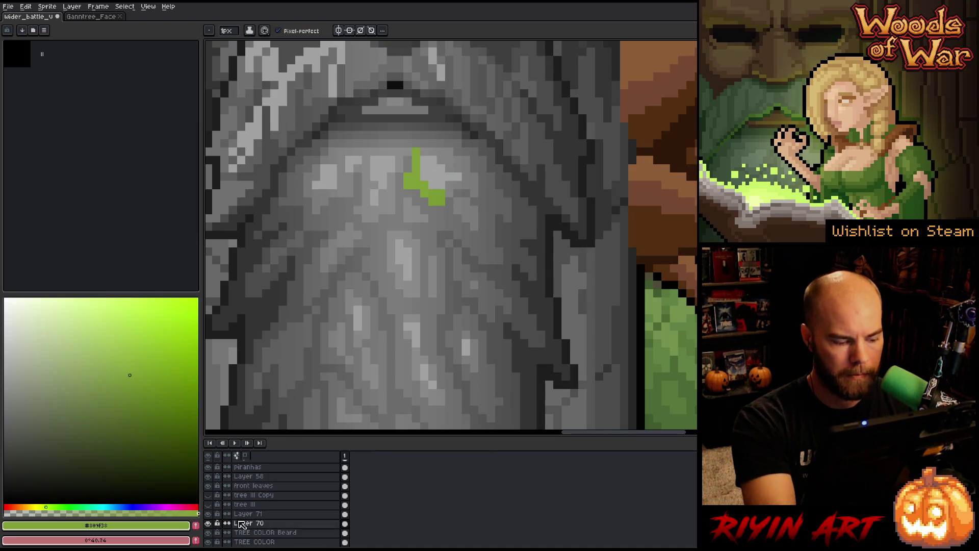
{"action": "double_click", "coordinate": [245, 524]}
- Rename Layer 70 to 'Beard Clean' and paint a green moss line along the beard's top and left
{"action": "type", "text": "B"}
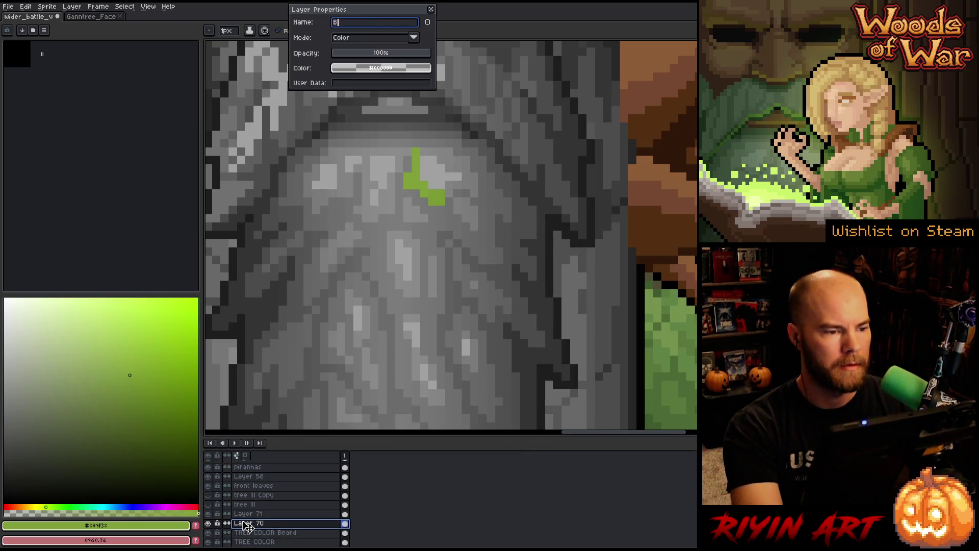
{"action": "type", "text": "eard Clean"}
{"action": "key", "text": "Return"}
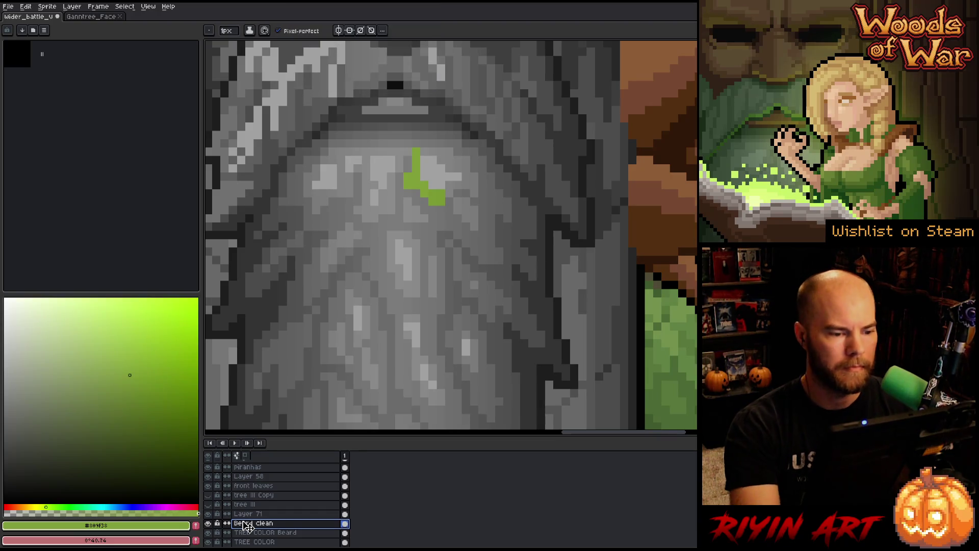
{"action": "left_click", "coordinate": [457, 185]}
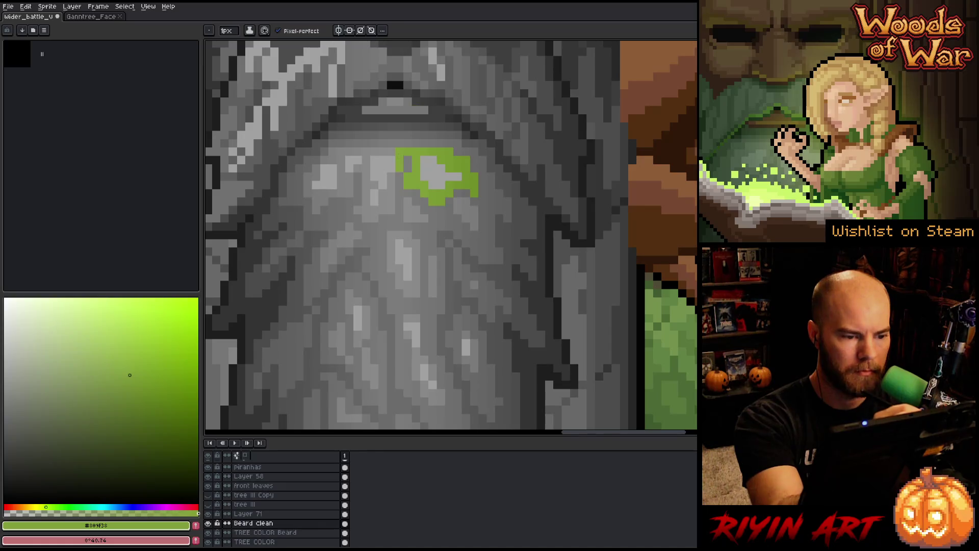
{"action": "left_click_drag", "start_coordinate": [365, 152], "coordinate": [338, 151]}
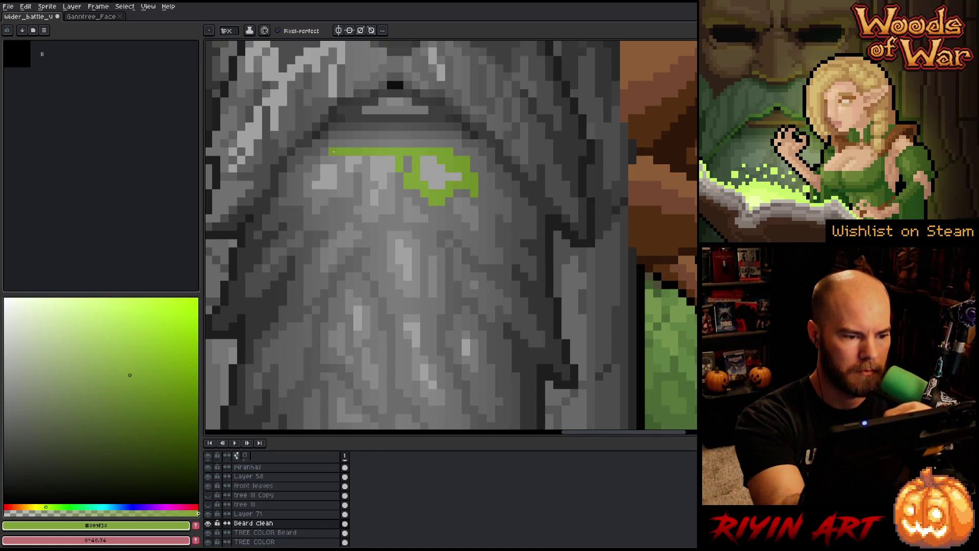
{"action": "left_click_drag", "start_coordinate": [308, 185], "coordinate": [316, 201]}
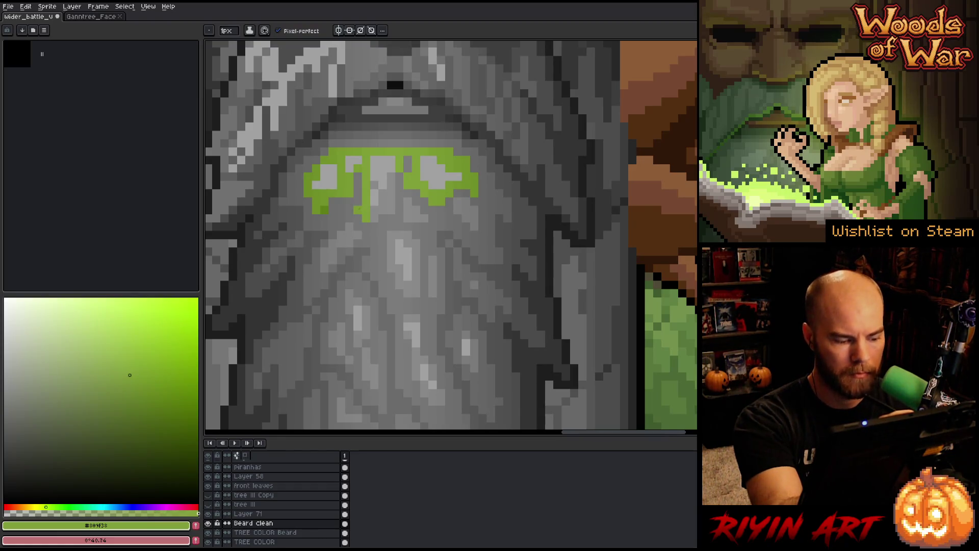
- Toggle Layer 71 and Beard Clean to compare, then paint white over the green drips below the moss
{"action": "left_click", "coordinate": [208, 513]}
{"action": "left_click", "coordinate": [208, 513]}
{"action": "left_click", "coordinate": [210, 514]}
{"action": "left_click", "coordinate": [209, 513]}
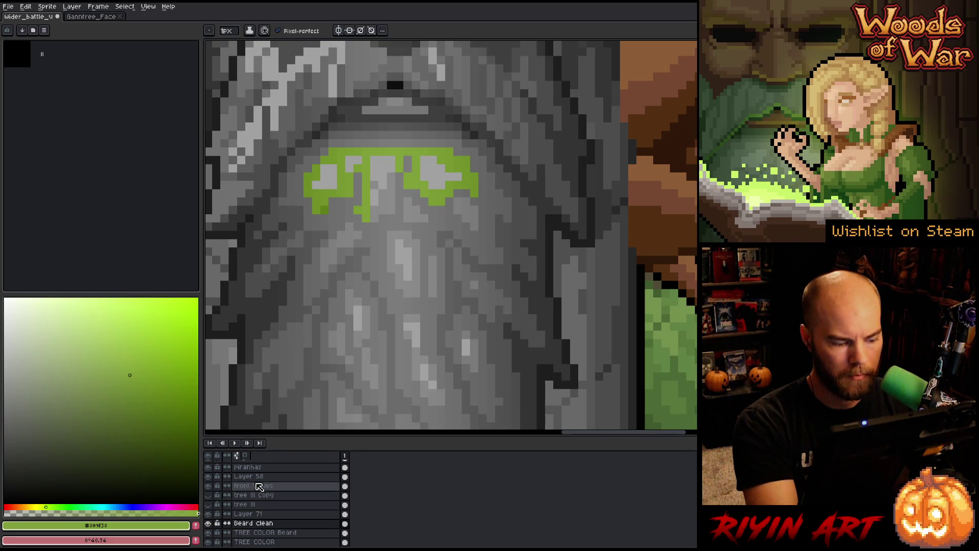
{"action": "left_click", "coordinate": [208, 523]}
{"action": "left_click", "coordinate": [208, 523]}
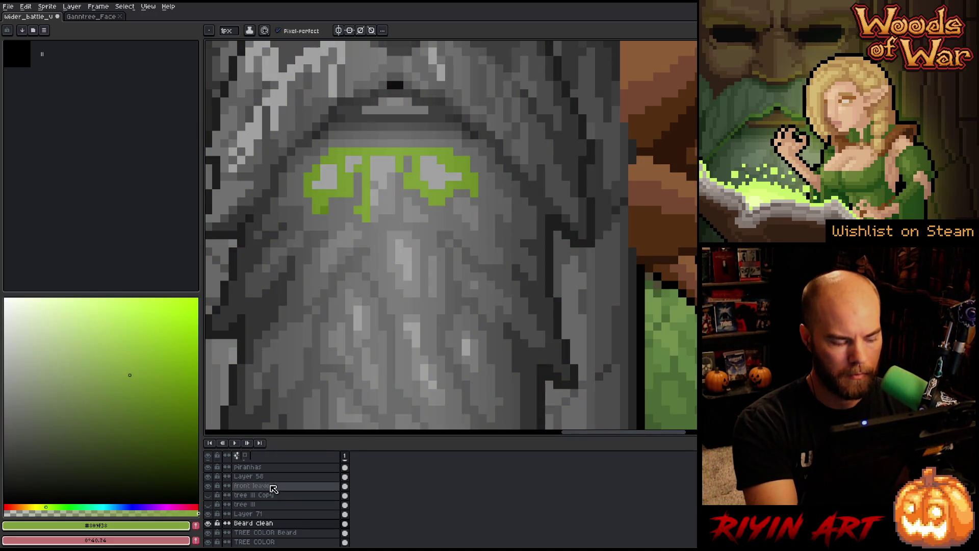
{"action": "key", "text": "x"}
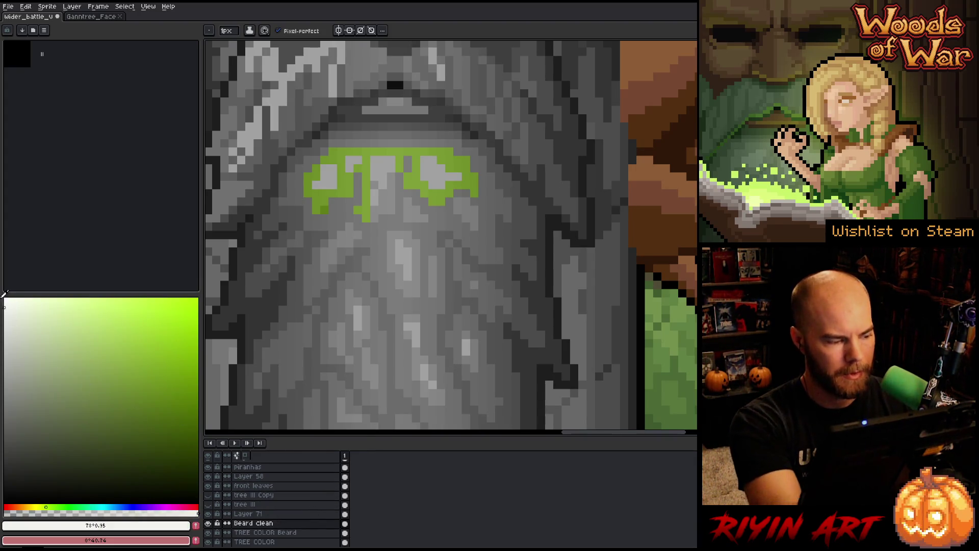
{"action": "left_click_drag", "start_coordinate": [366, 204], "coordinate": [366, 219]}
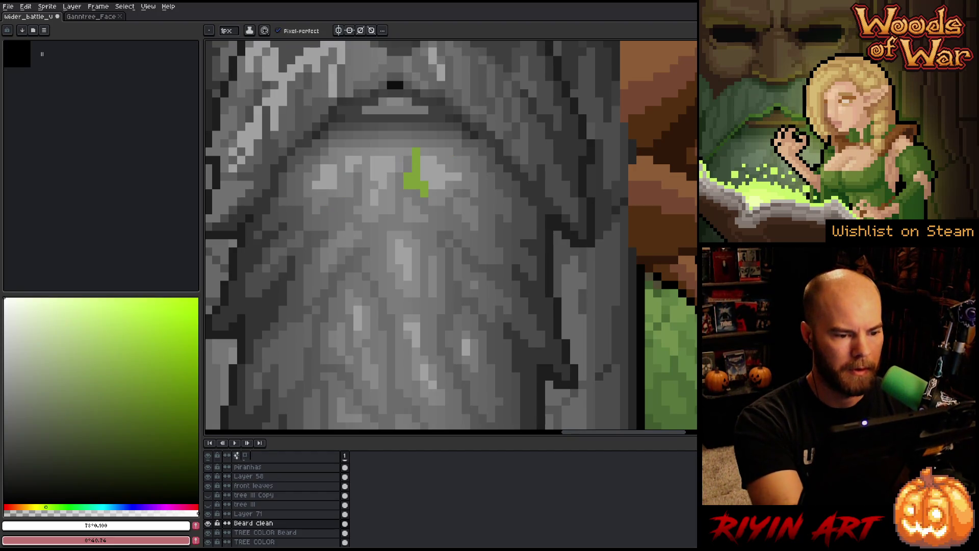
- Check the green layer's pixels, then rename the Beard clean layer to 'bw'
{"action": "left_click", "coordinate": [252, 514]}
{"action": "left_click", "coordinate": [209, 513]}
{"action": "left_click", "coordinate": [209, 513]}
{"action": "double_click", "coordinate": [262, 523]}
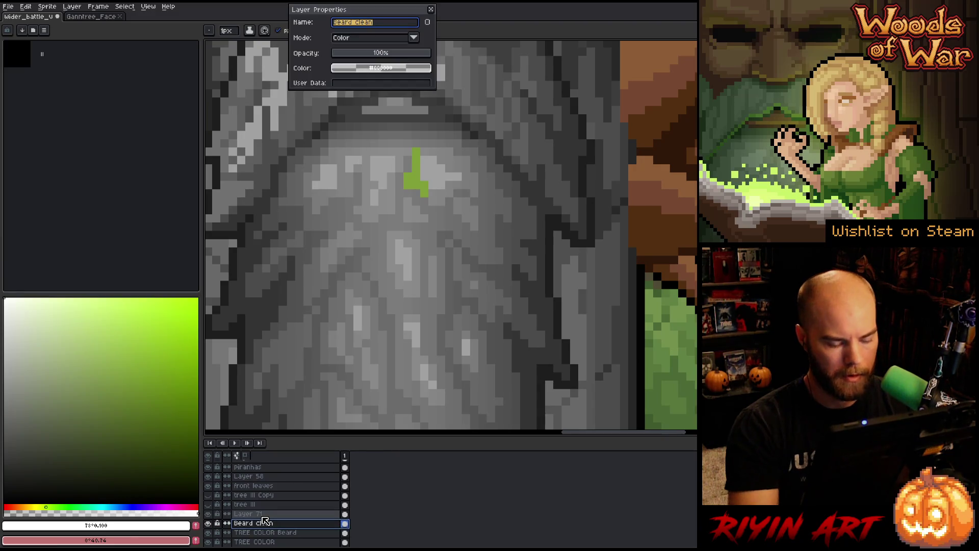
{"action": "type", "text": "bw"}
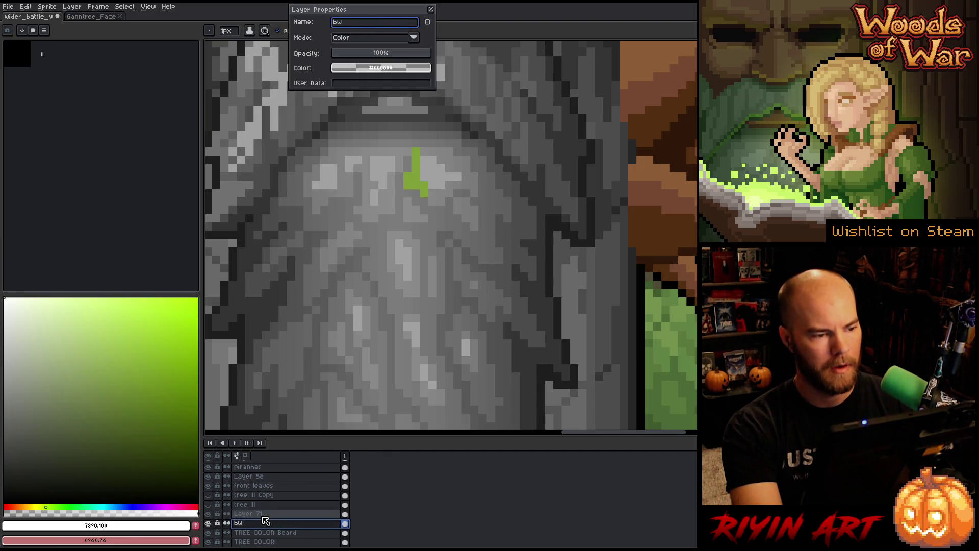
{"action": "key", "text": "Return"}
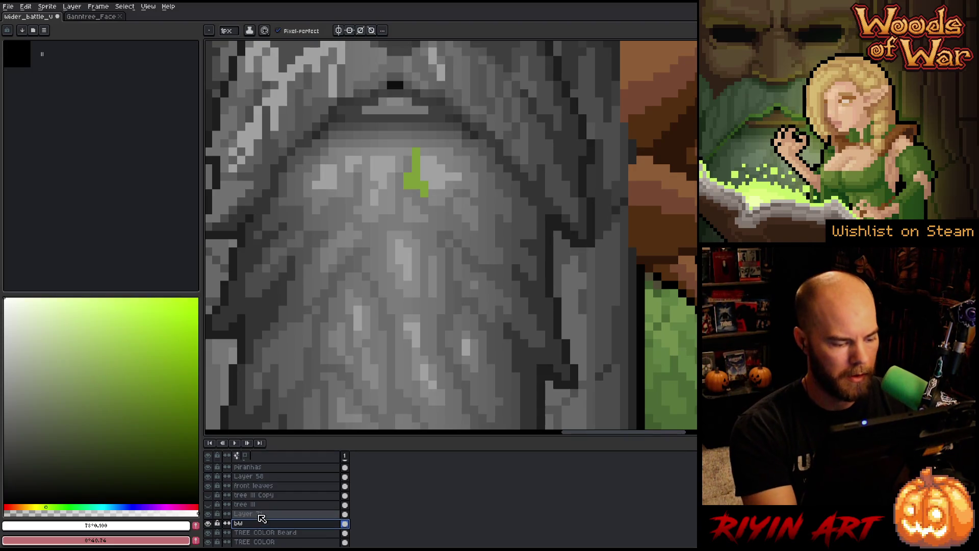
- Rename Layer 71 to 'beard color' and pick the green already on the beard
{"action": "double_click", "coordinate": [257, 515]}
{"action": "type", "text": "beard color"}
{"action": "key", "text": "Return"}
{"action": "double_click", "coordinate": [258, 524]}
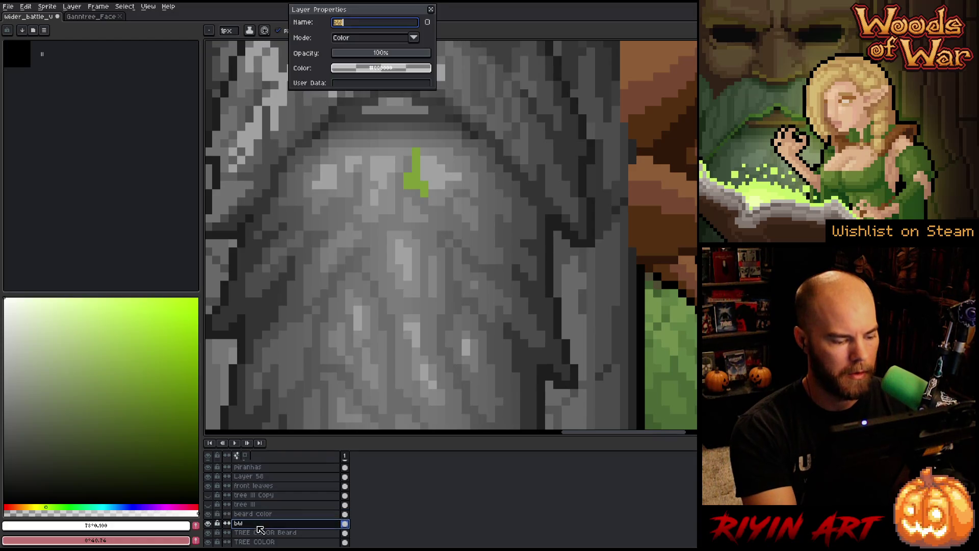
{"action": "left_click", "coordinate": [258, 514]}
{"action": "left_click", "coordinate": [431, 9]}
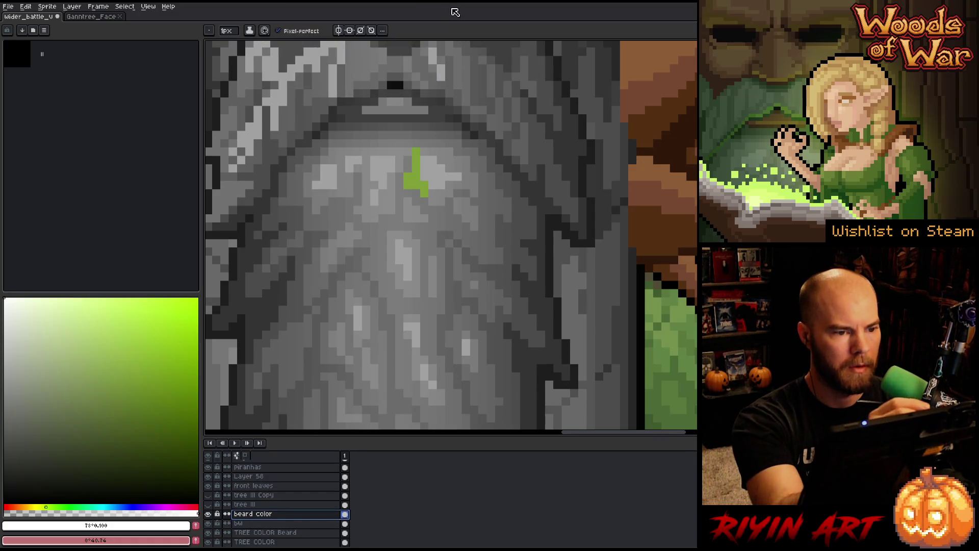
{"action": "left_click", "coordinate": [416, 163], "text": "alt"}
- Paint green moss across the top row of the beard with pixel-perfect off, touching up the drip
{"action": "mouse_move", "coordinate": [421, 151]}
{"action": "left_mouse_down"}
{"action": "mouse_move", "coordinate": [458, 164]}
{"action": "mouse_move", "coordinate": [474, 195]}
{"action": "left_mouse_up"}
{"action": "left_click", "coordinate": [302, 32]}
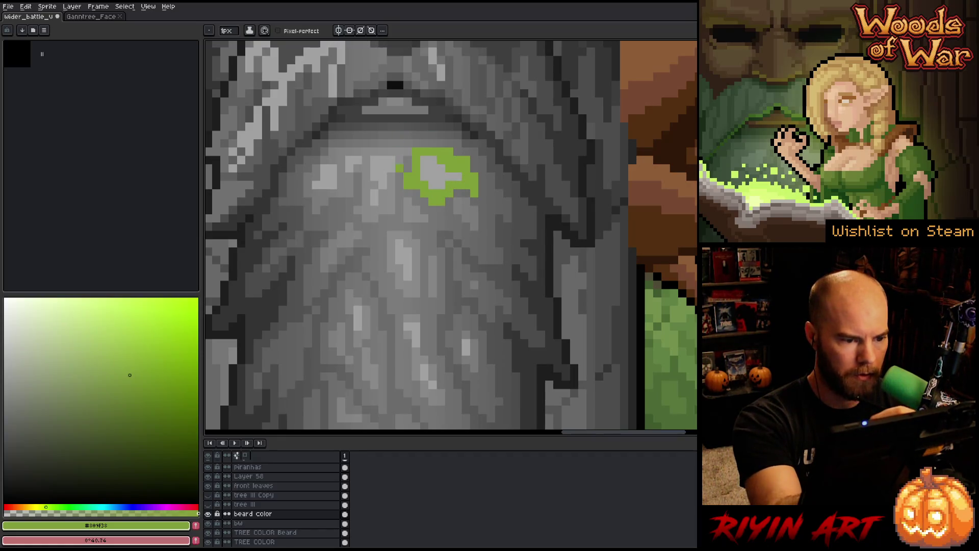
{"action": "mouse_move", "coordinate": [354, 151]}
{"action": "left_mouse_down"}
{"action": "mouse_move", "coordinate": [332, 151]}
{"action": "mouse_move", "coordinate": [307, 192]}
{"action": "mouse_move", "coordinate": [317, 210]}
{"action": "left_mouse_up"}
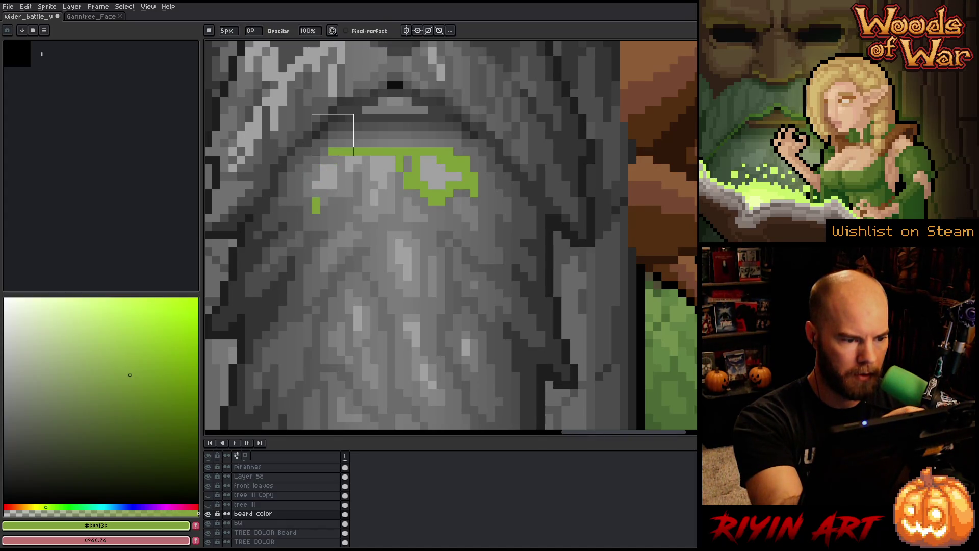
{"action": "key", "text": "b"}
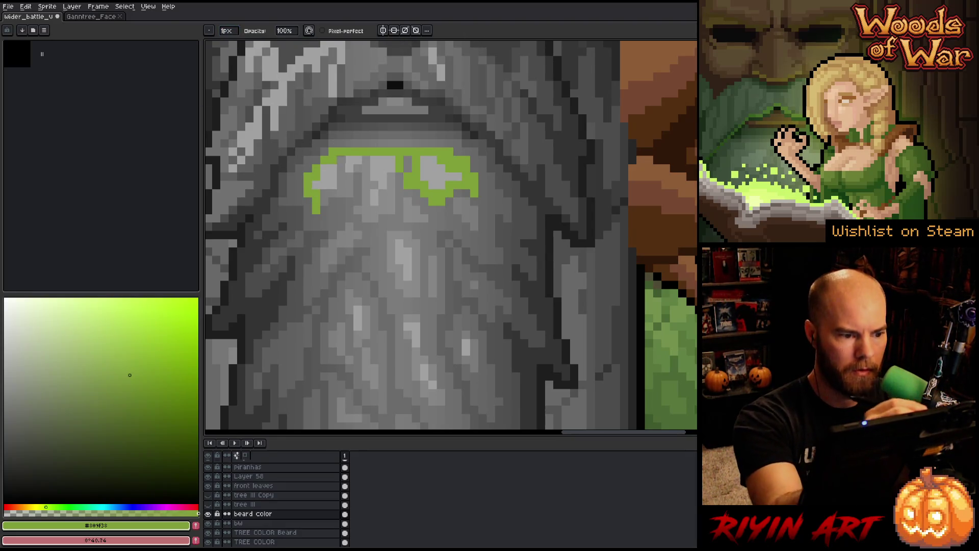
{"action": "key", "text": "e"}
{"action": "mouse_move", "coordinate": [331, 193]}
{"action": "left_mouse_down"}
{"action": "mouse_move", "coordinate": [341, 167]}
{"action": "mouse_move", "coordinate": [358, 211]}
{"action": "left_mouse_up"}
{"action": "left_click", "coordinate": [374, 176]}
{"action": "left_click", "coordinate": [358, 202]}
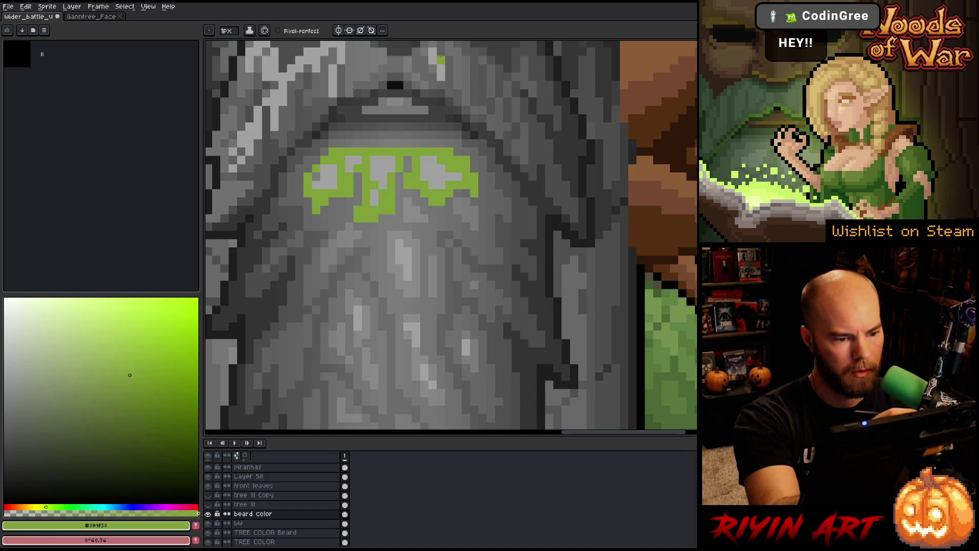
- Add green moss below the drip and a diagonal strand trailing down-left
{"action": "mouse_move", "coordinate": [415, 202]}
{"action": "left_mouse_down"}
{"action": "mouse_move", "coordinate": [424, 217]}
{"action": "mouse_move", "coordinate": [465, 203]}
{"action": "mouse_move", "coordinate": [474, 228]}
{"action": "left_mouse_up"}
{"action": "left_click_drag", "start_coordinate": [432, 260], "coordinate": [425, 294]}
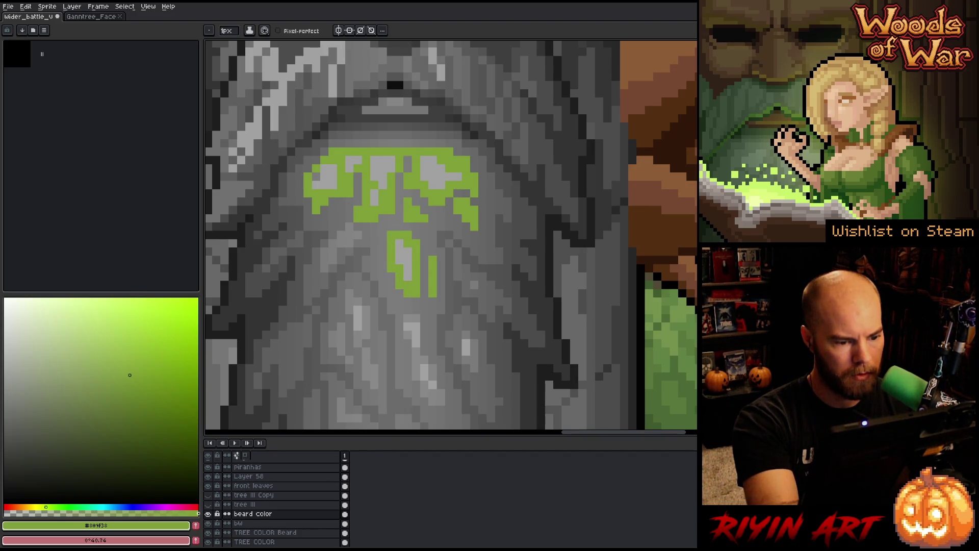
{"action": "left_click", "coordinate": [354, 230]}
{"action": "left_click", "coordinate": [341, 239]}
{"action": "left_click", "coordinate": [349, 209]}
{"action": "mouse_move", "coordinate": [332, 250]}
{"action": "left_mouse_down"}
{"action": "mouse_move", "coordinate": [325, 267]}
{"action": "mouse_move", "coordinate": [349, 297]}
{"action": "mouse_move", "coordinate": [357, 331]}
{"action": "mouse_move", "coordinate": [349, 316]}
{"action": "mouse_move", "coordinate": [341, 352]}
{"action": "mouse_move", "coordinate": [366, 377]}
{"action": "left_mouse_up"}
{"action": "key", "text": "ctrl+z"}
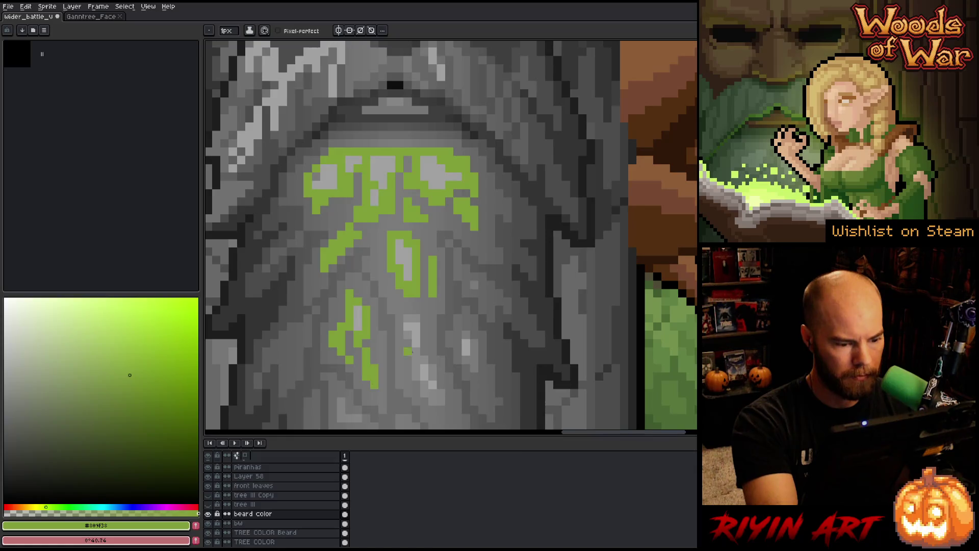
- Paint green strands down the beard's right side and extend the lower-left strand
{"action": "scroll", "coordinate": [451, 235], "scroll_direction": "down", "scroll_amount": 3}
{"action": "mouse_move", "coordinate": [403, 276]}
{"action": "left_mouse_down"}
{"action": "mouse_move", "coordinate": [412, 242]}
{"action": "mouse_move", "coordinate": [420, 301]}
{"action": "mouse_move", "coordinate": [421, 286]}
{"action": "left_mouse_up"}
{"action": "mouse_move", "coordinate": [420, 242]}
{"action": "left_mouse_down"}
{"action": "mouse_move", "coordinate": [420, 288]}
{"action": "mouse_move", "coordinate": [437, 335]}
{"action": "left_mouse_up"}
{"action": "mouse_move", "coordinate": [337, 340]}
{"action": "left_mouse_down"}
{"action": "mouse_move", "coordinate": [343, 352]}
{"action": "mouse_move", "coordinate": [355, 325]}
{"action": "mouse_move", "coordinate": [352, 359]}
{"action": "left_mouse_up"}
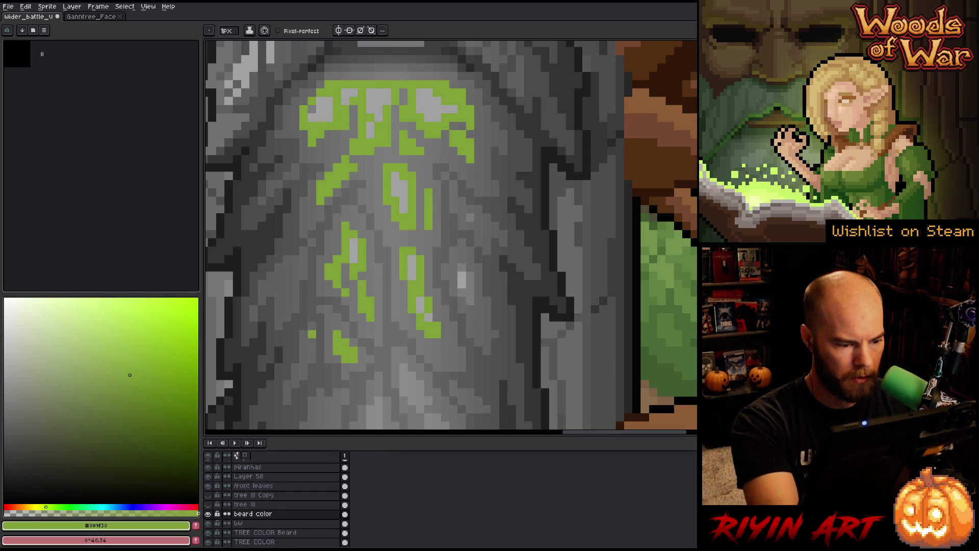
{"action": "left_click_drag", "start_coordinate": [426, 296], "coordinate": [416, 208]}
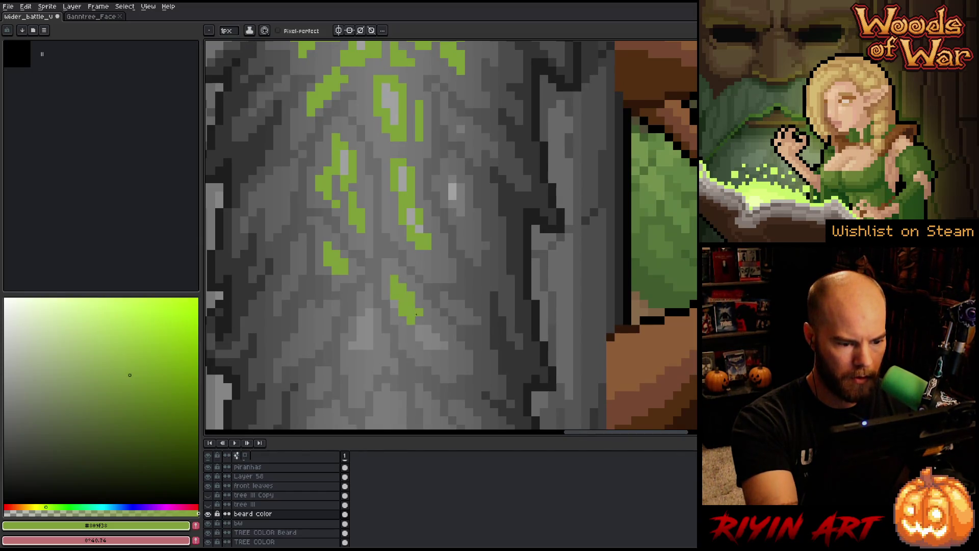
{"action": "mouse_move", "coordinate": [426, 305]}
{"action": "left_mouse_down"}
{"action": "mouse_move", "coordinate": [419, 321]}
{"action": "mouse_move", "coordinate": [435, 345]}
{"action": "left_mouse_up"}
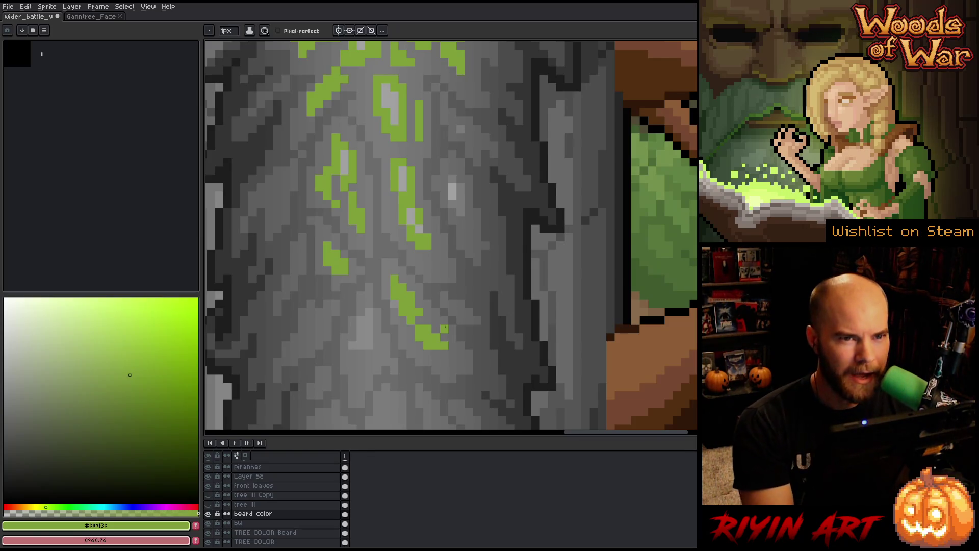
{"action": "left_click_drag", "start_coordinate": [431, 332], "coordinate": [406, 350]}
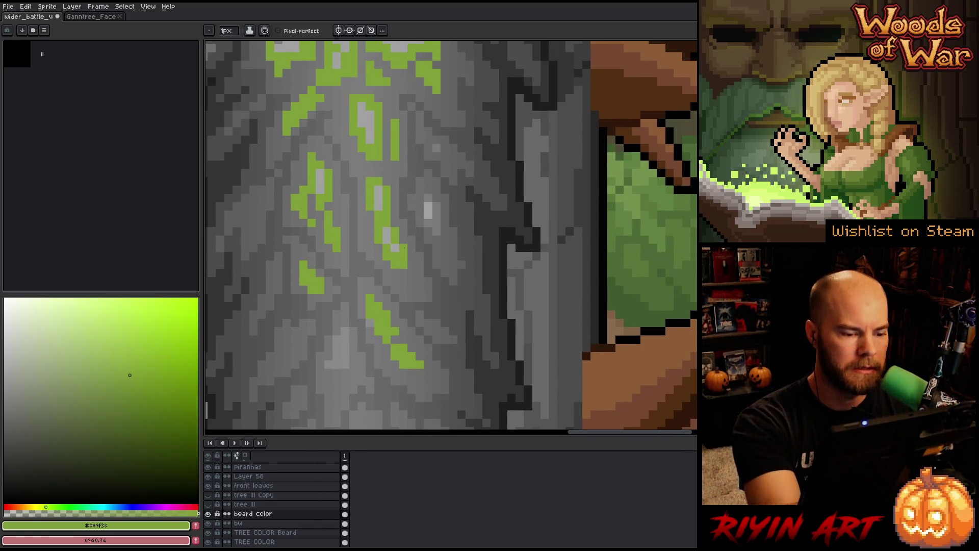
{"action": "left_click", "coordinate": [478, 173]}
- Zoom out, hide the bw layer and hide the menus and panels to preview colours
{"action": "scroll", "coordinate": [230, 505], "scroll_direction": "down", "scroll_amount": 1}
{"action": "scroll", "coordinate": [319, 273], "scroll_direction": "down", "scroll_amount": 5}
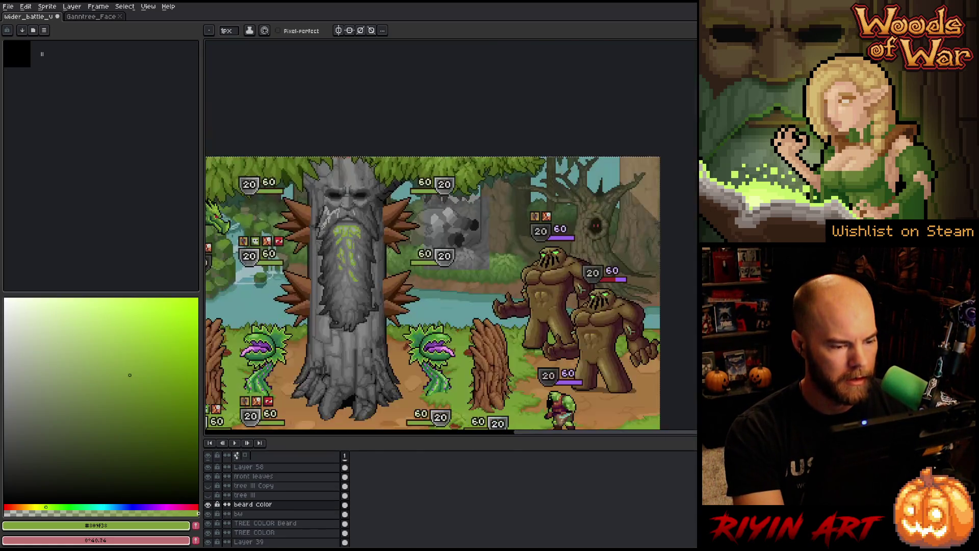
{"action": "left_click", "coordinate": [208, 513]}
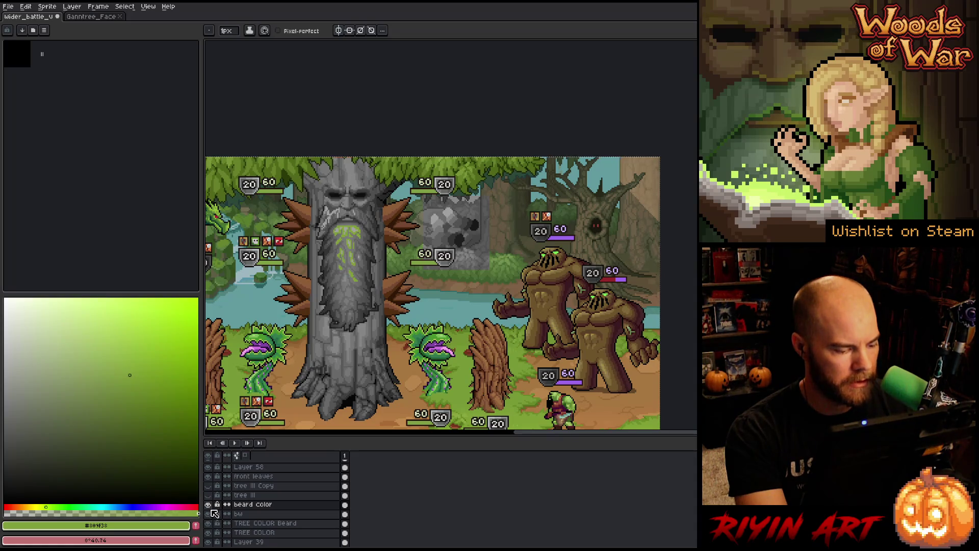
{"action": "key", "text": "space"}
{"action": "mouse_move", "coordinate": [333, 317]}
{"action": "left_mouse_down"}
{"action": "mouse_move", "coordinate": [479, 264]}
{"action": "mouse_move", "coordinate": [411, 238]}
{"action": "mouse_move", "coordinate": [393, 243]}
{"action": "mouse_move", "coordinate": [339, 227]}
{"action": "left_mouse_up"}
{"action": "key", "text": "Tab"}
{"action": "key", "text": "Tab"}
{"action": "key", "text": "ctrl+f"}
{"action": "key", "text": "space"}
{"action": "key", "text": "b"}
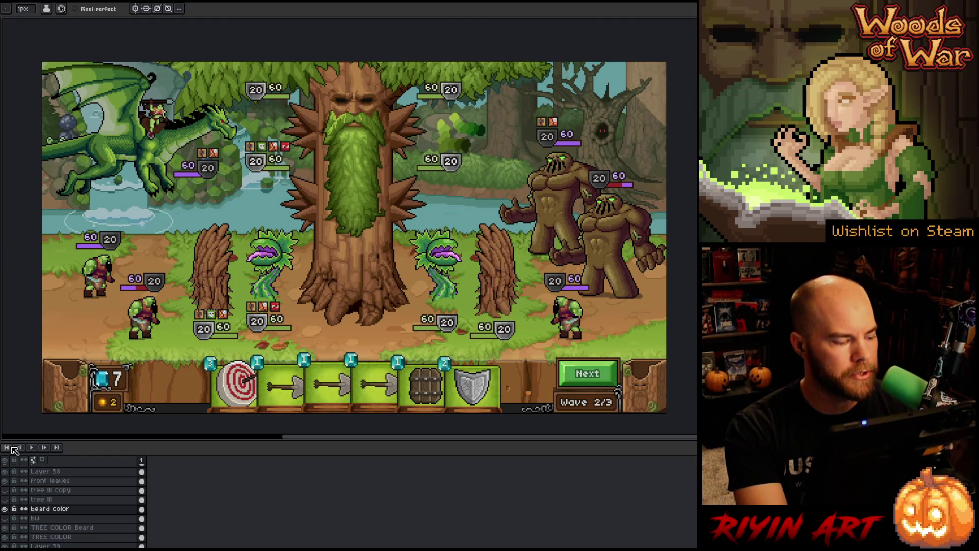
- Turn the bw layer back on and zoom back into the beard
{"action": "left_click", "coordinate": [5, 518]}
{"action": "scroll", "coordinate": [311, 217], "scroll_direction": "up", "scroll_amount": 5}
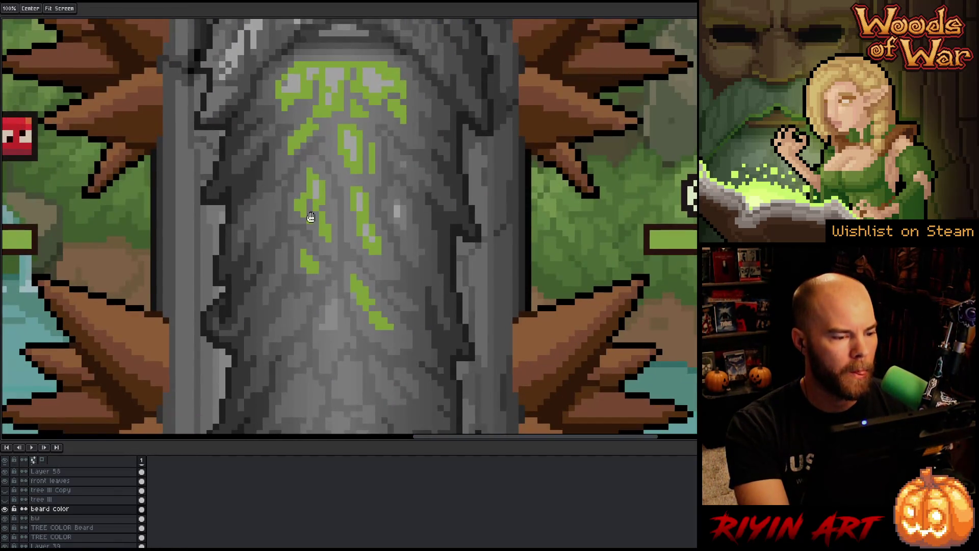
{"action": "mouse_move", "coordinate": [311, 217]}
{"action": "left_mouse_down"}
{"action": "mouse_move", "coordinate": [326, 182]}
{"action": "mouse_move", "coordinate": [346, 255]}
{"action": "left_mouse_up"}
{"action": "scroll", "coordinate": [347, 230], "scroll_direction": "down", "scroll_amount": 1}
{"action": "scroll", "coordinate": [347, 229], "scroll_direction": "up", "scroll_amount": 1}
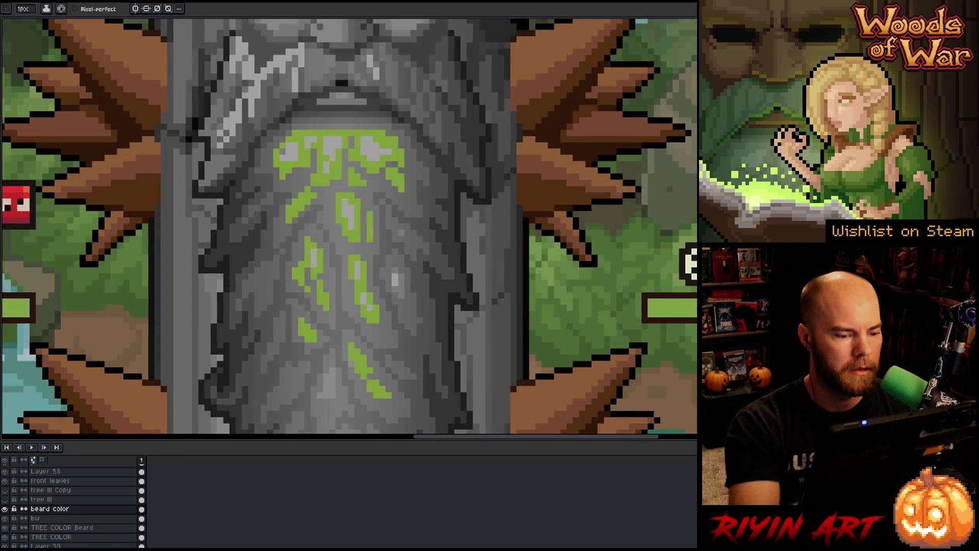
- Lengthen the grey highlight and add green moss to the mustache's left side
{"action": "left_click_drag", "start_coordinate": [395, 277], "coordinate": [401, 291]}
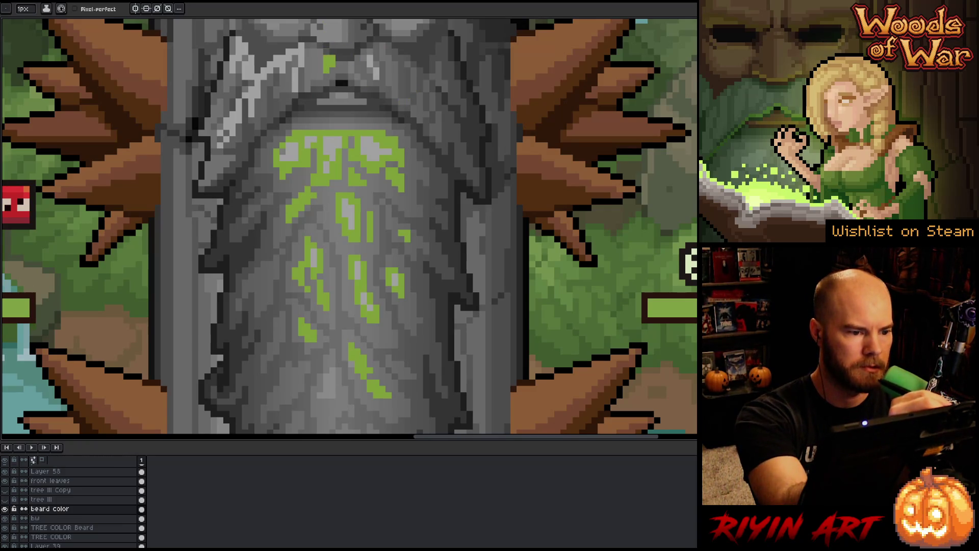
{"action": "mouse_move", "coordinate": [319, 65]}
{"action": "left_mouse_down"}
{"action": "mouse_move", "coordinate": [320, 50]}
{"action": "mouse_move", "coordinate": [307, 84]}
{"action": "left_mouse_up"}
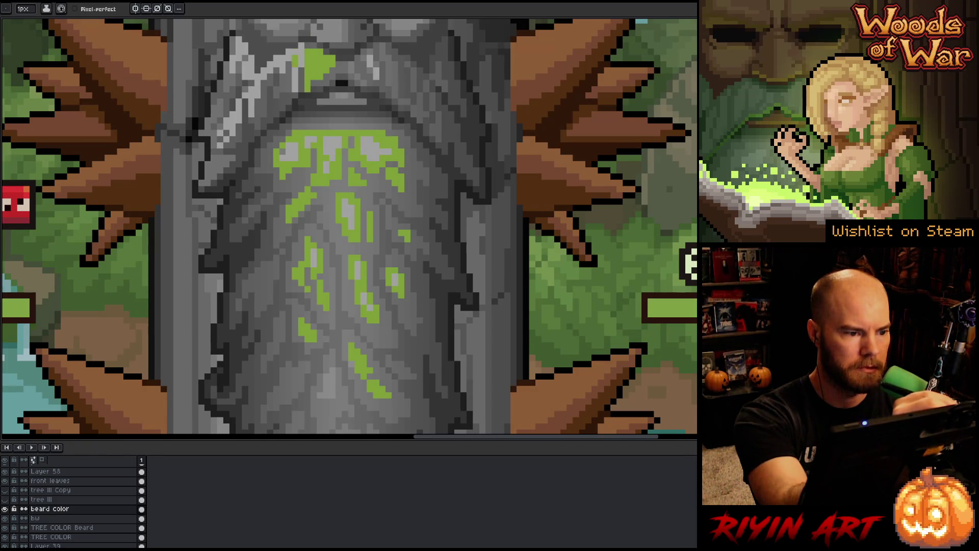
{"action": "mouse_move", "coordinate": [282, 81]}
{"action": "left_mouse_down"}
{"action": "mouse_move", "coordinate": [276, 96]}
{"action": "mouse_move", "coordinate": [276, 70]}
{"action": "mouse_move", "coordinate": [257, 126]}
{"action": "left_mouse_up"}
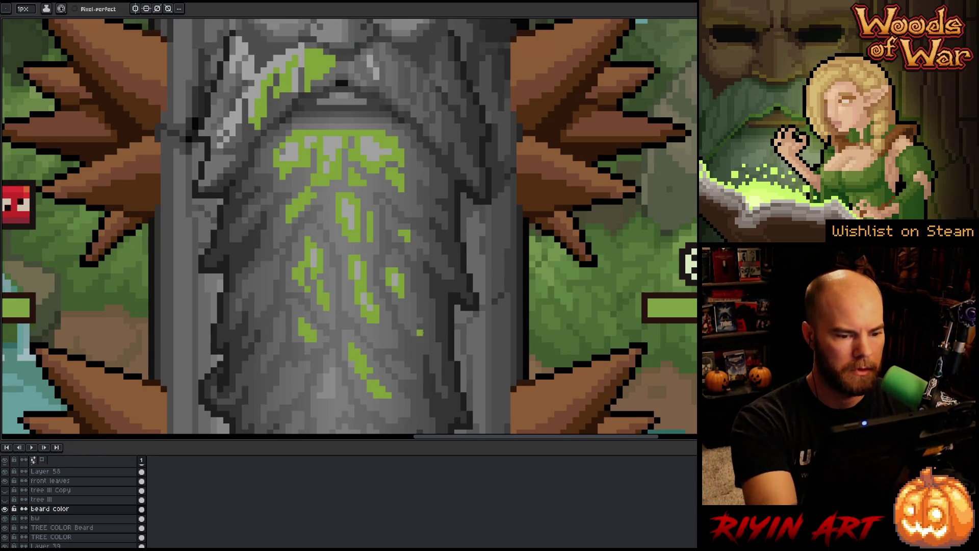
{"action": "scroll", "coordinate": [426, 197], "scroll_direction": "up", "scroll_amount": 1}
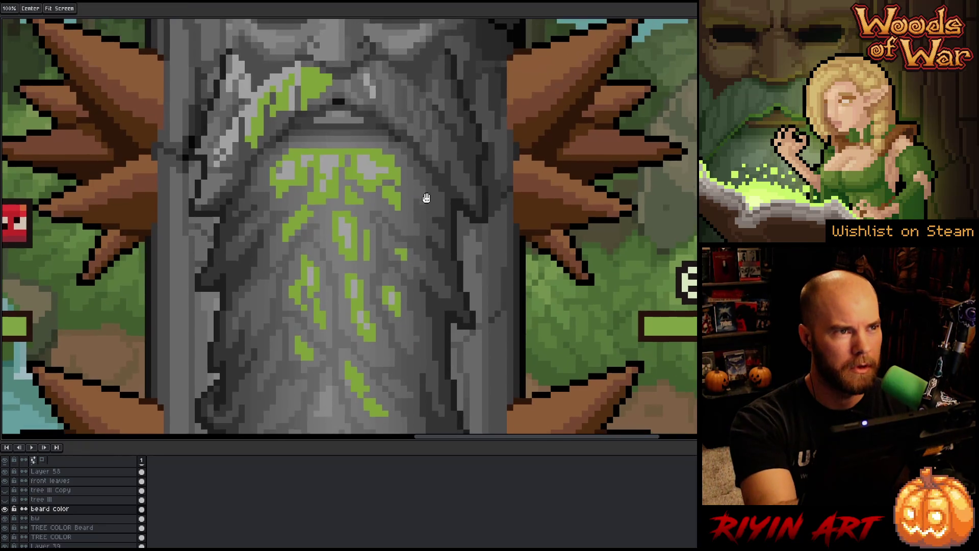
{"action": "left_click", "coordinate": [361, 75]}
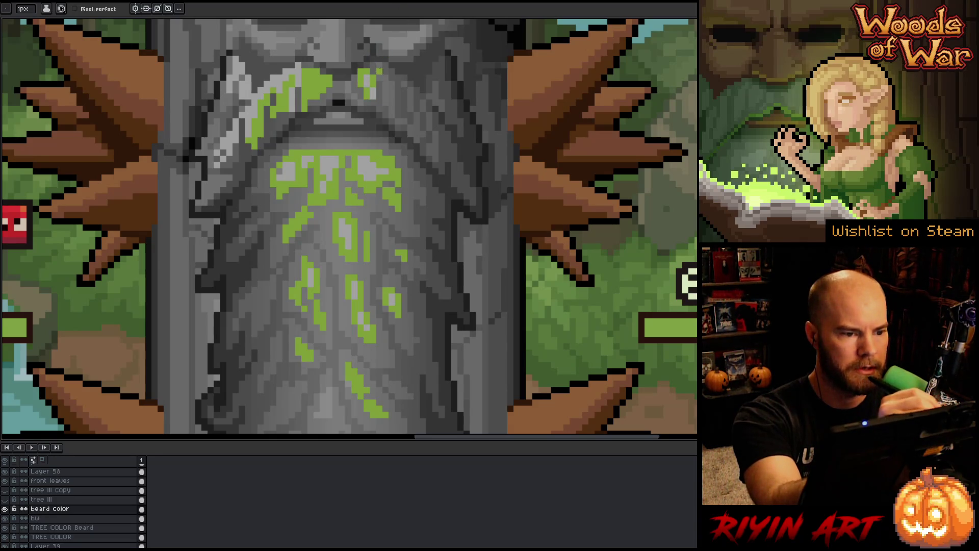
- Paint green moss strands across the right side of the mustache
{"action": "left_click_drag", "start_coordinate": [379, 78], "coordinate": [386, 104]}
{"action": "key", "text": "ctrl+z"}
{"action": "left_click_drag", "start_coordinate": [384, 81], "coordinate": [391, 105]}
{"action": "left_click_drag", "start_coordinate": [392, 71], "coordinate": [380, 65]}
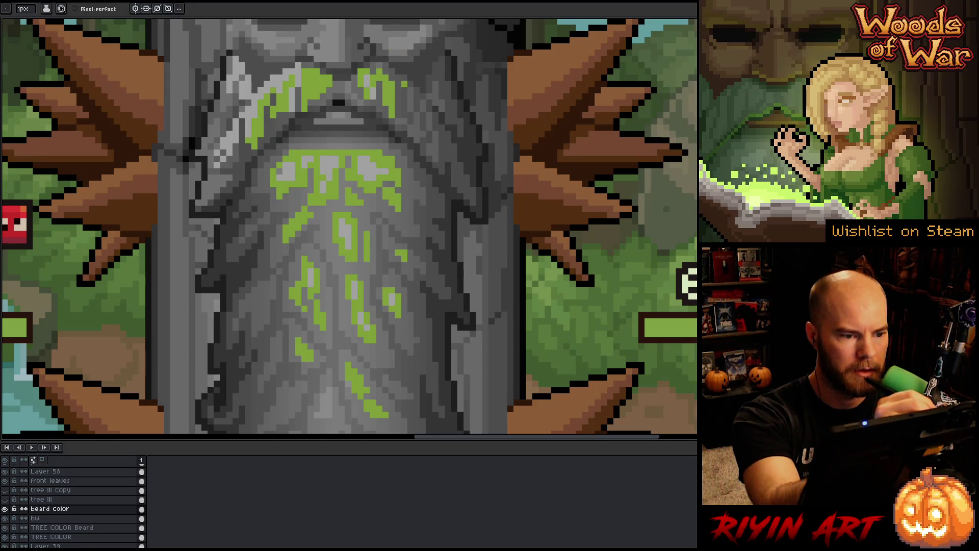
{"action": "left_click_drag", "start_coordinate": [408, 89], "coordinate": [417, 135]}
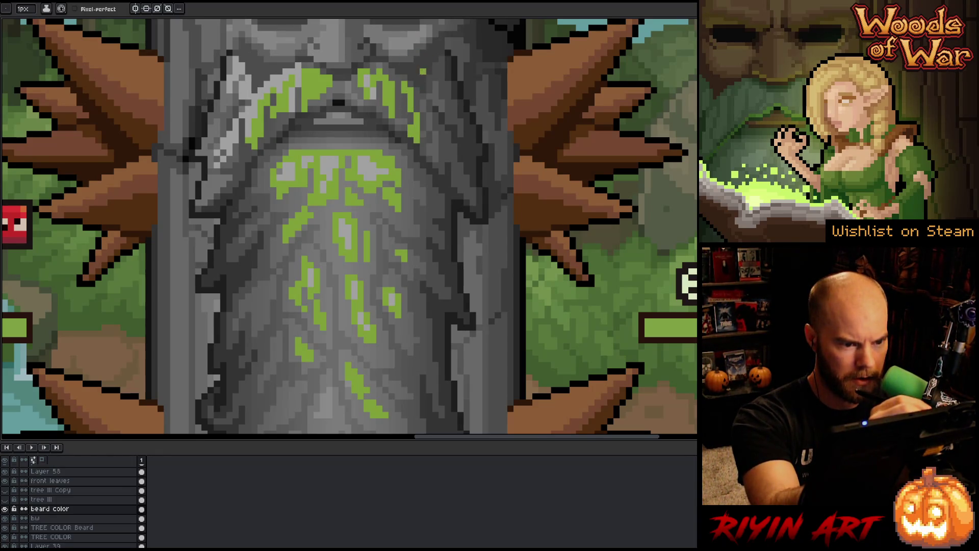
{"action": "mouse_move", "coordinate": [434, 120]}
{"action": "left_mouse_down"}
{"action": "mouse_move", "coordinate": [434, 158]}
{"action": "mouse_move", "coordinate": [429, 151]}
{"action": "left_mouse_up"}
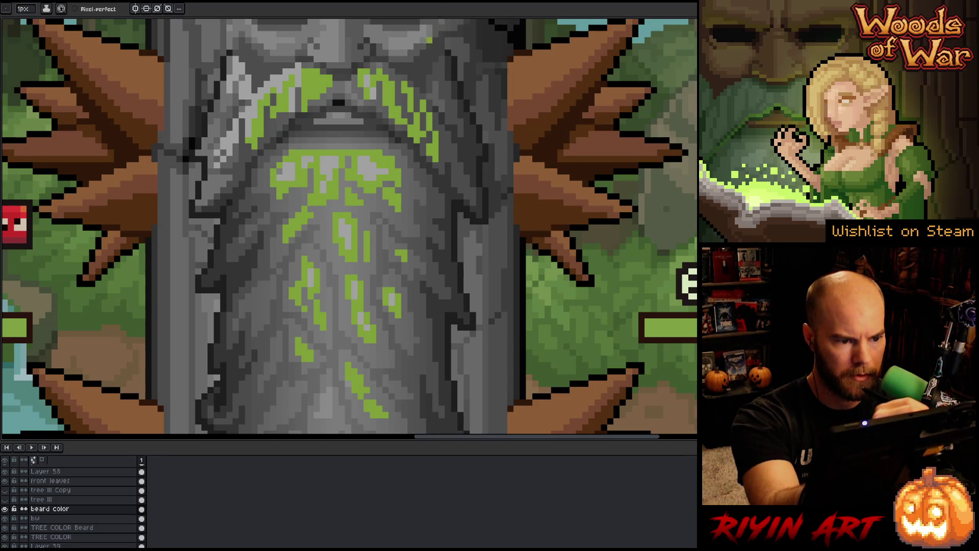
- Add moss pixels along the upper-left mustache edge
{"action": "mouse_move", "coordinate": [232, 176]}
{"action": "left_mouse_down"}
{"action": "mouse_move", "coordinate": [203, 185]}
{"action": "mouse_move", "coordinate": [197, 205]}
{"action": "left_mouse_up"}
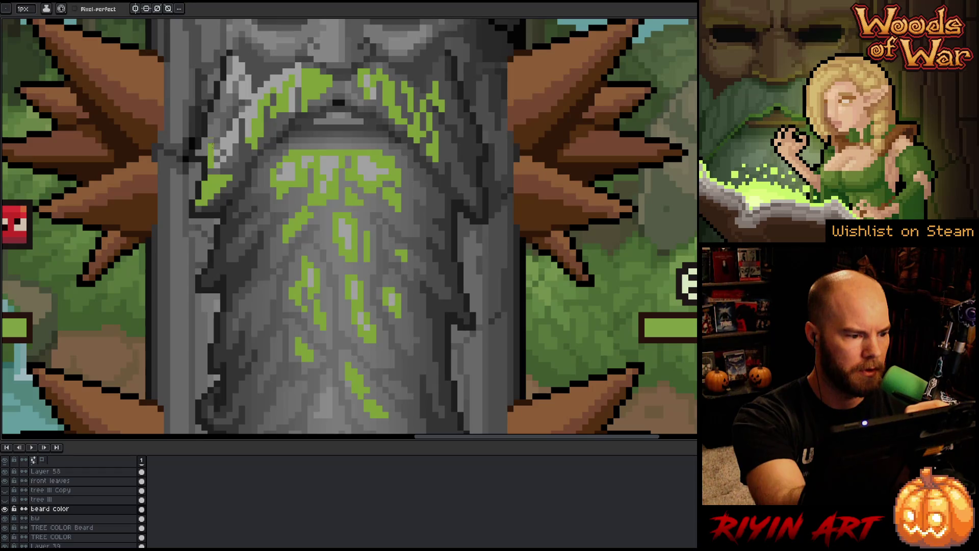
{"action": "left_click_drag", "start_coordinate": [210, 140], "coordinate": [204, 144]}
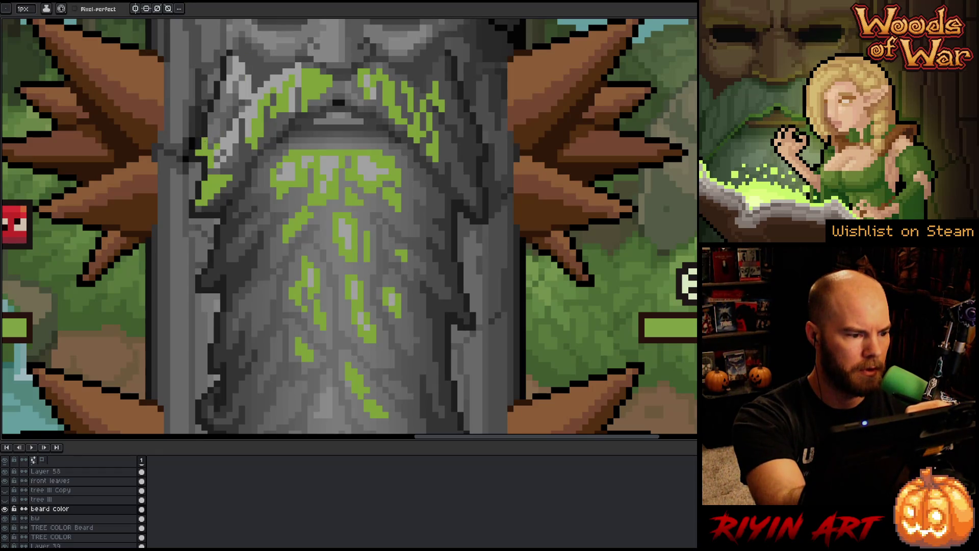
{"action": "left_click", "coordinate": [224, 103]}
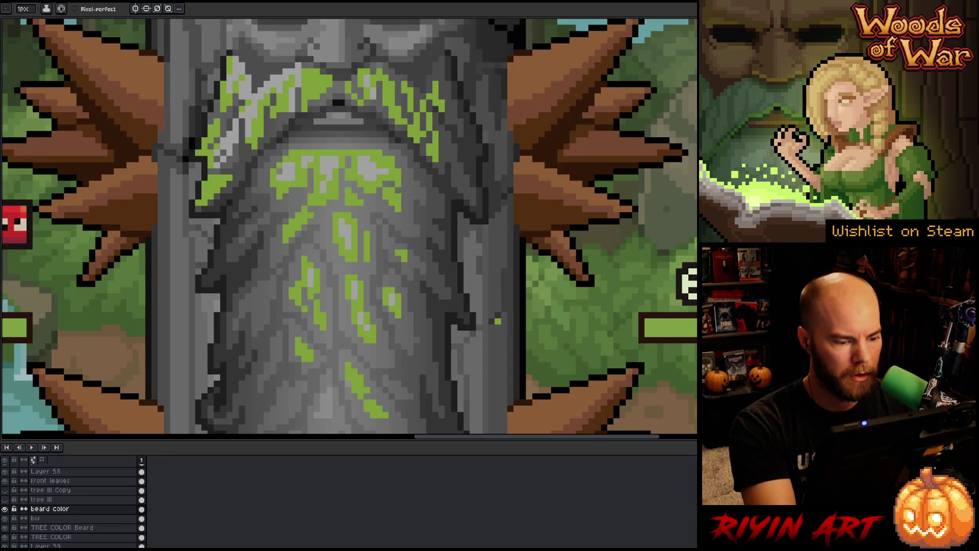
- Hide the bw layer and eyedrop the beard green
{"action": "left_click", "coordinate": [6, 517]}
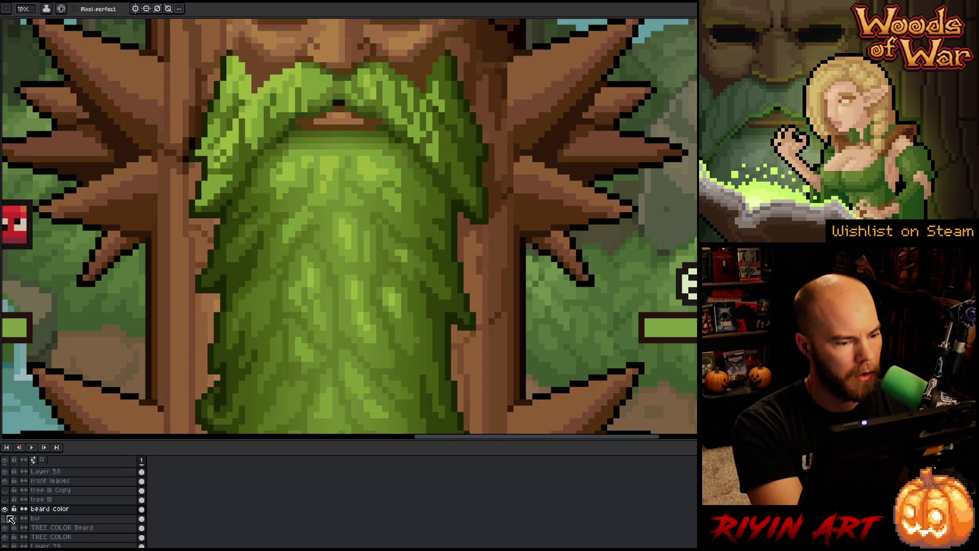
{"action": "key", "text": "i"}
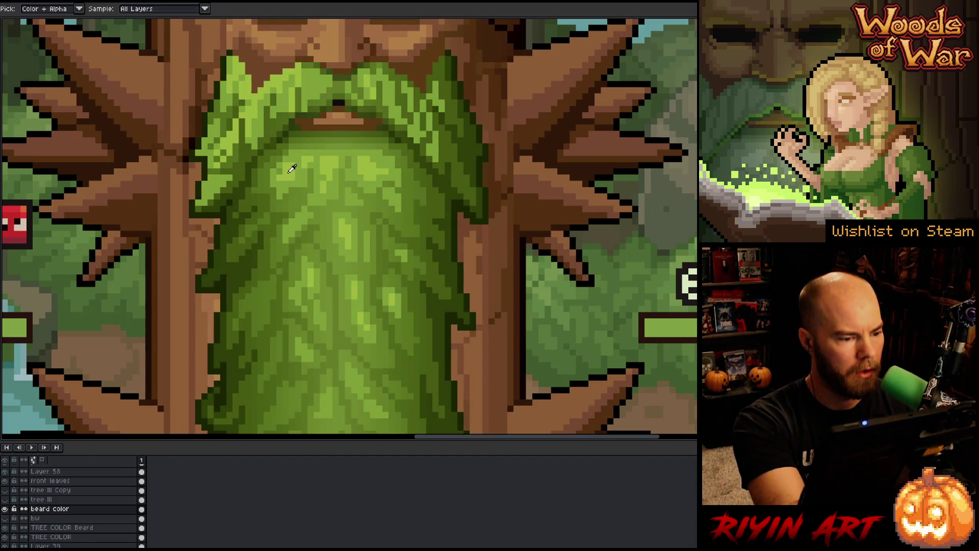
{"action": "left_click", "coordinate": [289, 171]}
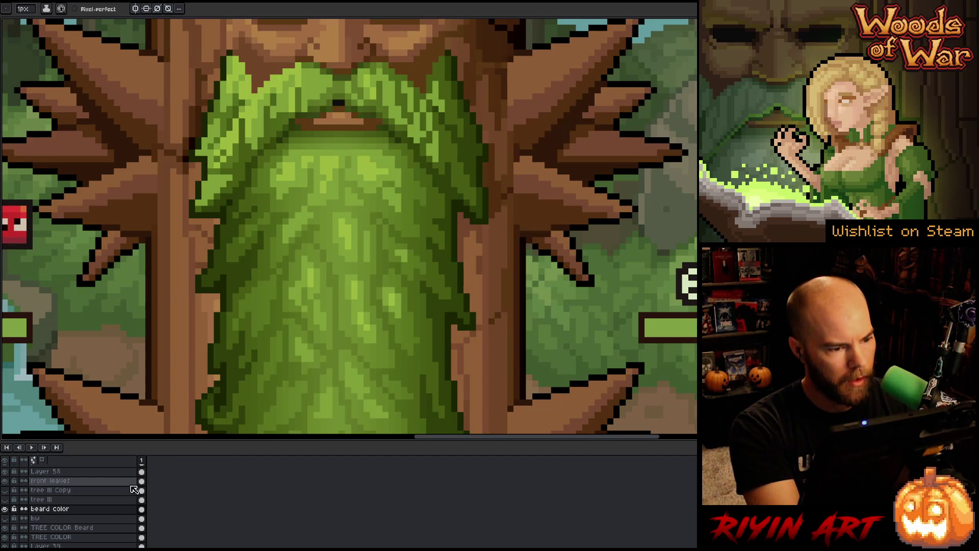
- Try selecting the beard greens by colour range with tolerance 0, then cancel
{"action": "key", "text": "shift+c"}
{"action": "left_click", "coordinate": [332, 161]}
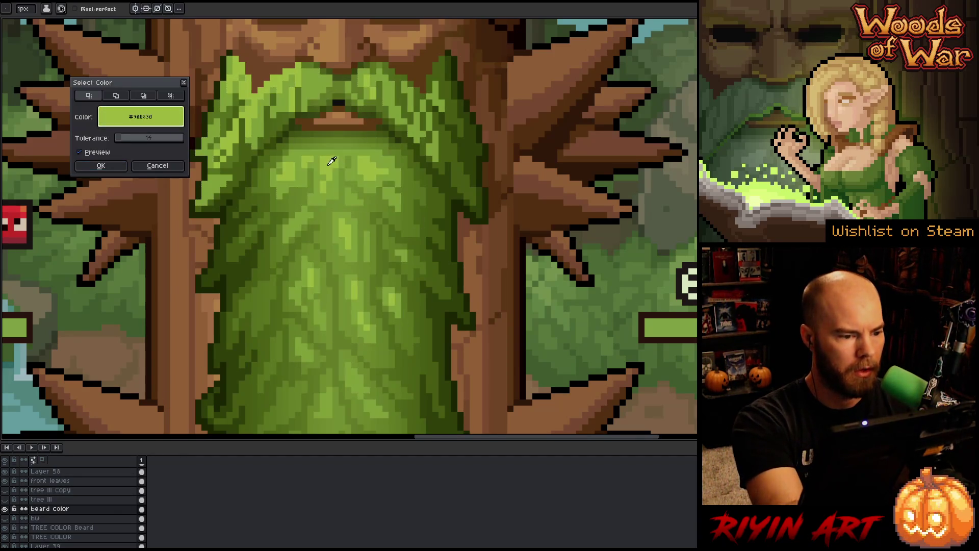
{"action": "left_click_drag", "start_coordinate": [148, 138], "coordinate": [115, 137]}
{"action": "left_click", "coordinate": [158, 165]}
{"action": "key", "text": "shift+c"}
{"action": "left_click", "coordinate": [325, 164]}
{"action": "left_click", "coordinate": [331, 165]}
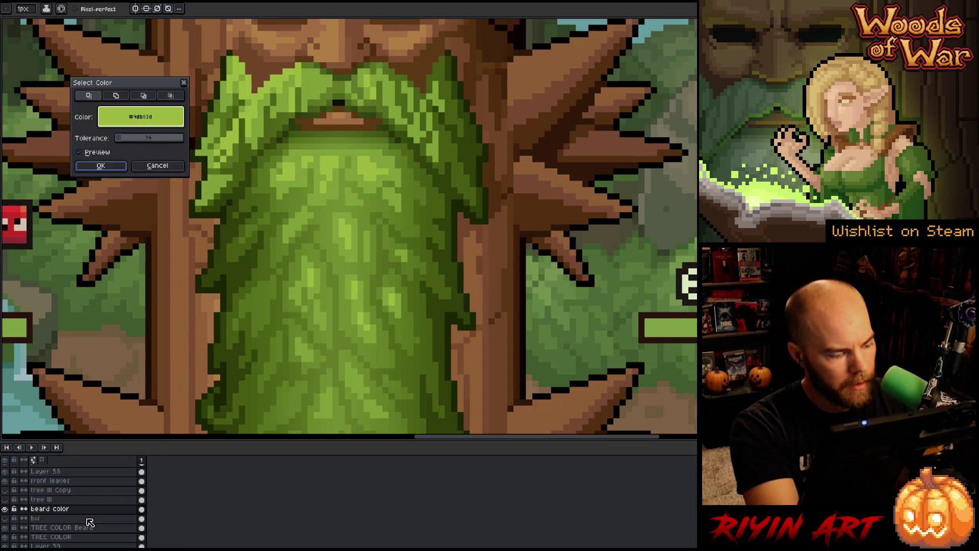
{"action": "left_click", "coordinate": [158, 166]}
- Select the green pixels on TREE COLOR Beard and fill them on the beard color layer
{"action": "left_click", "coordinate": [135, 528]}
{"action": "key", "text": "shift+c"}
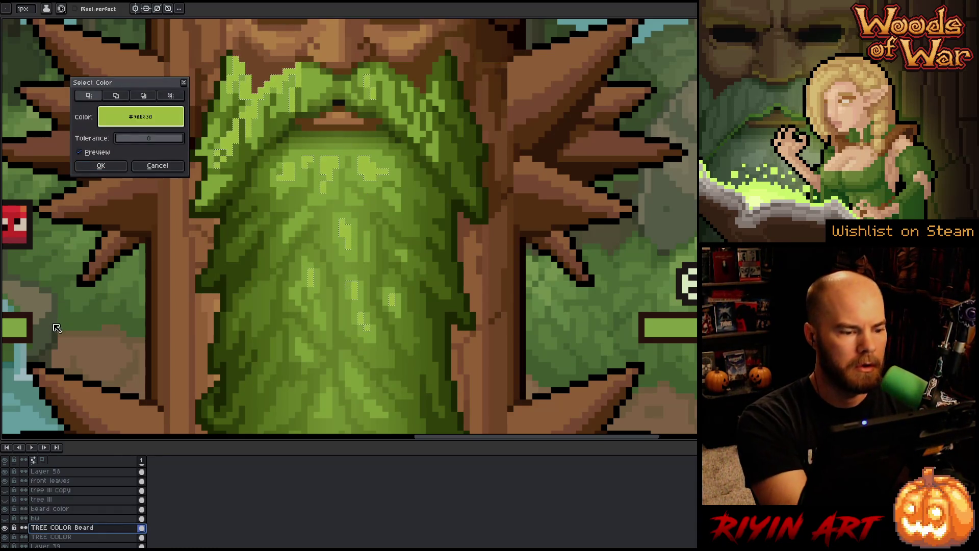
{"action": "left_click", "coordinate": [115, 165]}
{"action": "left_click", "coordinate": [31, 509]}
{"action": "left_click", "coordinate": [5, 518]}
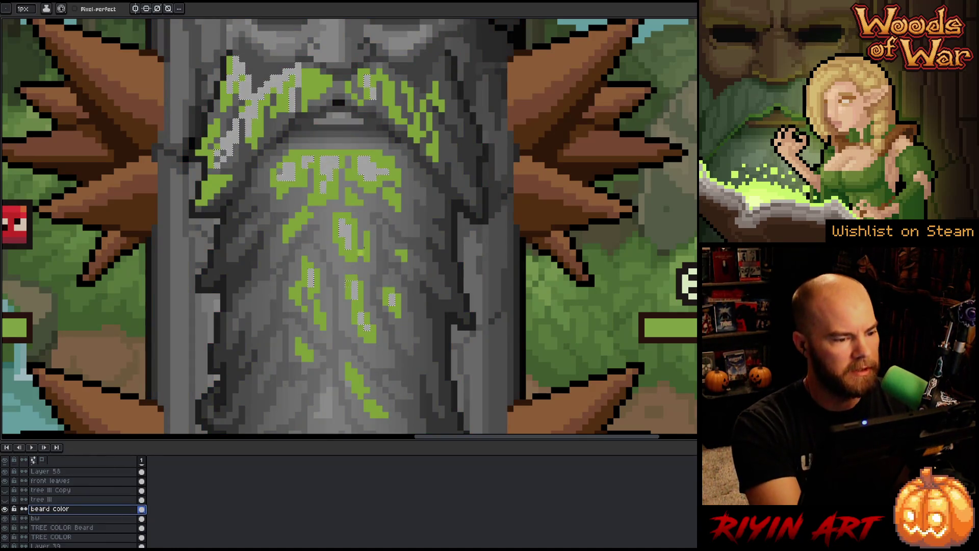
{"action": "key", "text": "v"}
{"action": "key", "text": "b"}
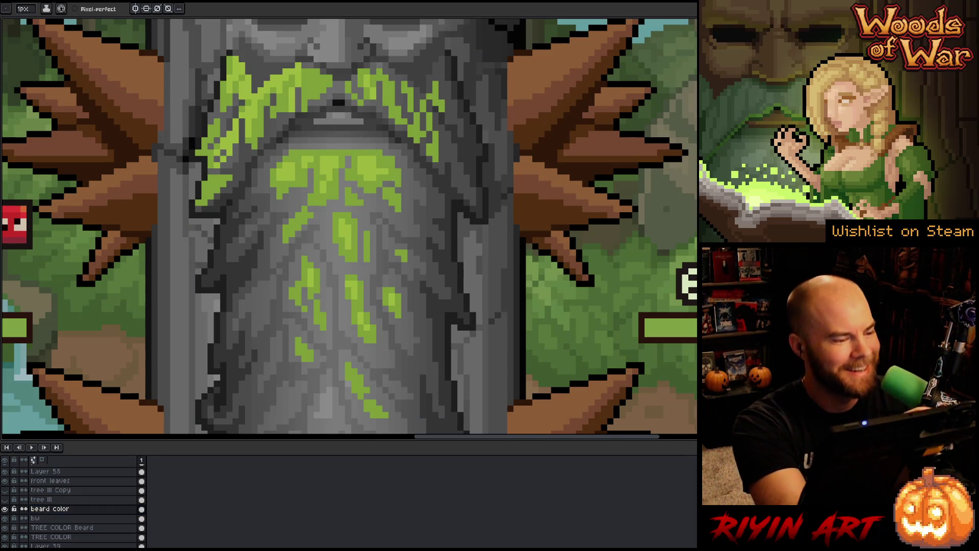
- Toggle the bw and beard color layers to compare, then zoom out to the whole scene
{"action": "left_click", "coordinate": [5, 518]}
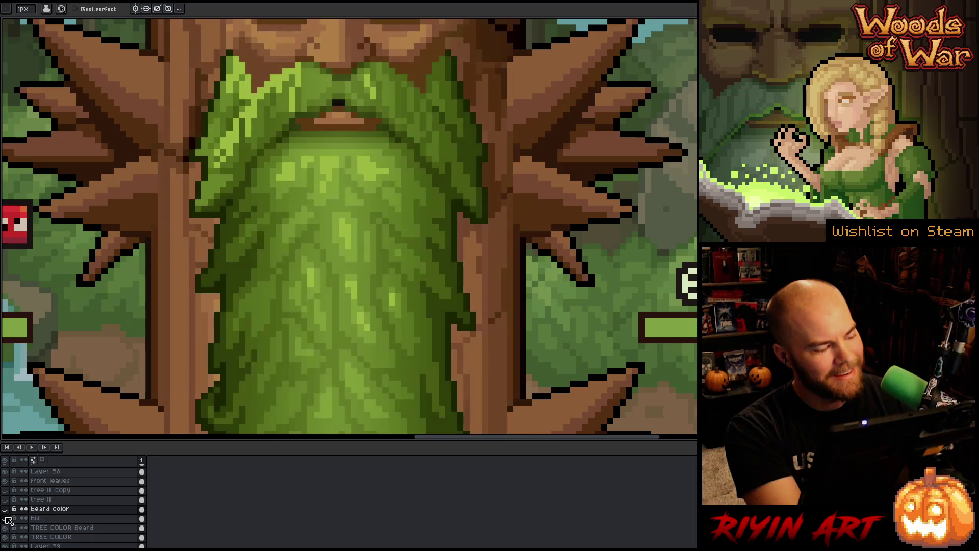
{"action": "left_click", "coordinate": [5, 518]}
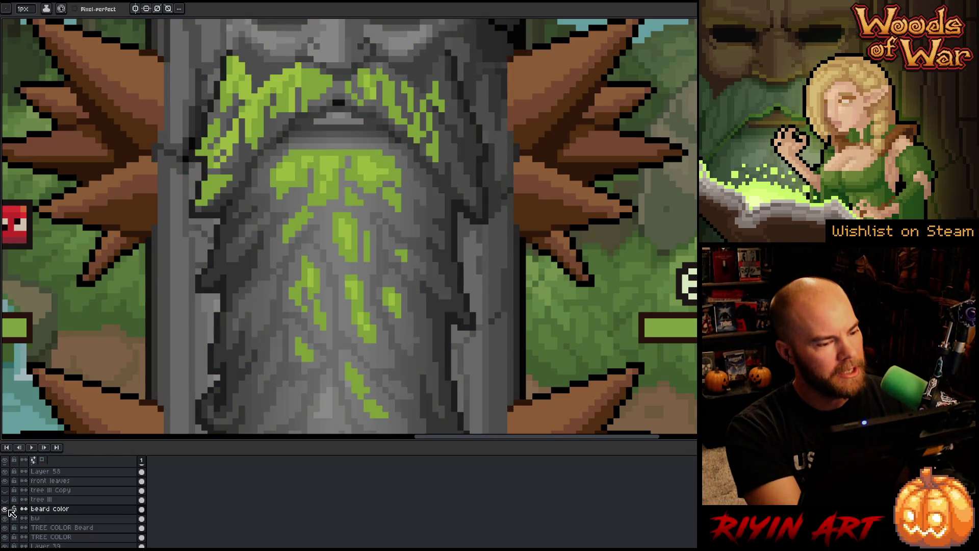
{"action": "left_click", "coordinate": [5, 518]}
{"action": "left_click", "coordinate": [5, 509]}
{"action": "left_click", "coordinate": [5, 508]}
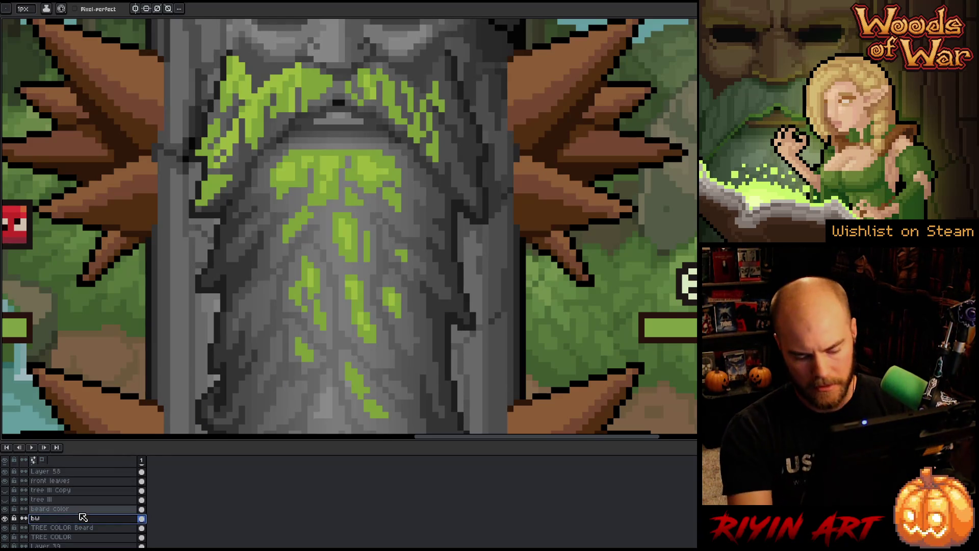
{"action": "key", "text": "minus"}
- Marquee-select and delete the grey block right of the treant on the bw layer
{"action": "key", "text": "m"}
{"action": "mouse_move", "coordinate": [801, 162]}
{"action": "left_mouse_down"}
{"action": "mouse_move", "coordinate": [564, 376]}
{"action": "mouse_move", "coordinate": [422, 409]}
{"action": "left_mouse_up"}
{"action": "key", "text": "Delete"}
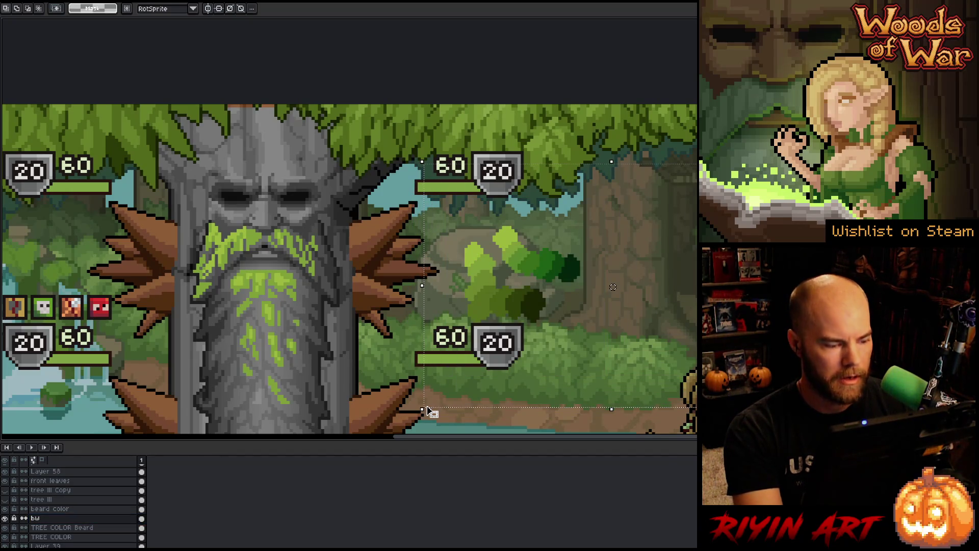
{"action": "left_click", "coordinate": [51, 508]}
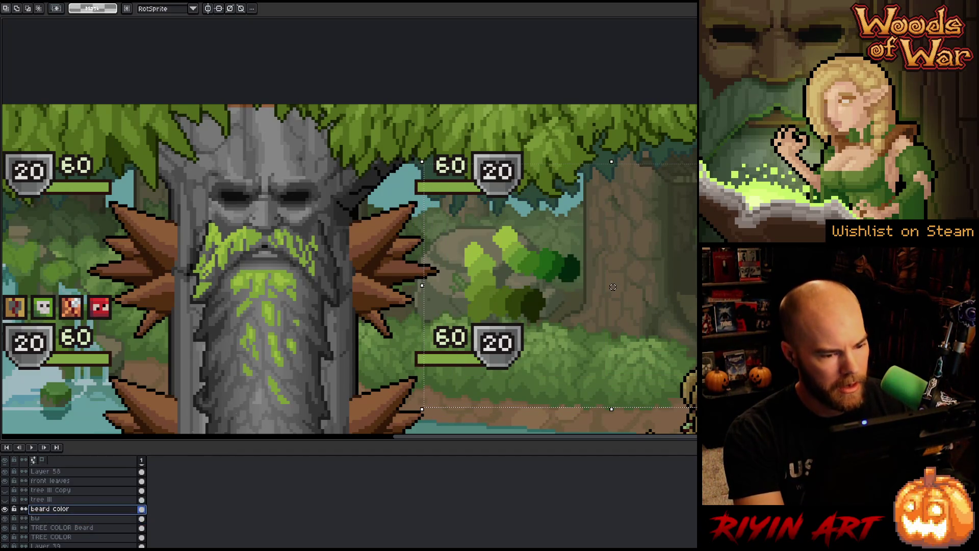
{"action": "key", "text": "ctrl+d"}
- Pan and zoom back to the treant's face and brighten a small block of beard pixels
{"action": "left_click_drag", "start_coordinate": [428, 229], "coordinate": [541, 152]}
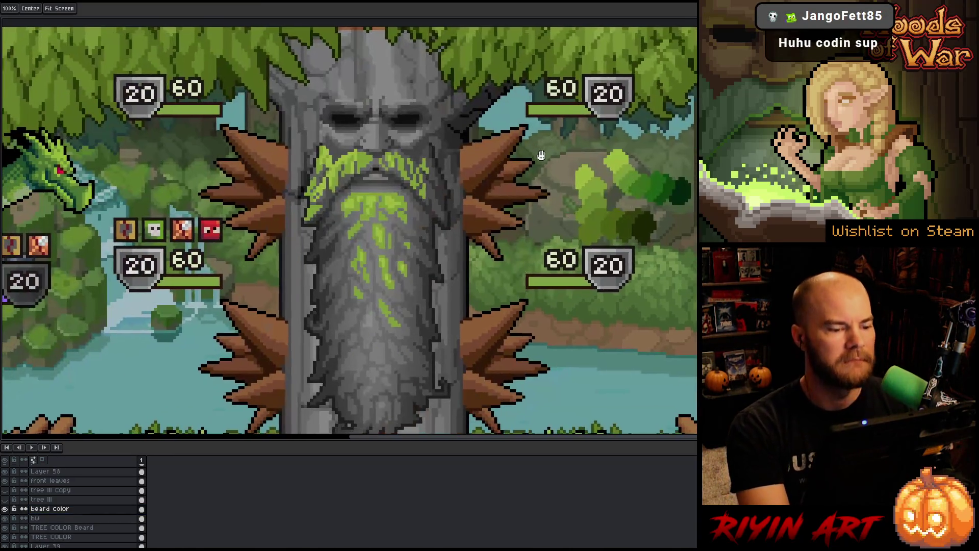
{"action": "scroll", "coordinate": [426, 216], "scroll_direction": "up", "scroll_amount": 1}
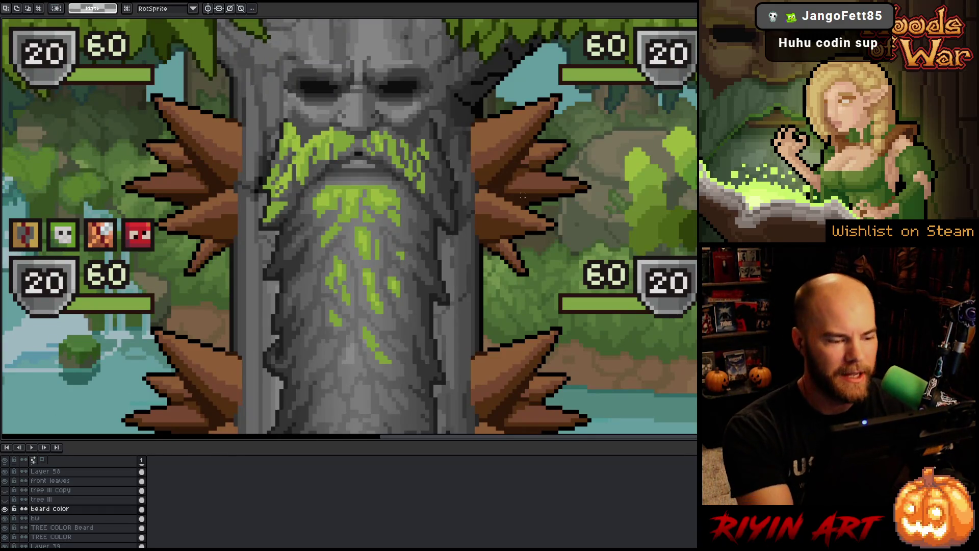
{"action": "key", "text": "i"}
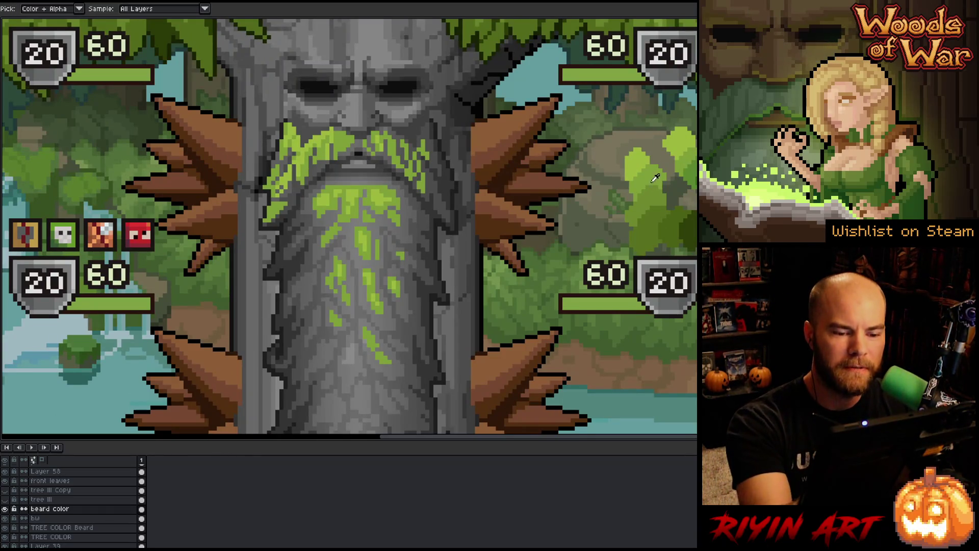
{"action": "key", "text": "b"}
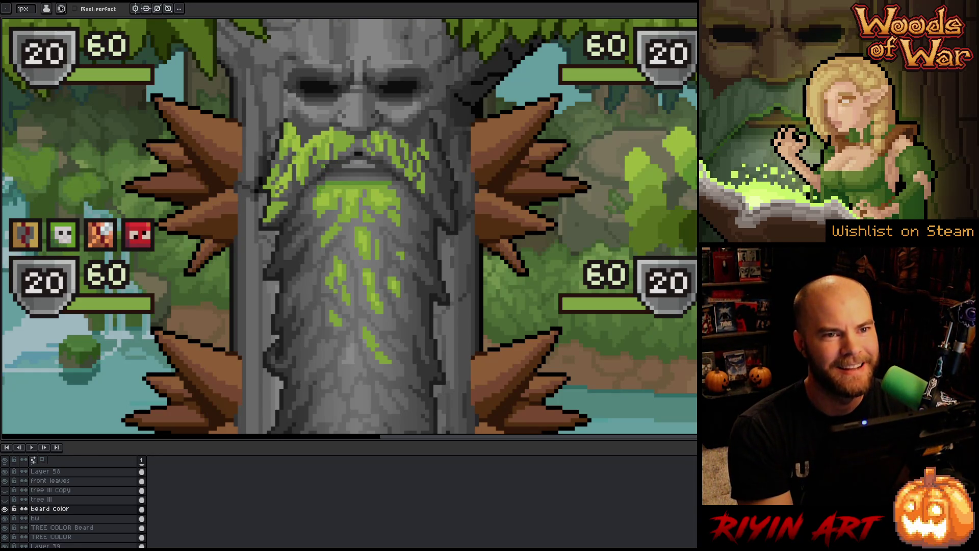
{"action": "mouse_move", "coordinate": [393, 186]}
{"action": "left_mouse_down"}
{"action": "mouse_move", "coordinate": [385, 170]}
{"action": "mouse_move", "coordinate": [395, 172]}
{"action": "mouse_move", "coordinate": [400, 223]}
{"action": "left_mouse_up"}
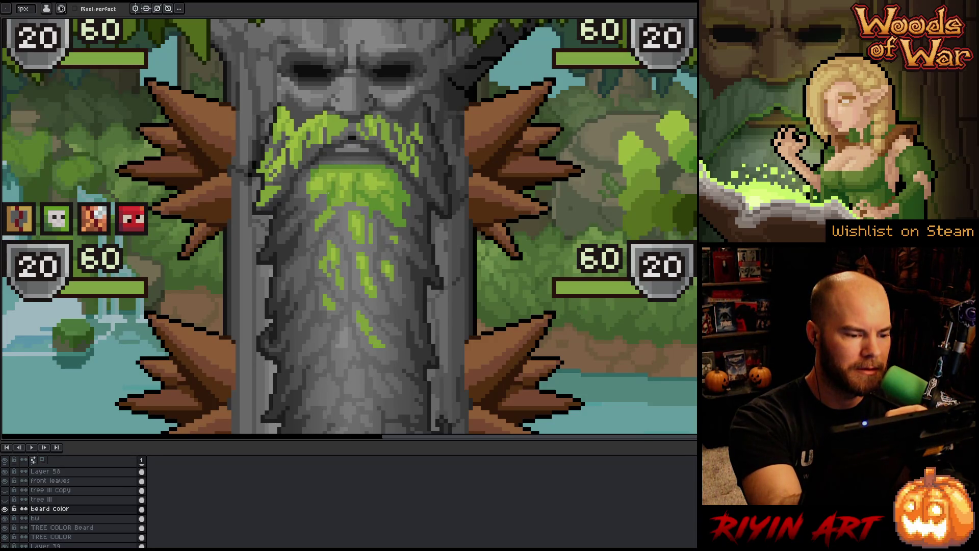
{"action": "left_click", "coordinate": [320, 202]}
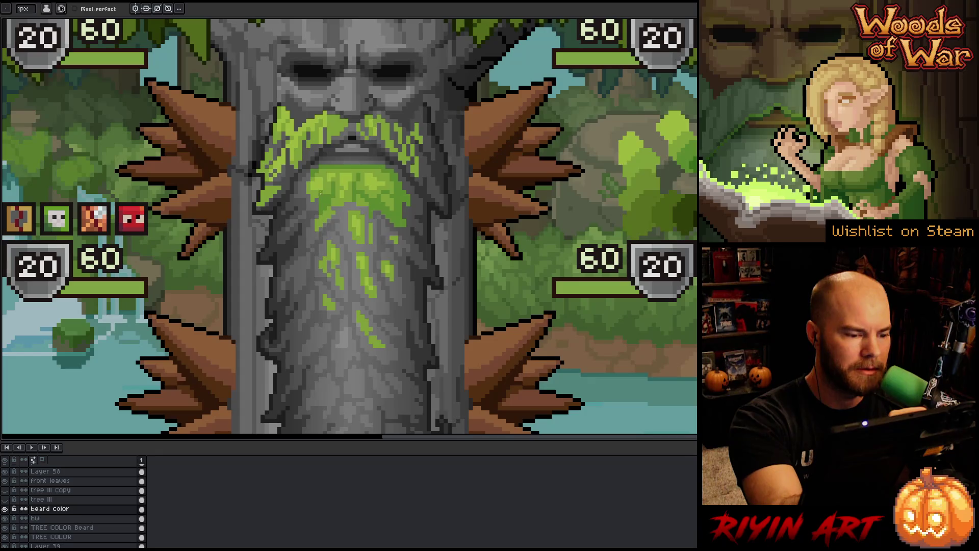
- Paint brighter green leaf strokes on the beard and toggle the beard color layer to compare
{"action": "left_click", "coordinate": [308, 201]}
{"action": "left_click", "coordinate": [306, 189]}
{"action": "left_click_drag", "start_coordinate": [304, 178], "coordinate": [300, 197]}
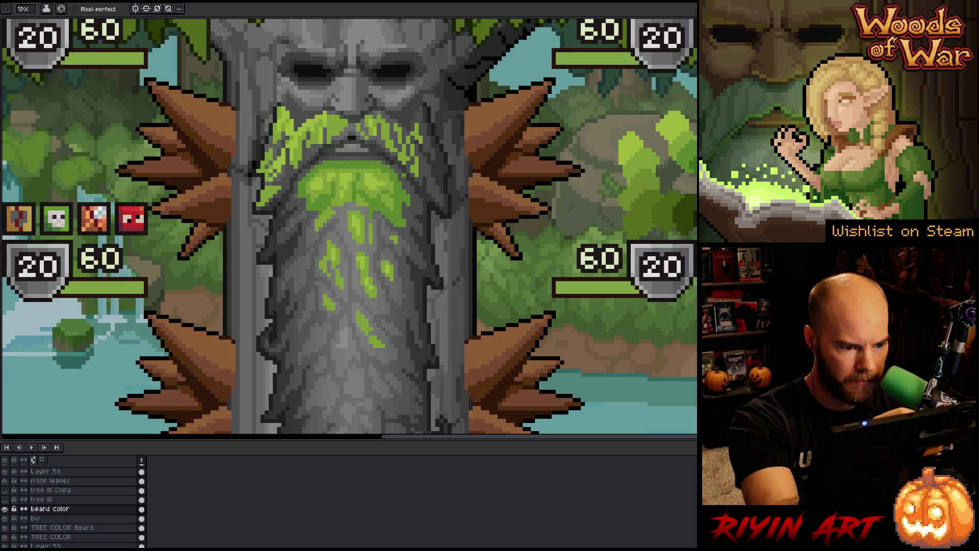
{"action": "left_click", "coordinate": [5, 508]}
{"action": "left_click", "coordinate": [5, 509]}
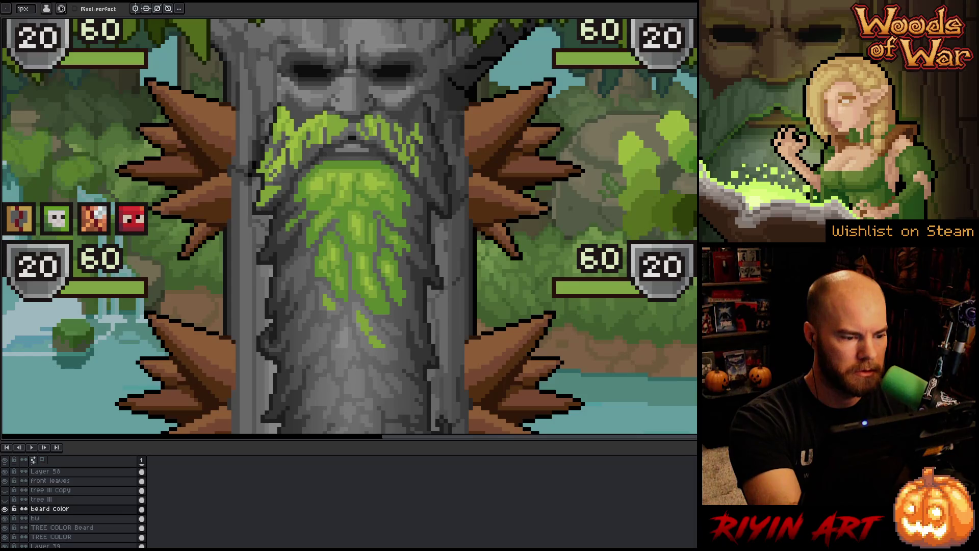
- Toggle the beard color and bw layers on and off to compare the colouring
{"action": "left_click", "coordinate": [4, 508]}
{"action": "left_click", "coordinate": [5, 509]}
{"action": "left_click", "coordinate": [4, 508]}
{"action": "left_click", "coordinate": [5, 518]}
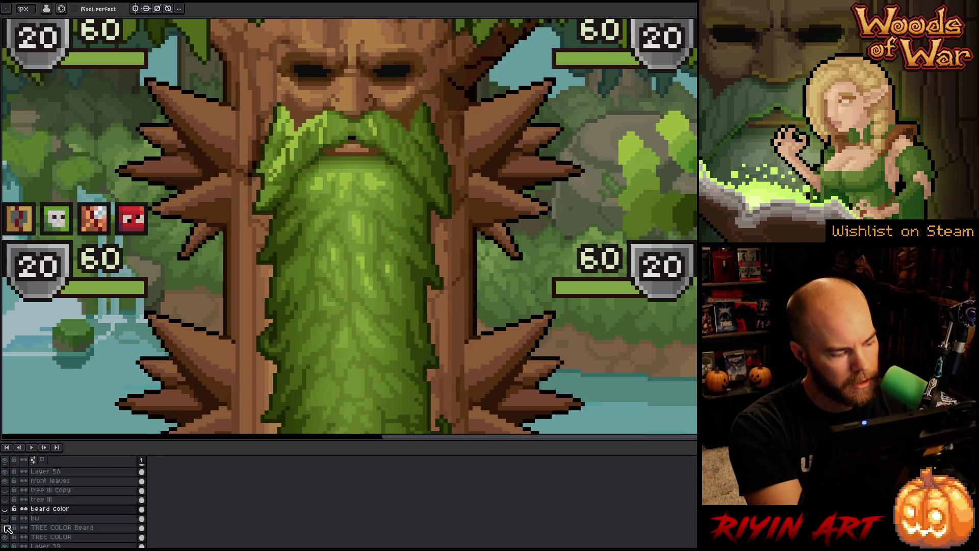
{"action": "left_click", "coordinate": [4, 518]}
{"action": "left_click", "coordinate": [5, 518]}
{"action": "left_click", "coordinate": [5, 518]}
{"action": "left_click", "coordinate": [4, 519]}
{"action": "left_click", "coordinate": [4, 518]}
{"action": "left_click", "coordinate": [5, 508]}
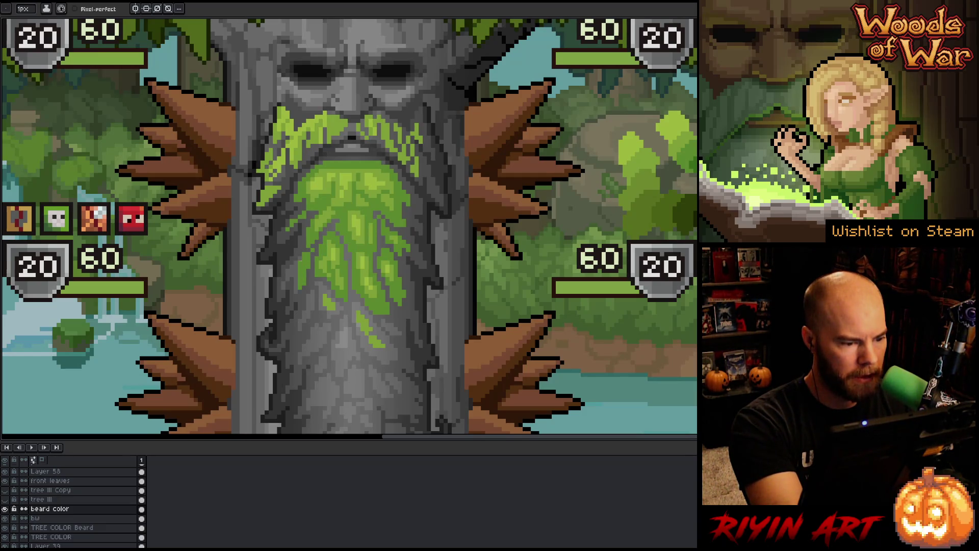
- Pencil a thin vertical green strand and extend the lower-right leaf tip downward
{"action": "mouse_move", "coordinate": [296, 265]}
{"action": "left_mouse_down"}
{"action": "mouse_move", "coordinate": [296, 290]}
{"action": "mouse_move", "coordinate": [291, 280]}
{"action": "left_mouse_up"}
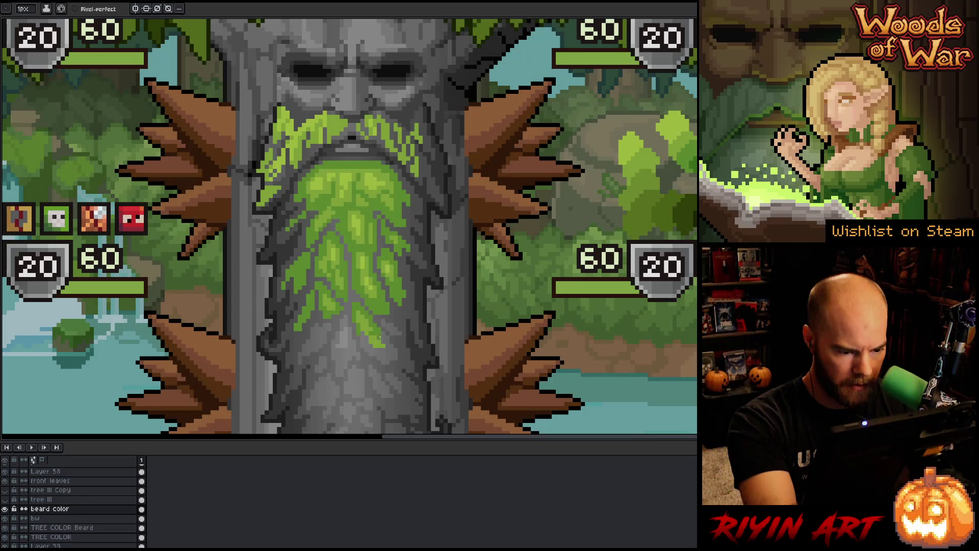
{"action": "left_click_drag", "start_coordinate": [393, 347], "coordinate": [397, 358]}
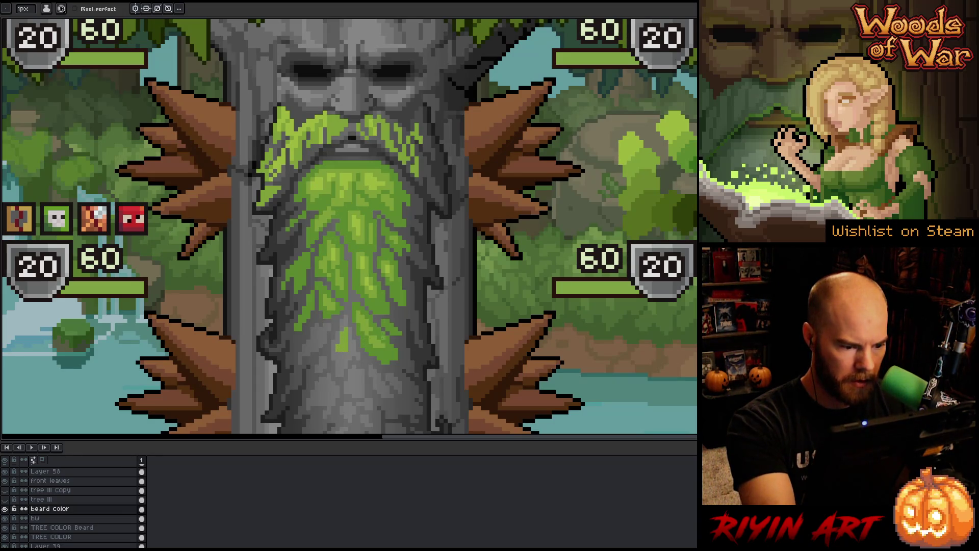
{"action": "key", "text": "alt"}
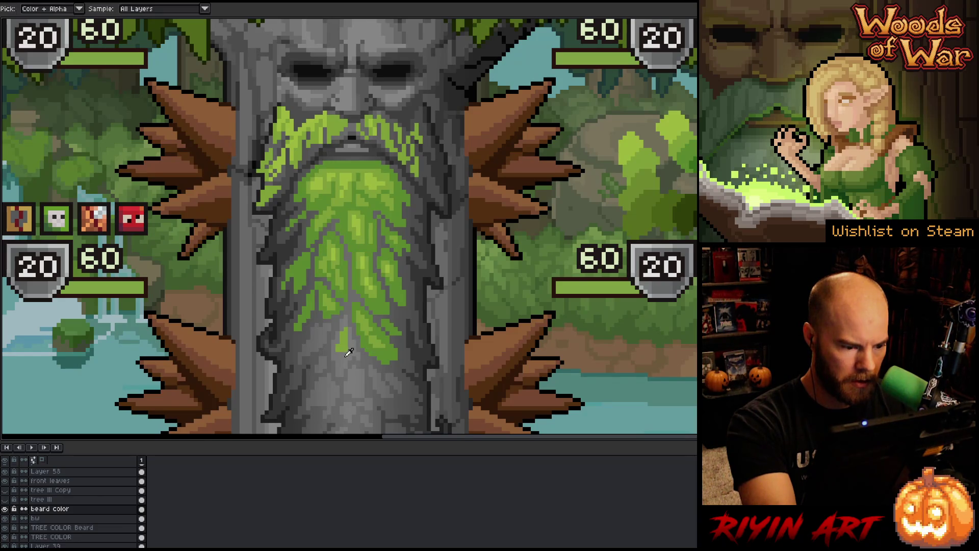
- Sample a beard green and pan down to the lower beard
{"action": "left_click", "coordinate": [378, 338], "text": "alt"}
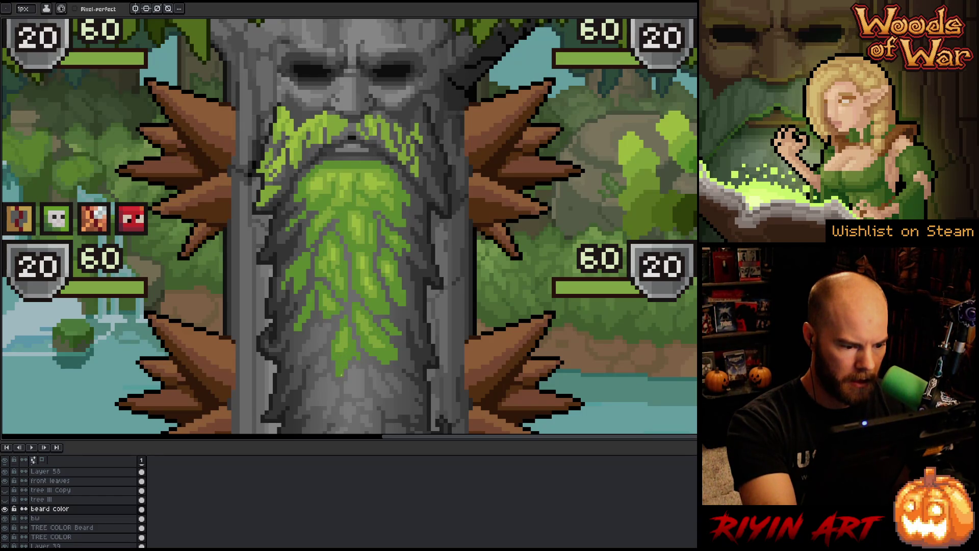
{"action": "left_click_drag", "start_coordinate": [370, 302], "coordinate": [383, 253]}
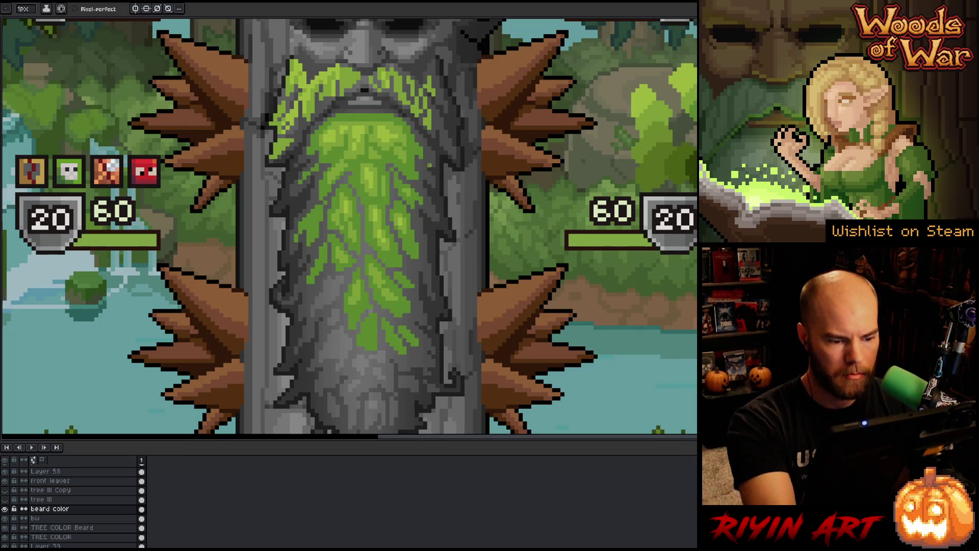
{"action": "key", "text": "e"}
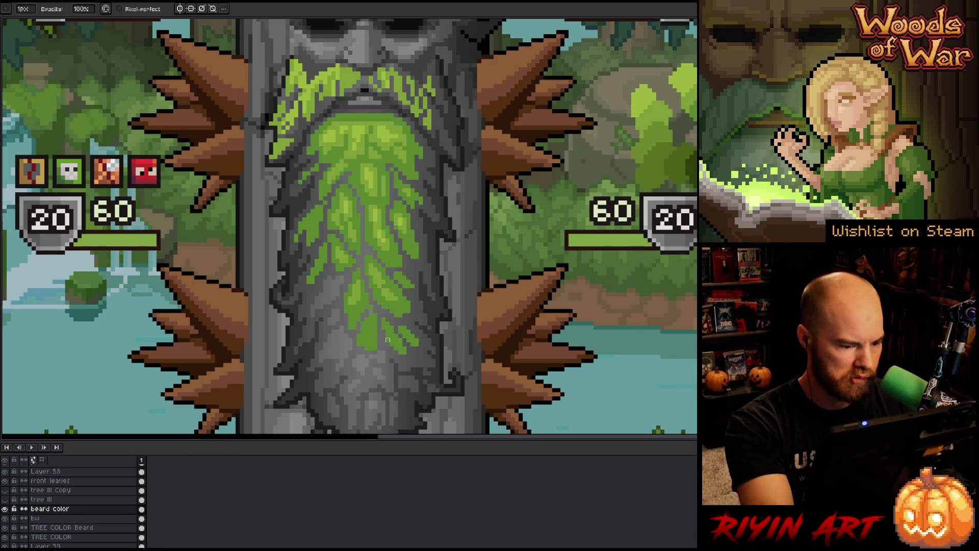
{"action": "key", "text": "b"}
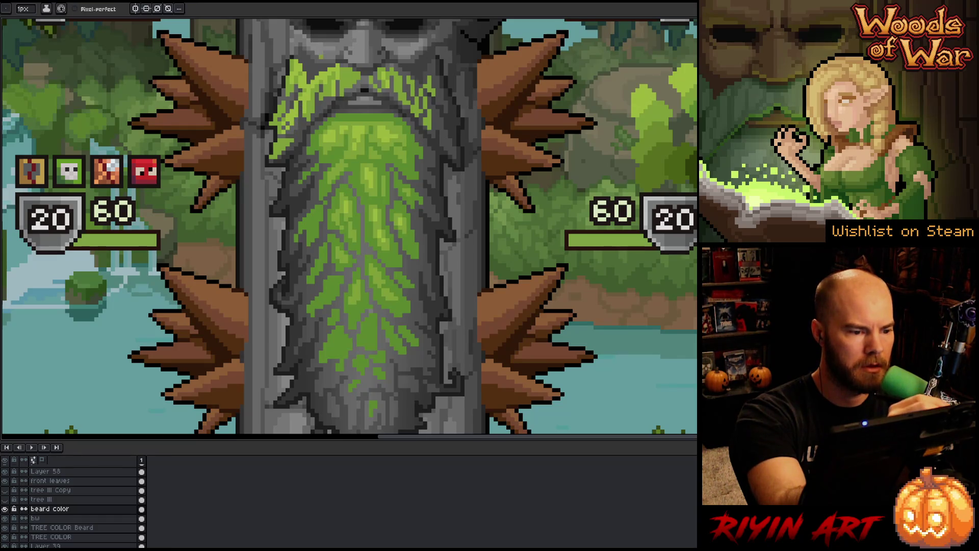
- Sample another beard green, compare the beard color layer, and hide the bw layer
{"action": "key", "text": "i"}
{"action": "left_click", "coordinate": [335, 146], "text": "alt"}
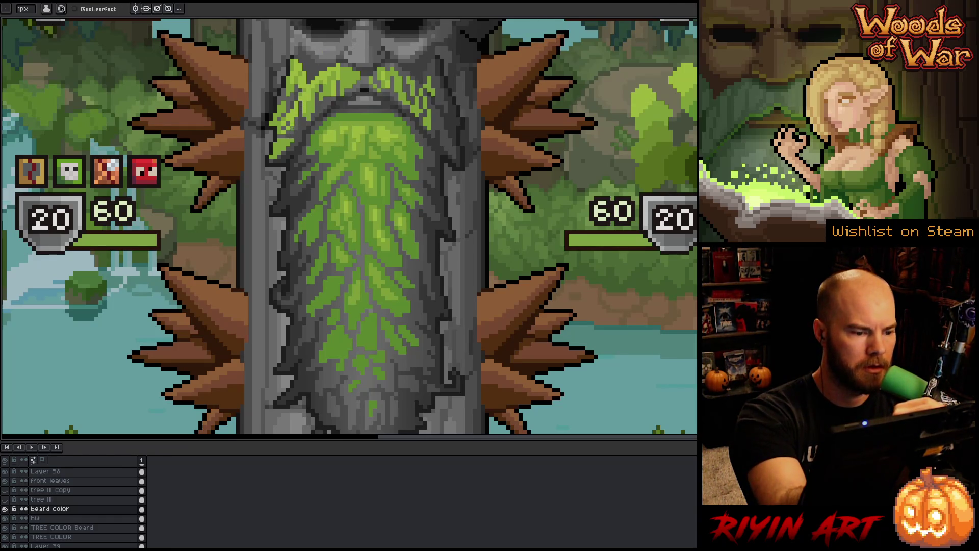
{"action": "left_click", "coordinate": [5, 509]}
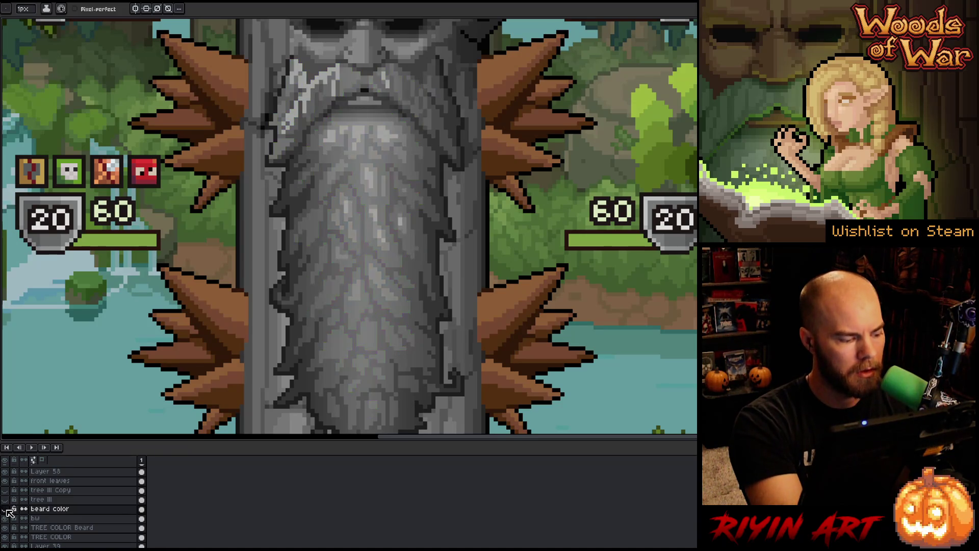
{"action": "left_click", "coordinate": [4, 508]}
{"action": "left_click", "coordinate": [5, 518]}
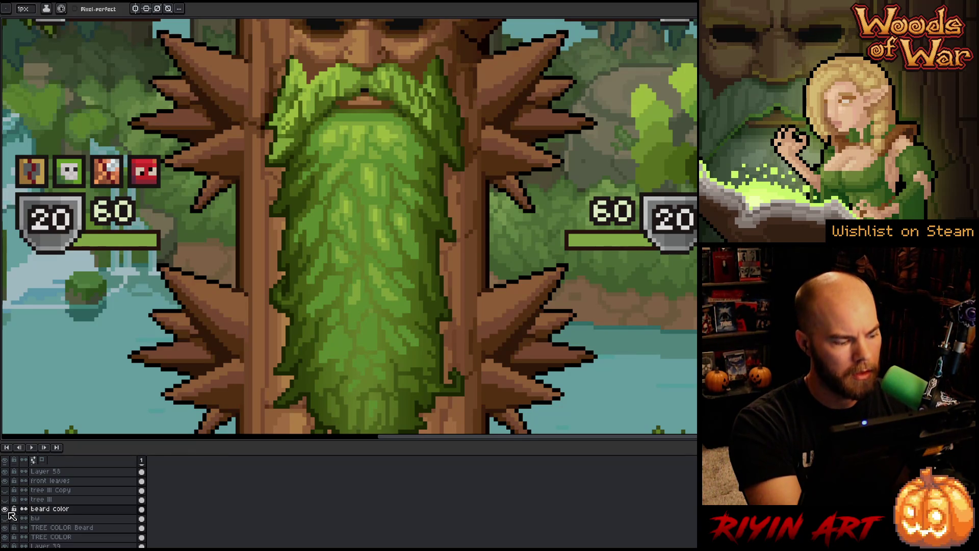
- Flick the beard color layer on and off several times, then turn the bw layer back on
{"action": "left_click", "coordinate": [6, 510]}
{"action": "left_click", "coordinate": [5, 510]}
{"action": "left_click", "coordinate": [6, 509]}
{"action": "left_click", "coordinate": [5, 510]}
{"action": "left_click", "coordinate": [6, 509]}
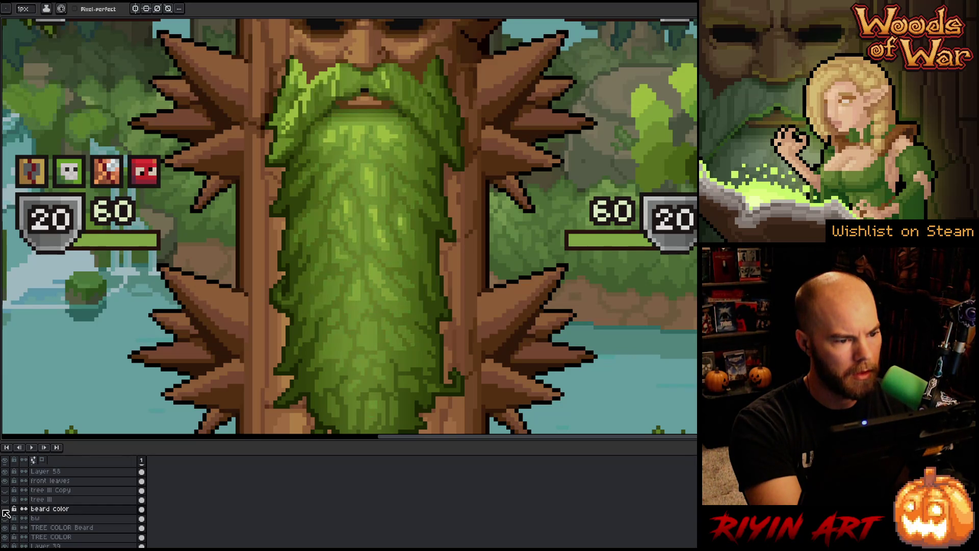
{"action": "left_click", "coordinate": [5, 509]}
{"action": "left_click", "coordinate": [4, 510]}
{"action": "left_click", "coordinate": [4, 509]}
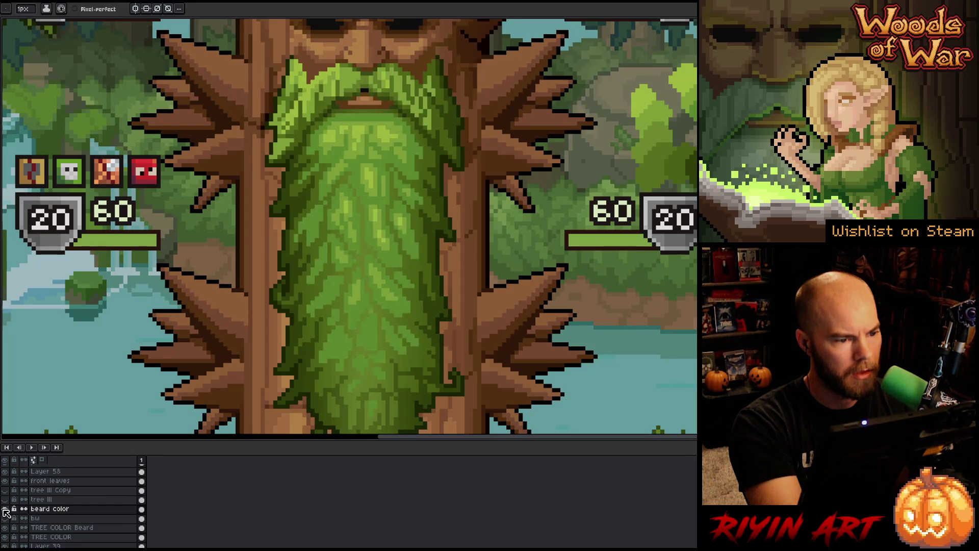
{"action": "left_click", "coordinate": [5, 518]}
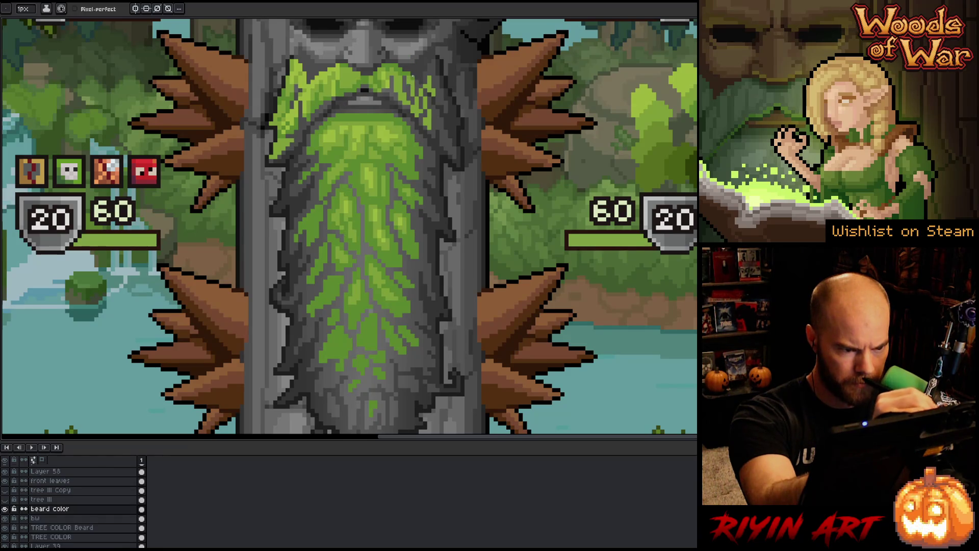
- Paint light green pixels down the beard's upper right, then restore the full interface without the timeline
{"action": "left_click", "coordinate": [420, 74], "text": "alt"}
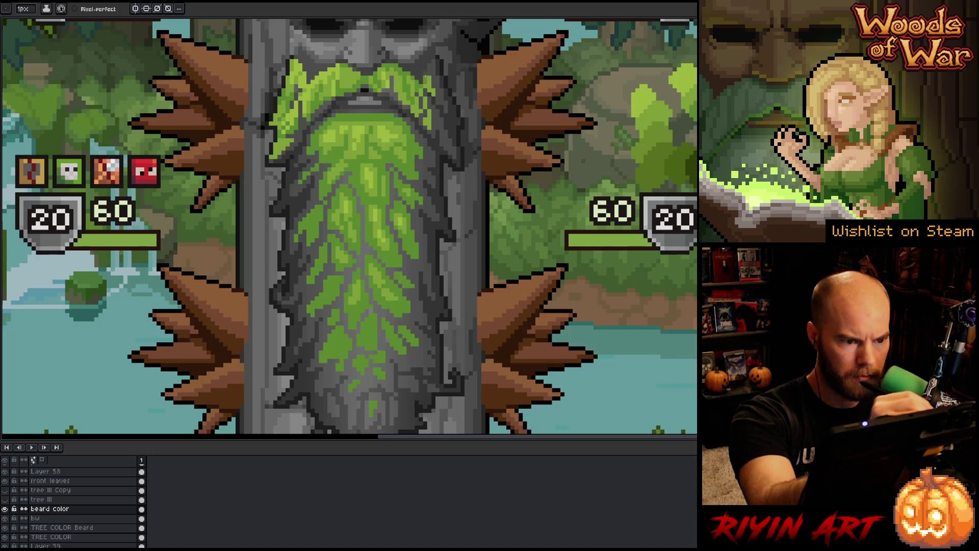
{"action": "left_click_drag", "start_coordinate": [433, 71], "coordinate": [444, 104]}
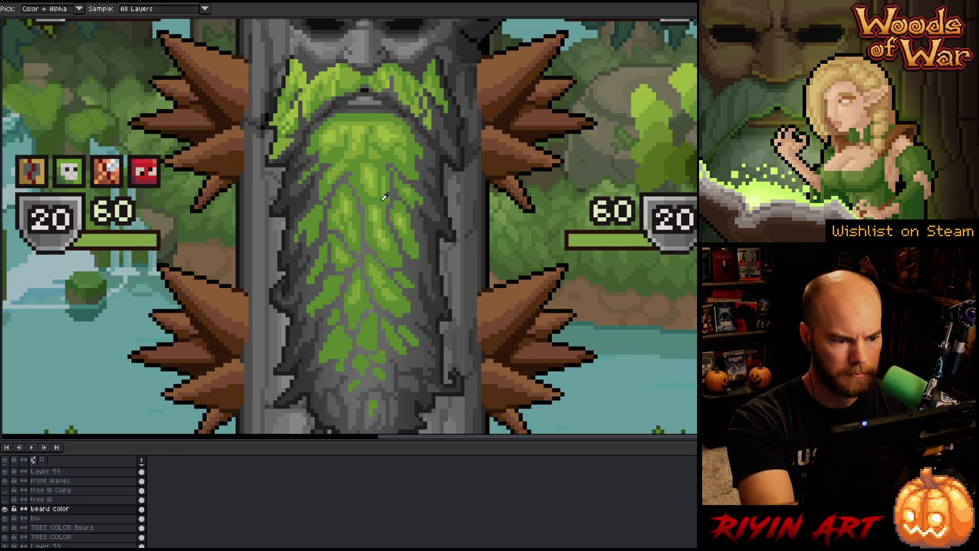
{"action": "key", "text": "Tab"}
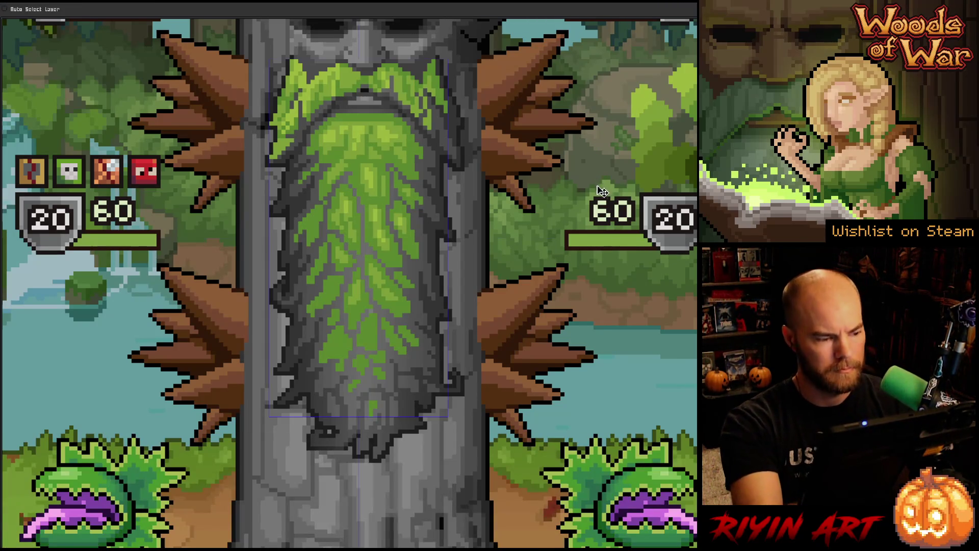
{"action": "key", "text": "ctrl+f"}
{"action": "key", "text": "i"}
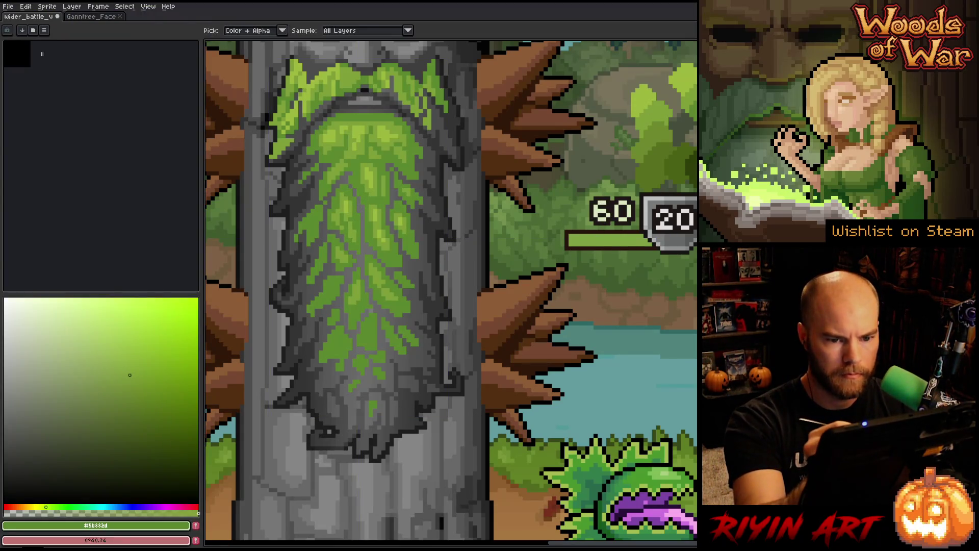
- Pick dark green #376d1a from the beard and pencil in more dark green leaf detail
{"action": "left_click", "coordinate": [375, 408]}
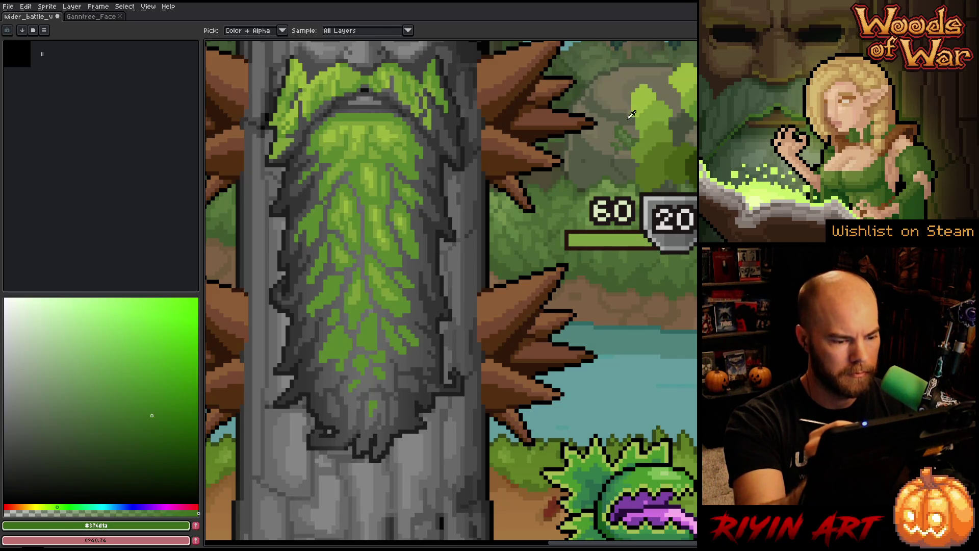
{"action": "key", "text": "b"}
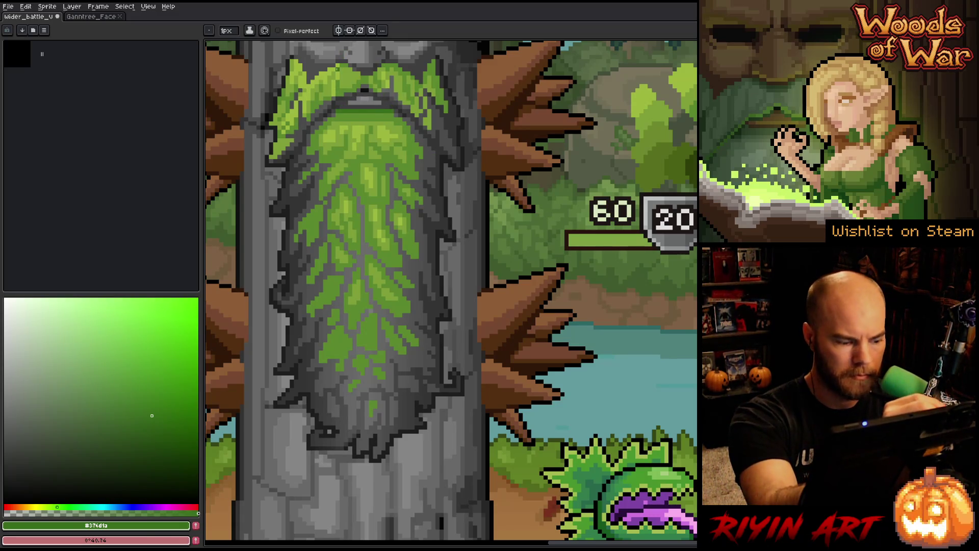
{"action": "key", "text": "Tab"}
{"action": "key", "text": "Tab"}
{"action": "key", "text": "v"}
{"action": "right_click", "coordinate": [471, 248]}
{"action": "key", "text": "Escape"}
{"action": "key", "text": "b"}
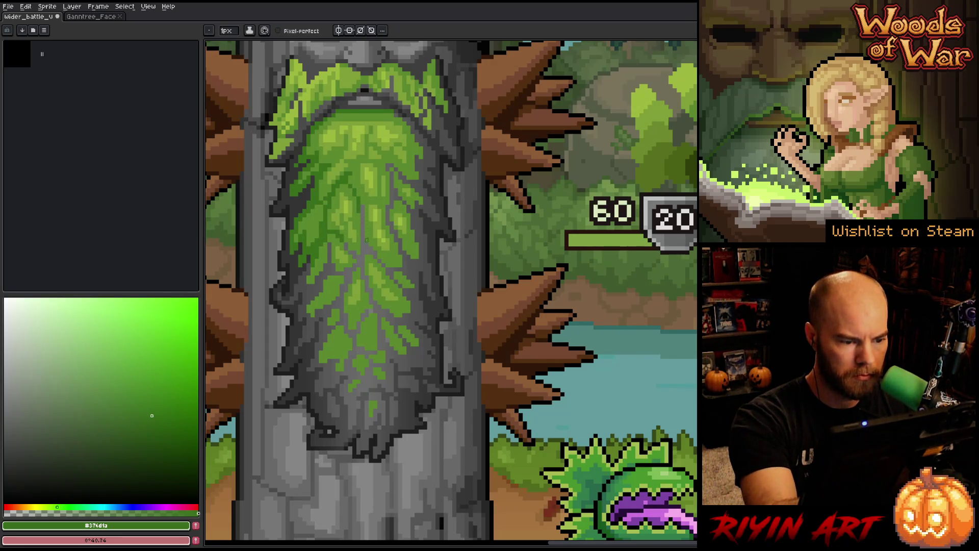
{"action": "key", "text": "g"}
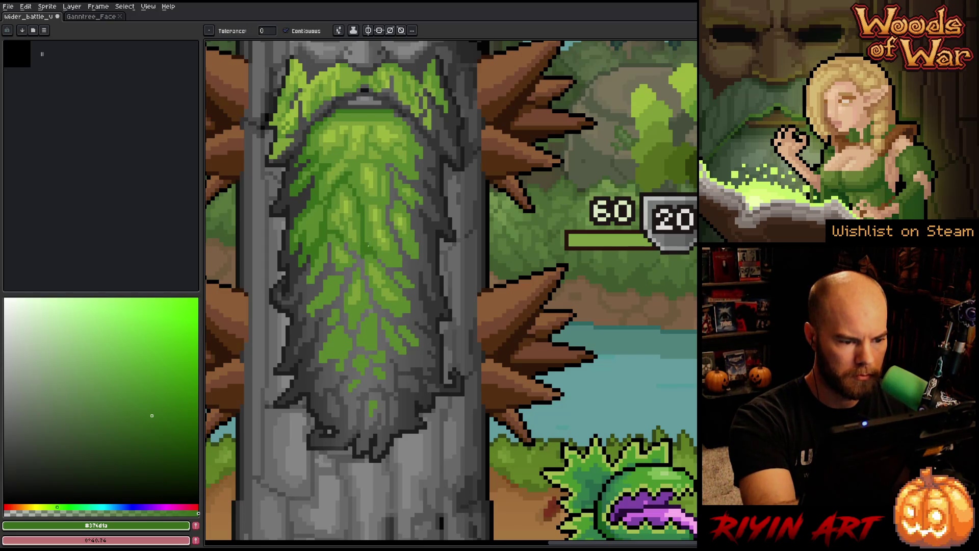
- Fill the gaps between the beard's leaves with green down to the lower beard, then save
{"action": "key", "text": "b"}
{"action": "key", "text": "g"}
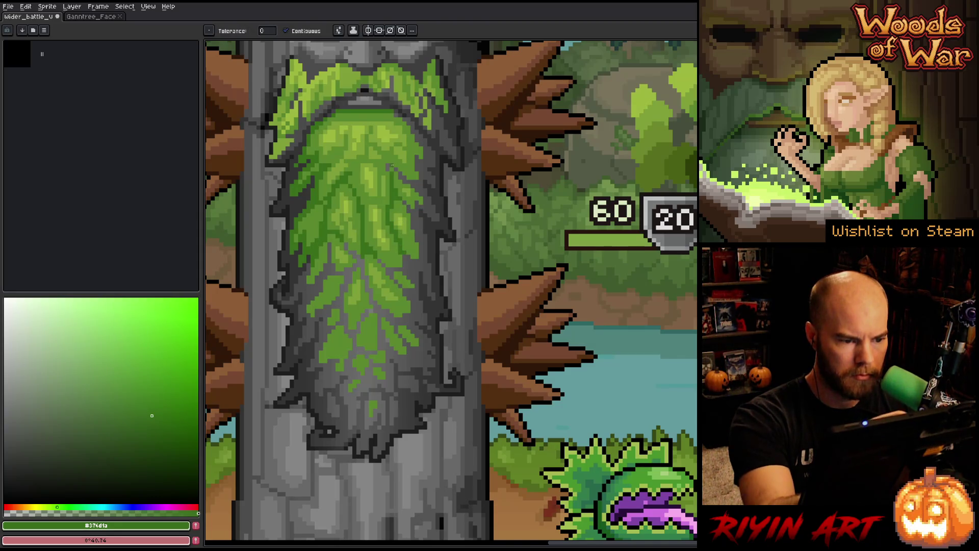
{"action": "key", "text": "b"}
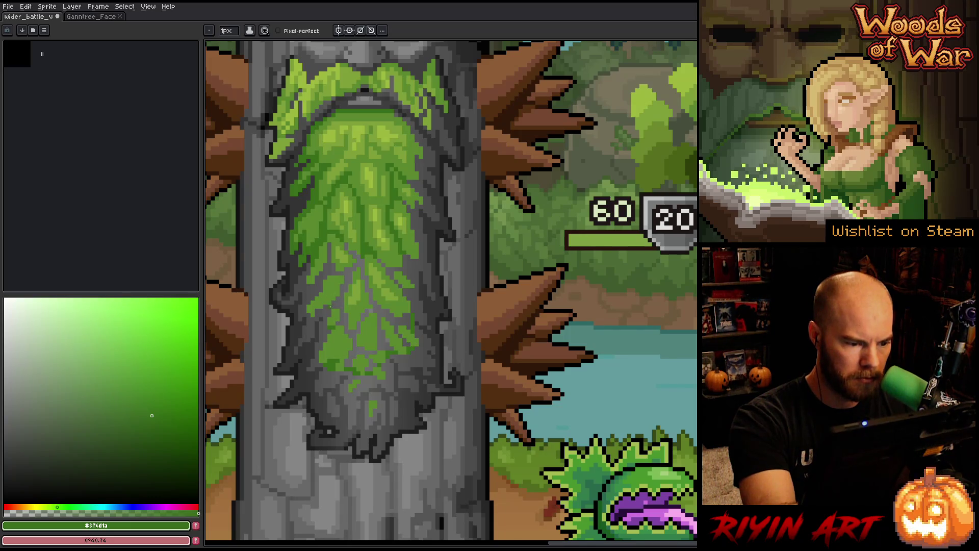
{"action": "key", "text": "g"}
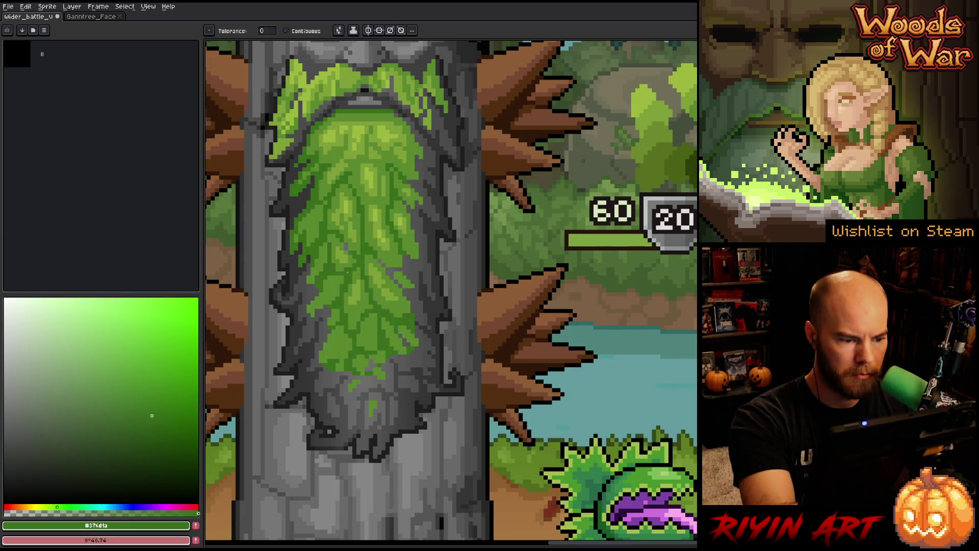
{"action": "key", "text": "b"}
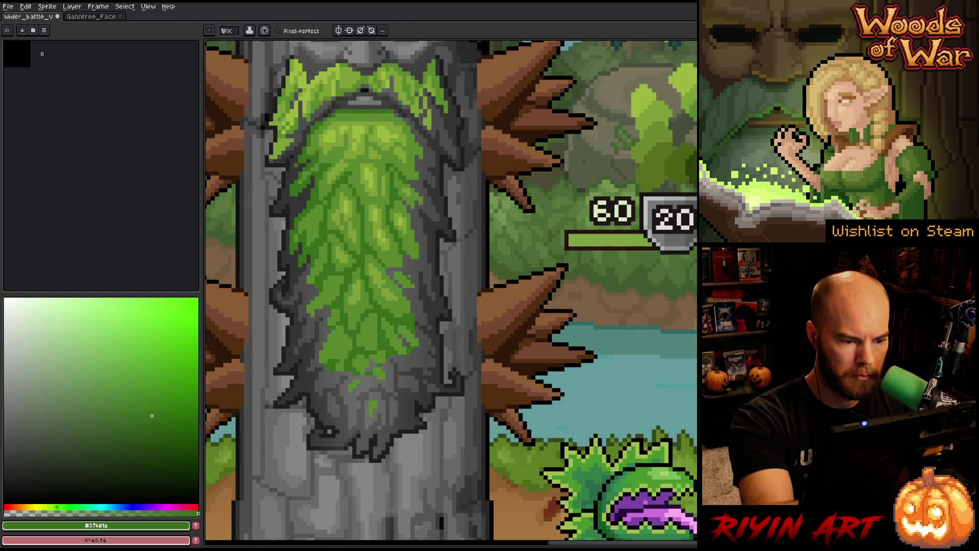
{"action": "key", "text": "g"}
{"action": "key", "text": "b"}
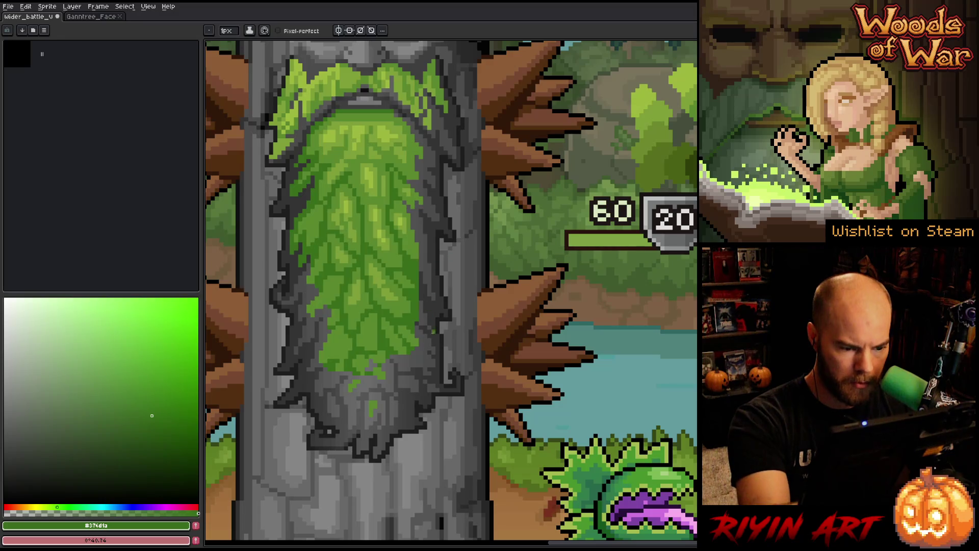
{"action": "key", "text": "ctrl+s"}
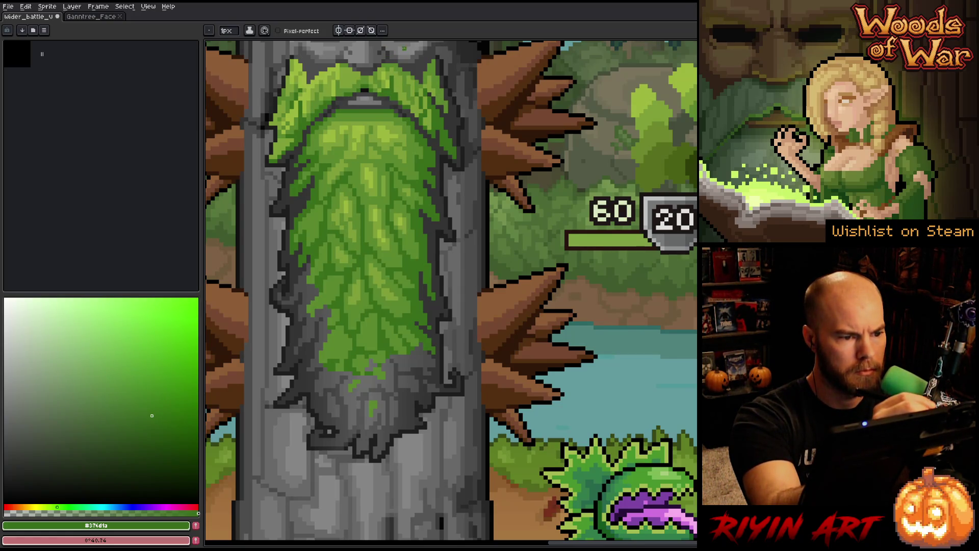
- Sample the darker beard green and add two short vertical moss strokes on the grey beard tip
{"action": "left_click", "coordinate": [411, 84], "text": "alt"}
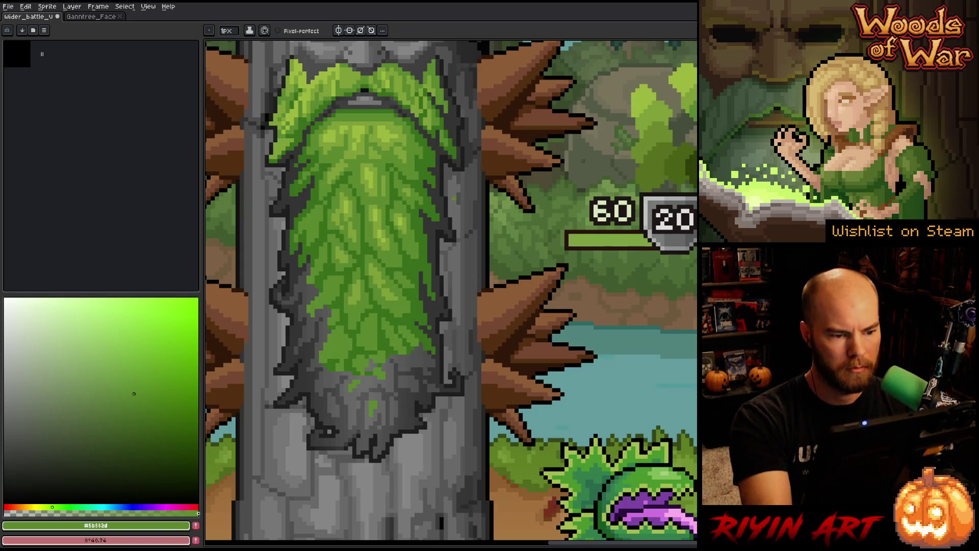
{"action": "left_click", "coordinate": [309, 268], "text": "alt"}
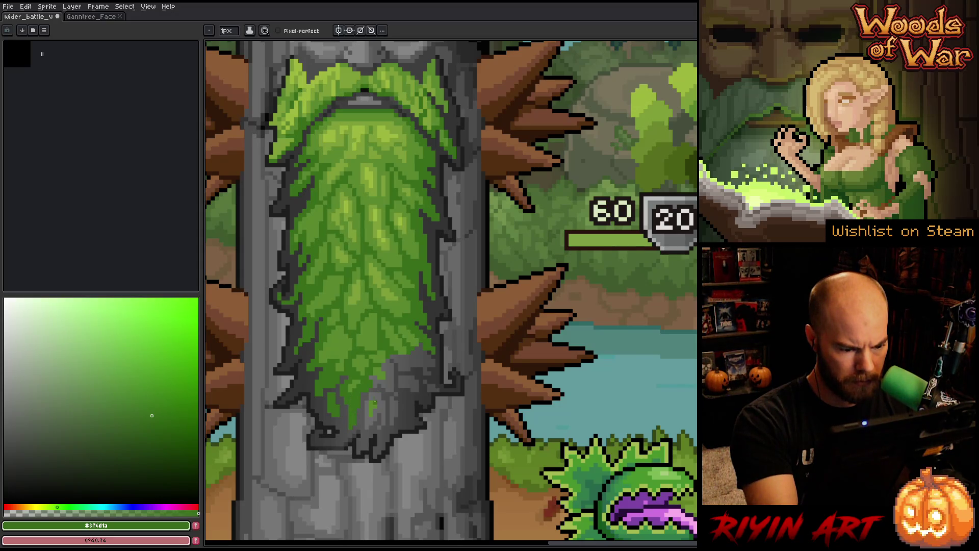
{"action": "left_click_drag", "start_coordinate": [375, 411], "coordinate": [375, 417]}
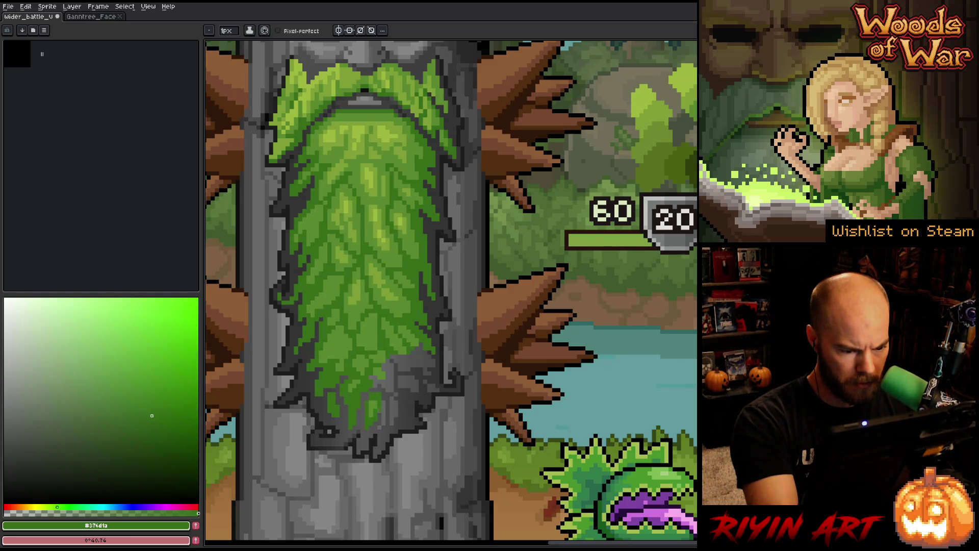
{"action": "left_click_drag", "start_coordinate": [384, 403], "coordinate": [384, 419]}
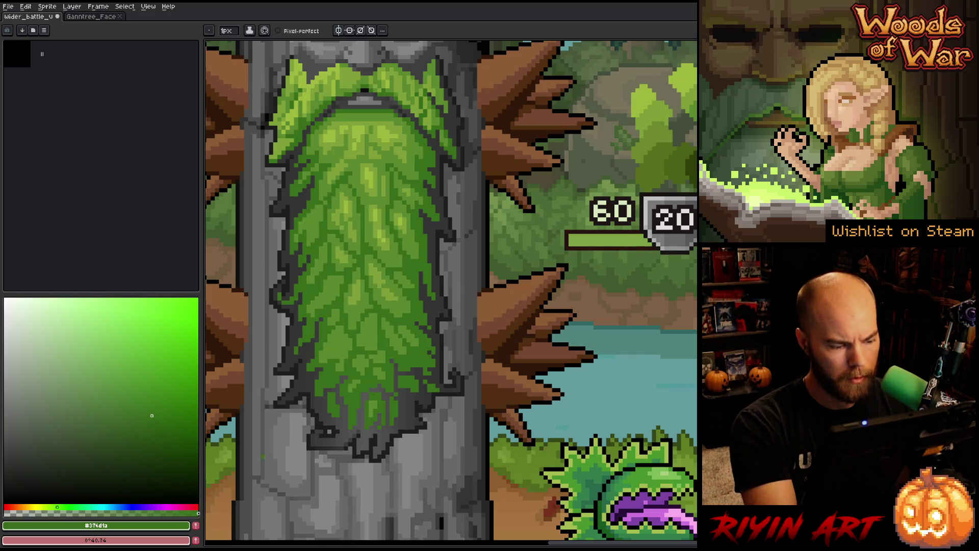
- Show the layer list, toggle the greyscale bw layer off and on, and switch to the eyedropper
{"action": "key", "text": "Tab"}
{"action": "left_click", "coordinate": [208, 514]}
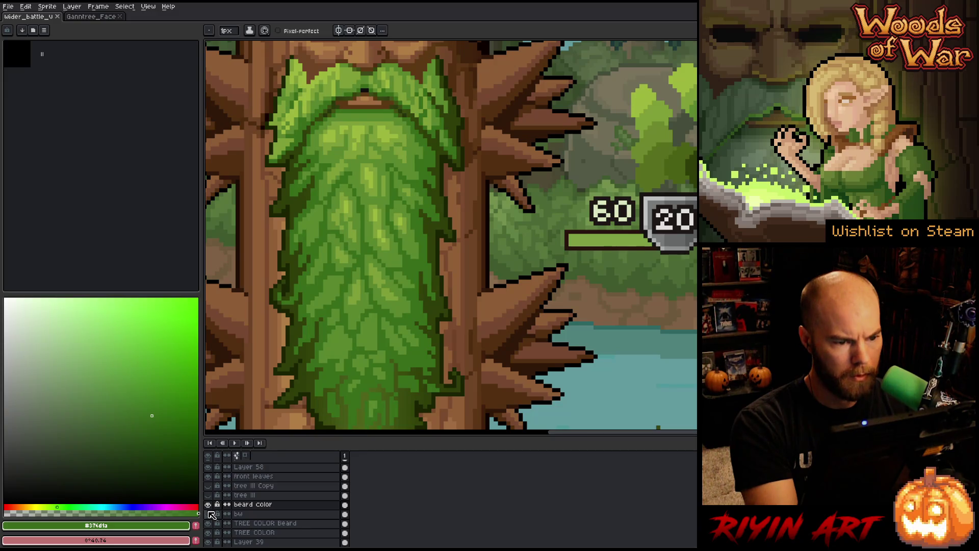
{"action": "left_click", "coordinate": [209, 513]}
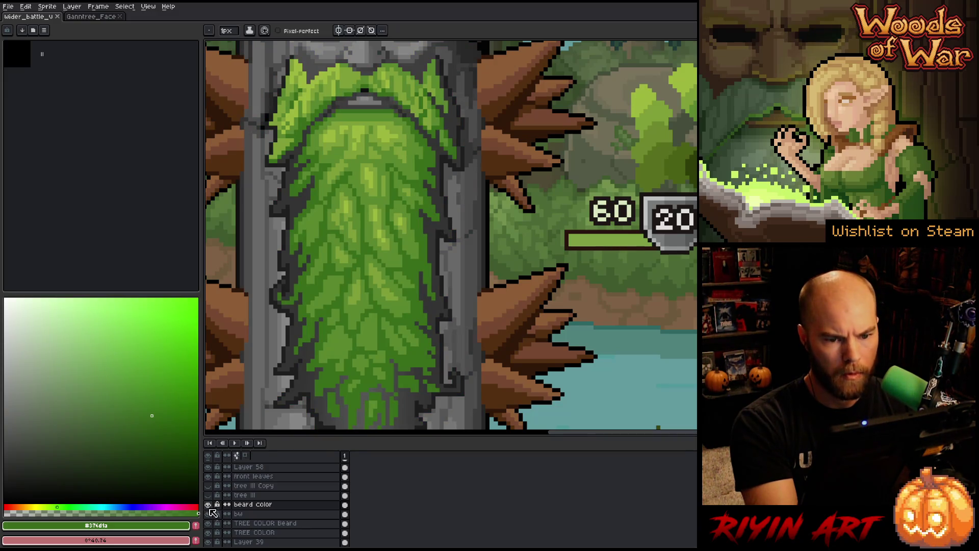
{"action": "key", "text": "i"}
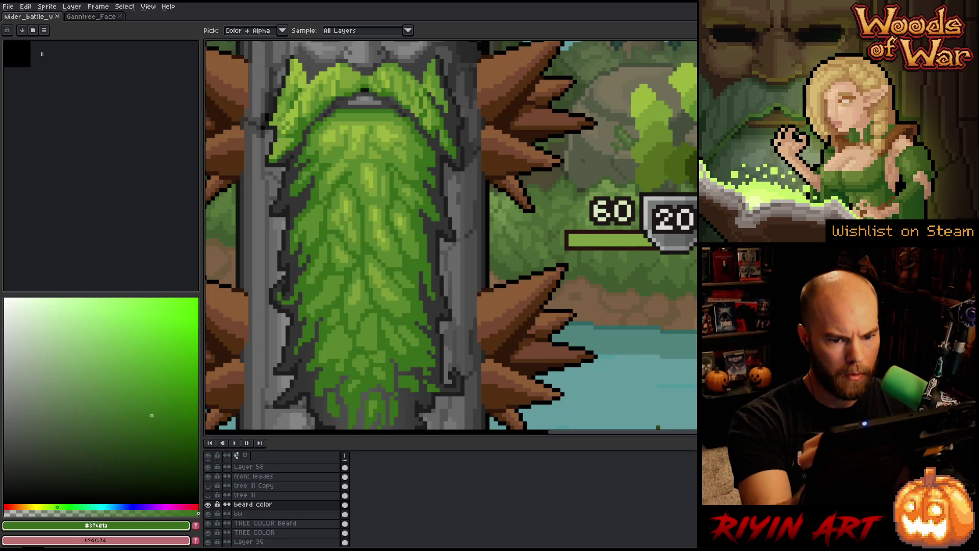
{"action": "key", "text": "x"}
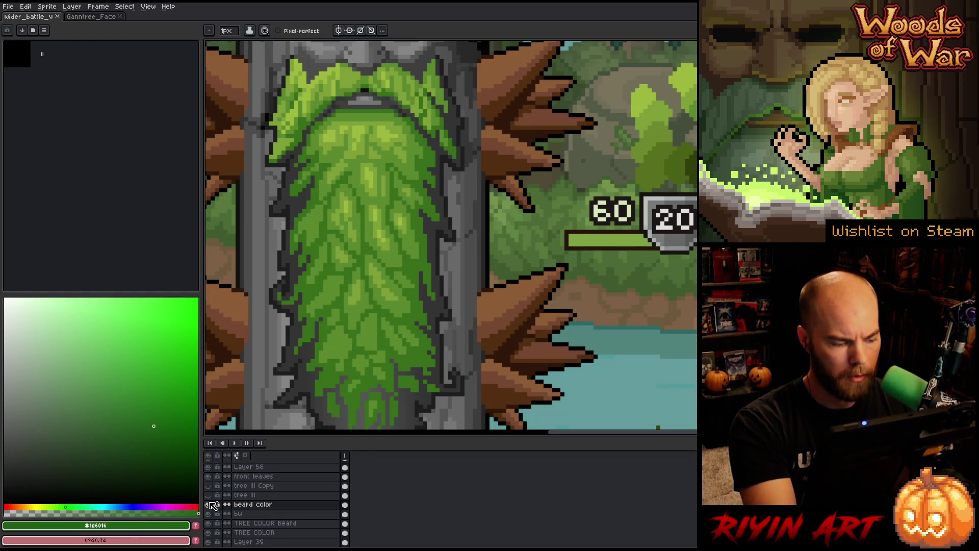
- Repeatedly flip the beard color and tree III layers' visibility to compare versions
{"action": "left_click", "coordinate": [208, 505]}
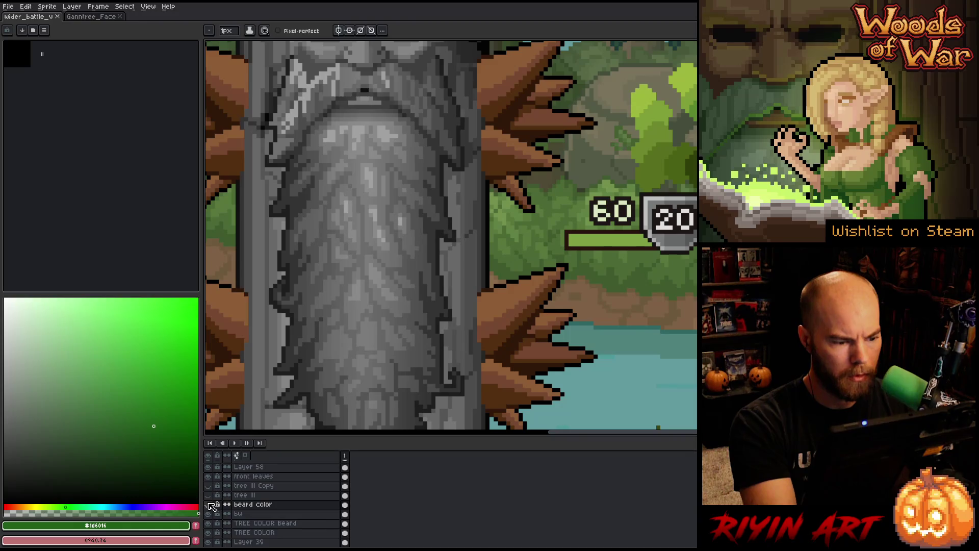
{"action": "left_click", "coordinate": [209, 504]}
{"action": "left_click", "coordinate": [209, 504]}
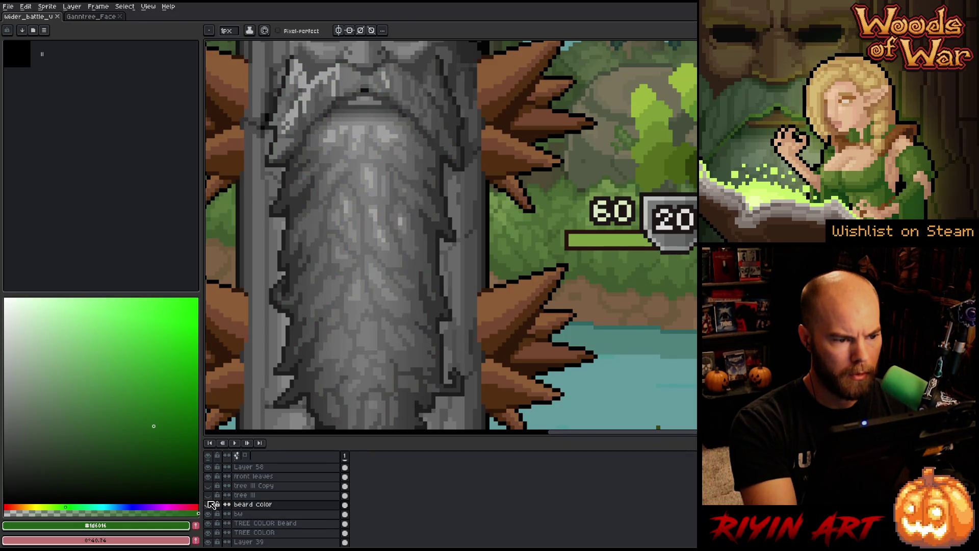
{"action": "left_click", "coordinate": [209, 505]}
{"action": "left_click", "coordinate": [208, 500]}
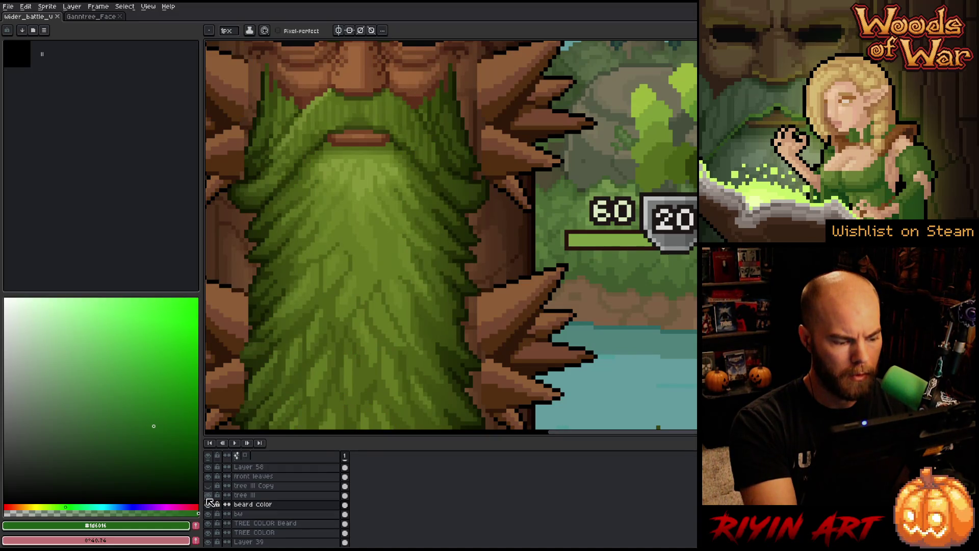
{"action": "left_click", "coordinate": [209, 498]}
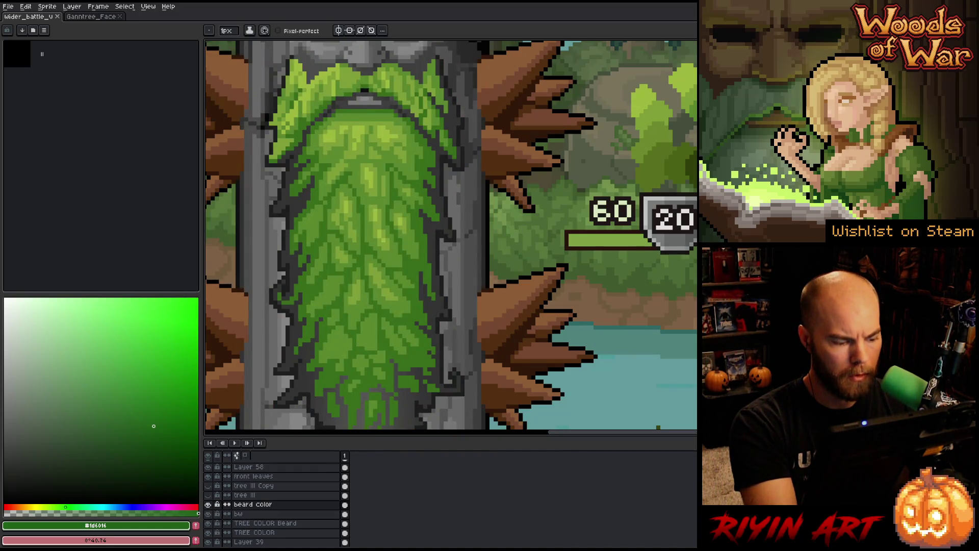
{"action": "left_click", "coordinate": [208, 506]}
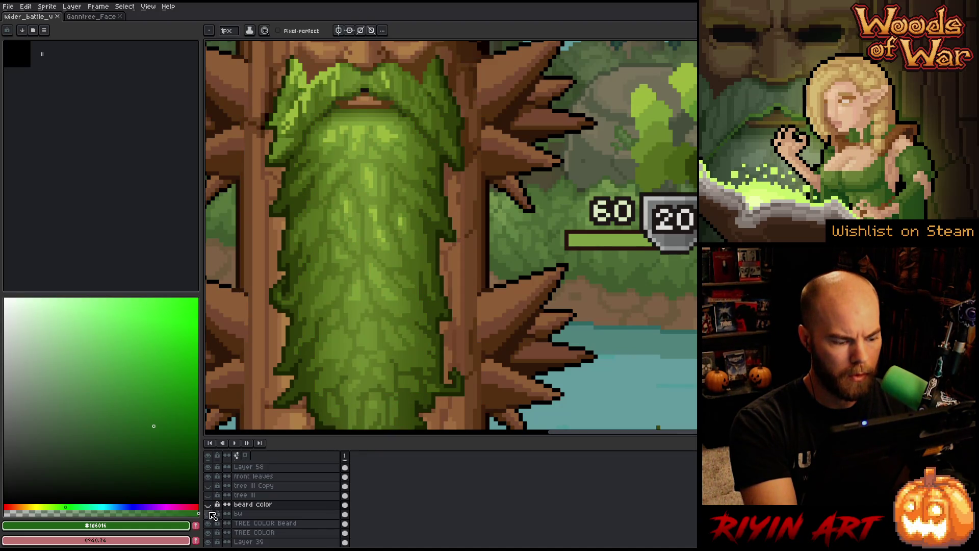
{"action": "left_click", "coordinate": [208, 505]}
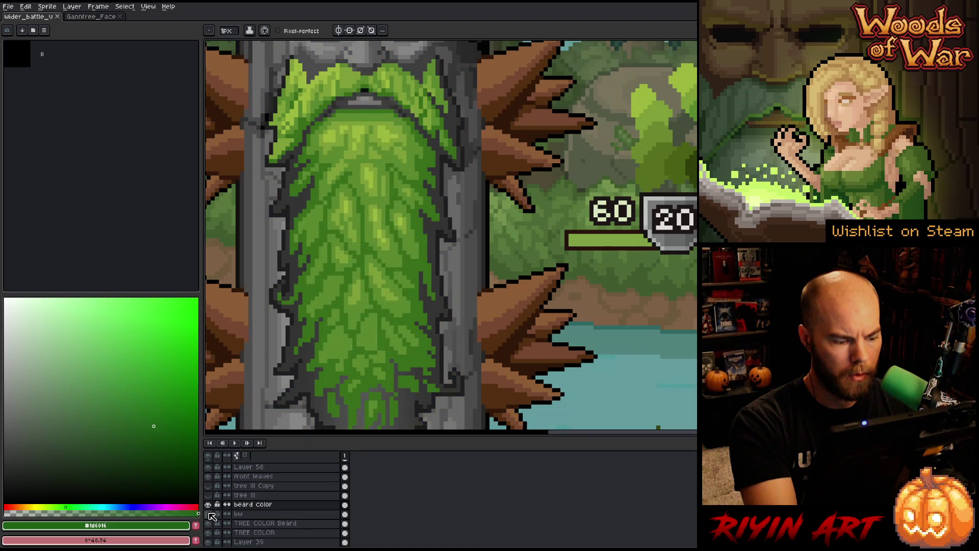
{"action": "left_click", "coordinate": [208, 505]}
{"action": "left_click", "coordinate": [208, 505]}
{"action": "left_click", "coordinate": [209, 505]}
{"action": "left_click", "coordinate": [208, 506]}
{"action": "left_click", "coordinate": [209, 505]}
{"action": "left_click", "coordinate": [209, 505]}
{"action": "left_click", "coordinate": [209, 506]}
{"action": "left_click", "coordinate": [209, 505]}
{"action": "left_click", "coordinate": [208, 505]}
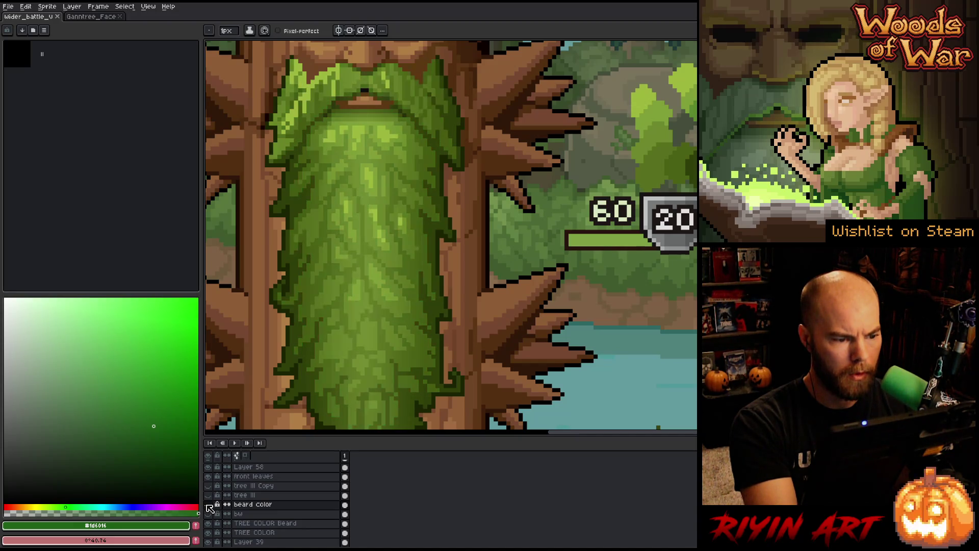
{"action": "left_click", "coordinate": [208, 505]}
{"action": "left_click", "coordinate": [209, 505]}
{"action": "left_click", "coordinate": [209, 506]}
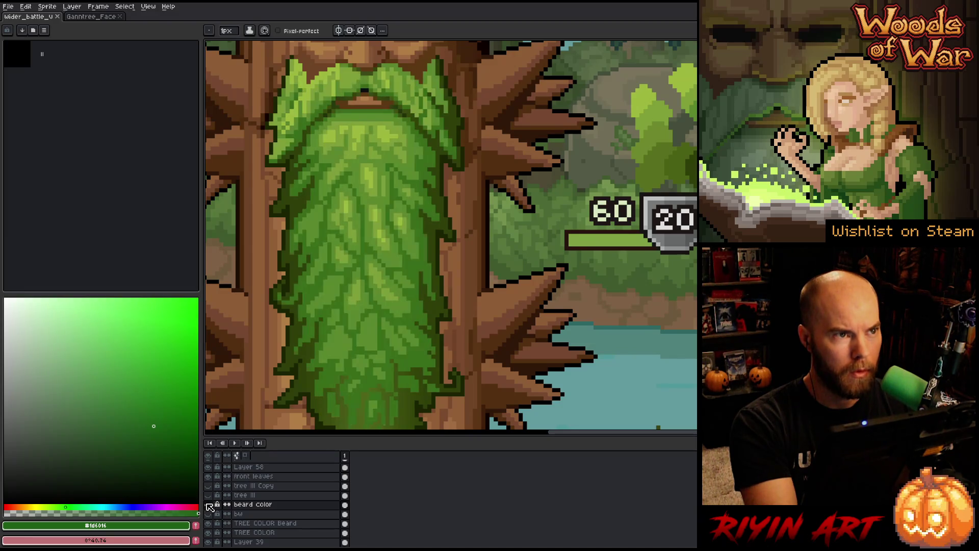
{"action": "left_click", "coordinate": [208, 505]}
{"action": "left_click", "coordinate": [209, 506]}
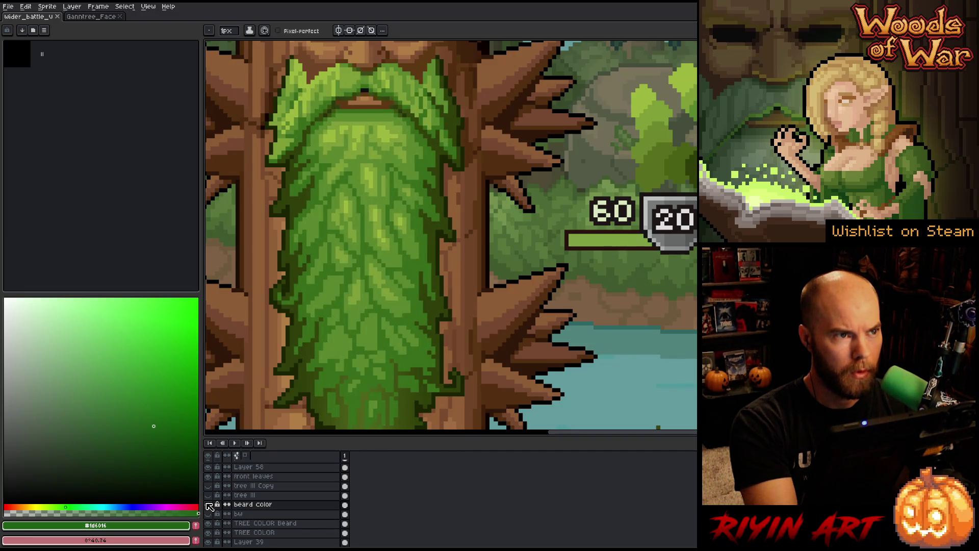
{"action": "left_click", "coordinate": [209, 506]}
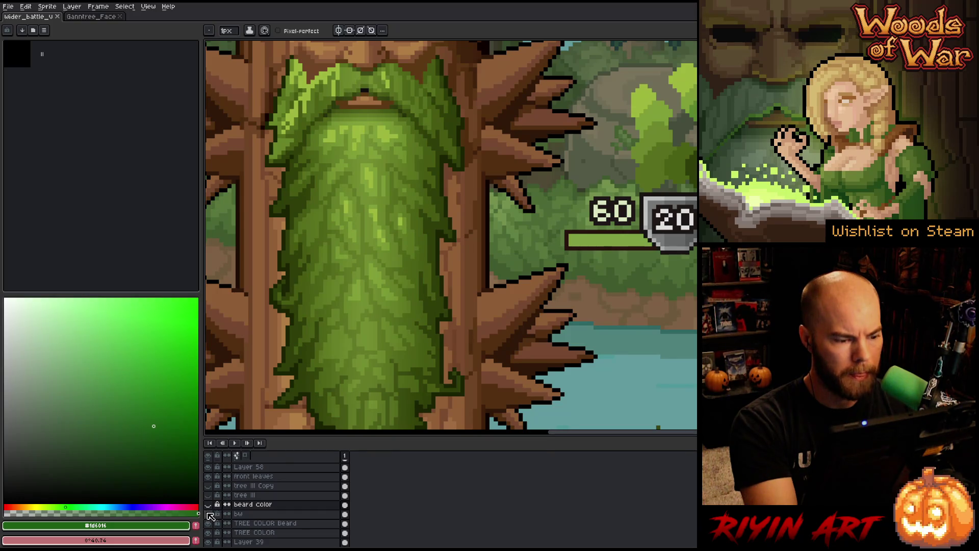
- Hide the bw layer, keep beard color visible, and pick the beard green from the canvas
{"action": "left_click", "coordinate": [208, 513]}
{"action": "left_click", "coordinate": [209, 504]}
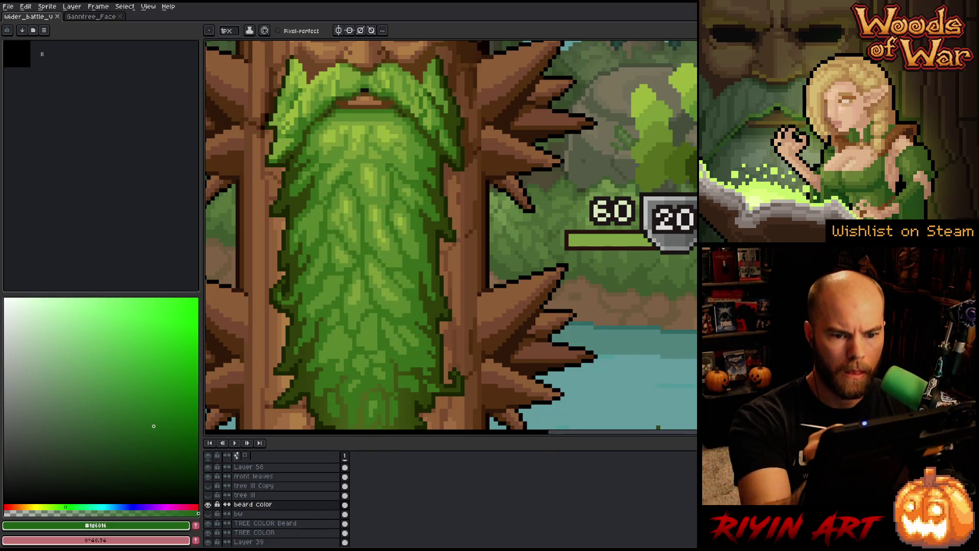
{"action": "left_click", "coordinate": [420, 240], "text": "alt"}
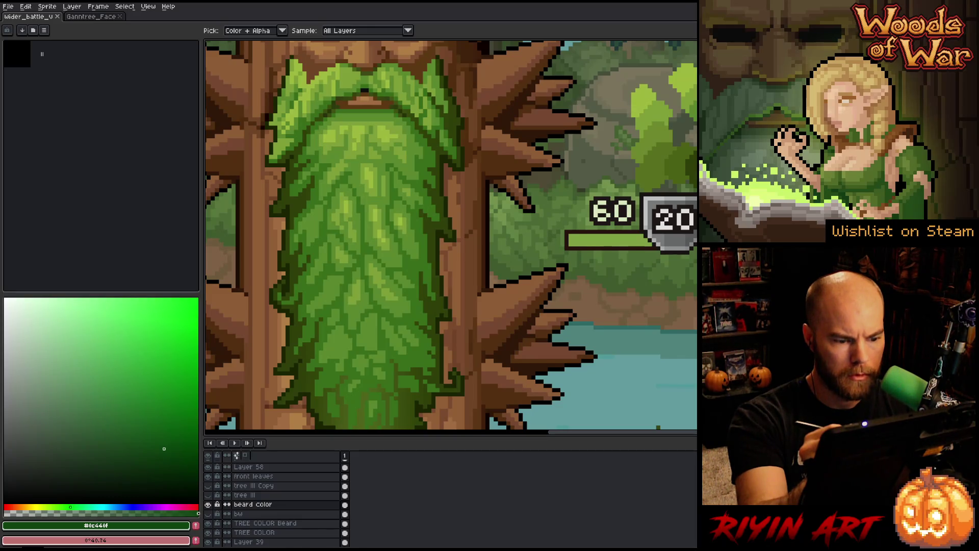
- Sample the darker beard green and pencil a stroke of pixels along the beard's edge
{"action": "key", "text": "b"}
{"action": "left_click", "coordinate": [427, 288]}
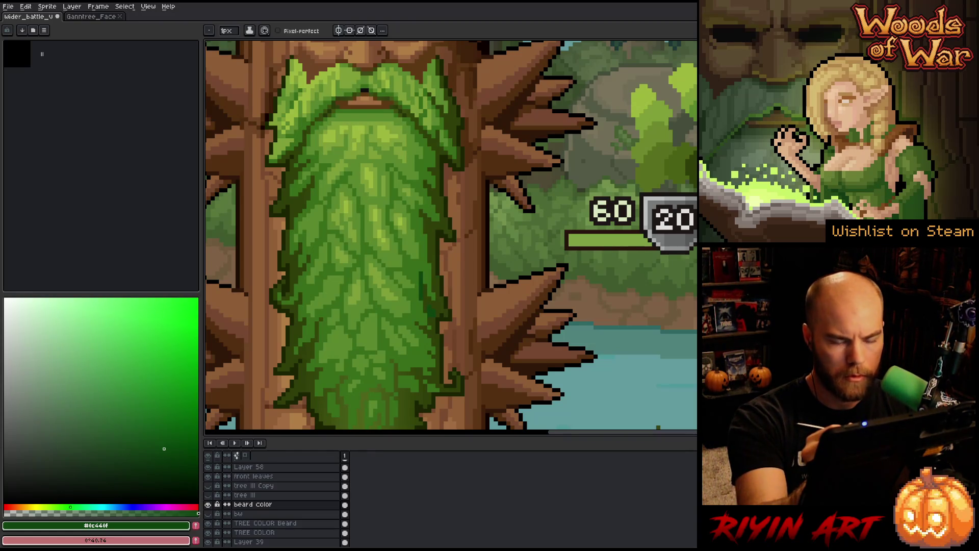
{"action": "left_click", "coordinate": [421, 280], "text": "alt"}
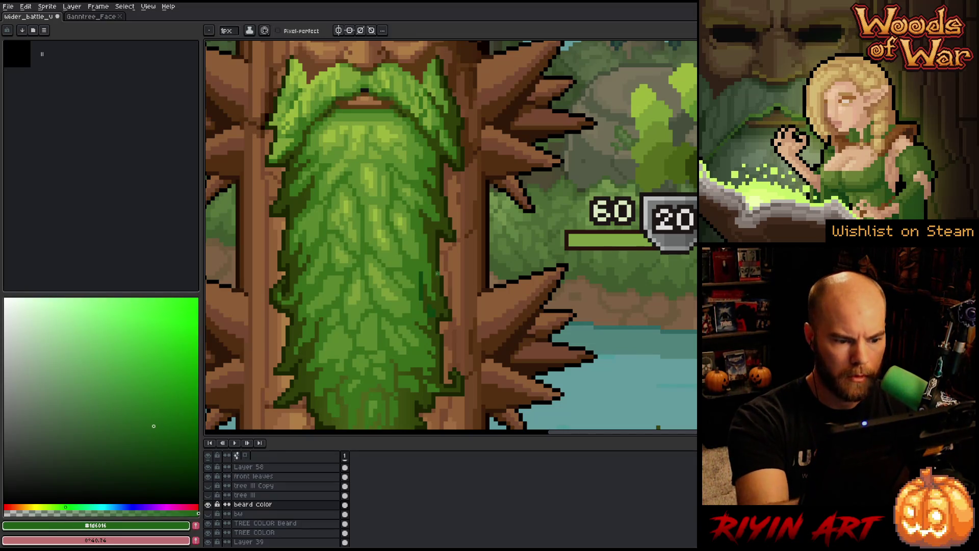
{"action": "left_click_drag", "start_coordinate": [421, 279], "coordinate": [429, 328]}
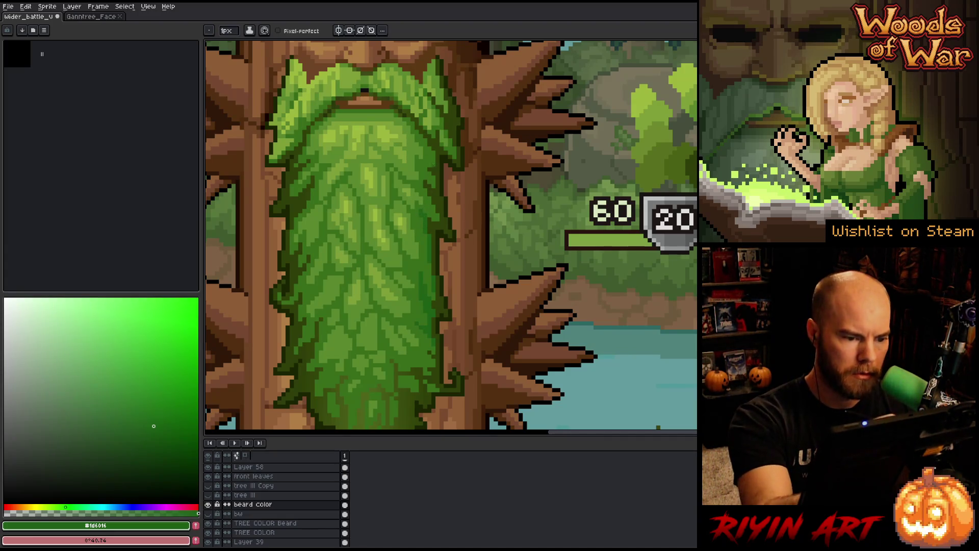
- Pan the canvas to bring the mustache and top of the beard into view
{"action": "left_click_drag", "start_coordinate": [431, 342], "coordinate": [456, 264]}
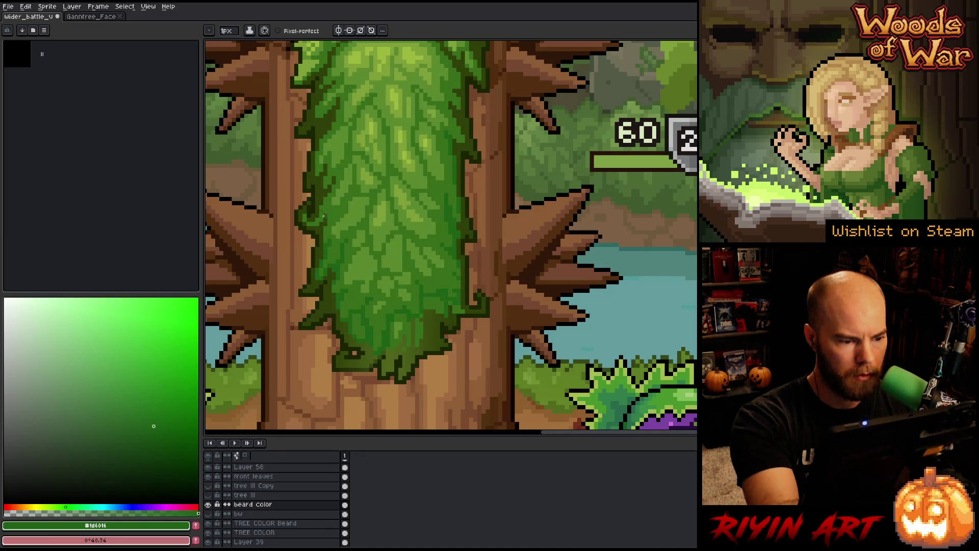
{"action": "key", "text": "h"}
{"action": "left_click_drag", "start_coordinate": [408, 236], "coordinate": [415, 292]}
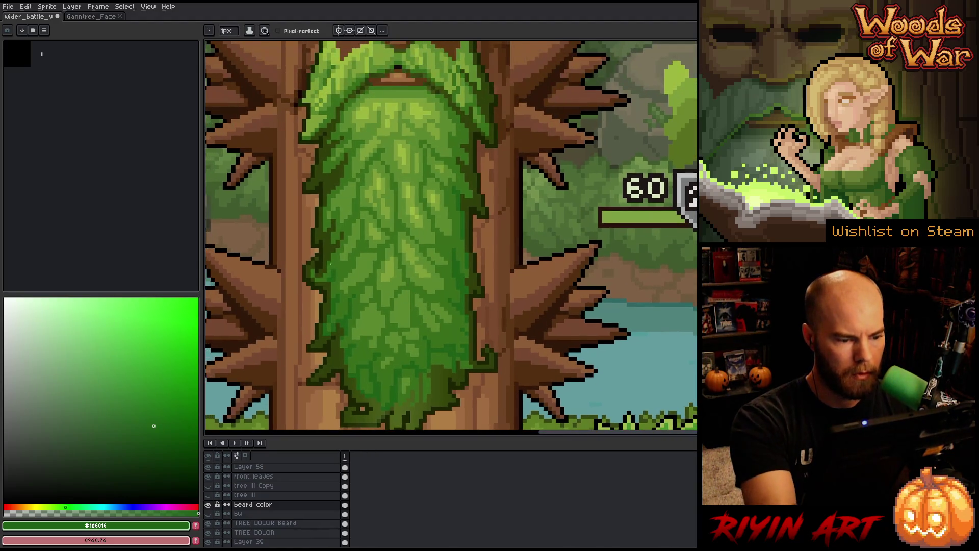
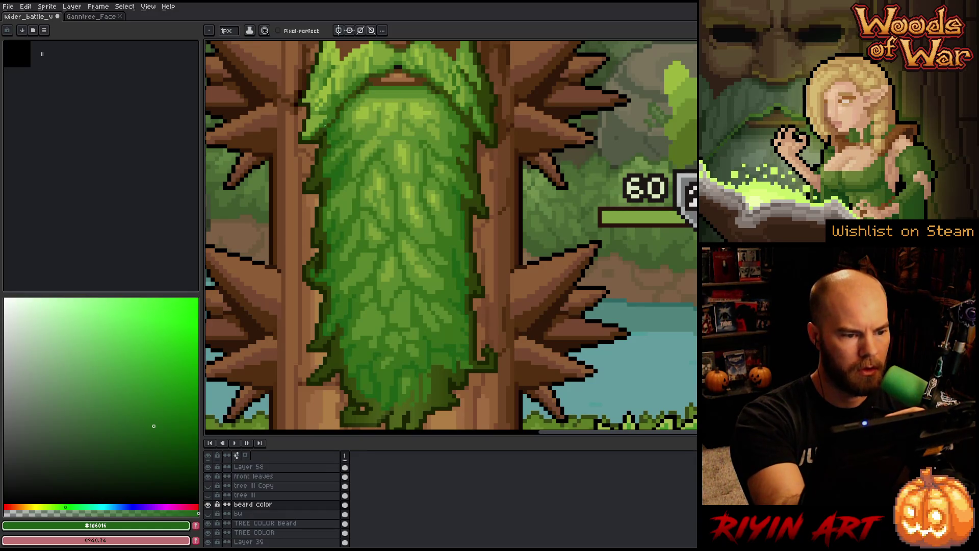
- Sample the lighter, yellow-green and darker greens from the upper beard
{"action": "left_click_drag", "start_coordinate": [334, 117], "coordinate": [271, 153]}
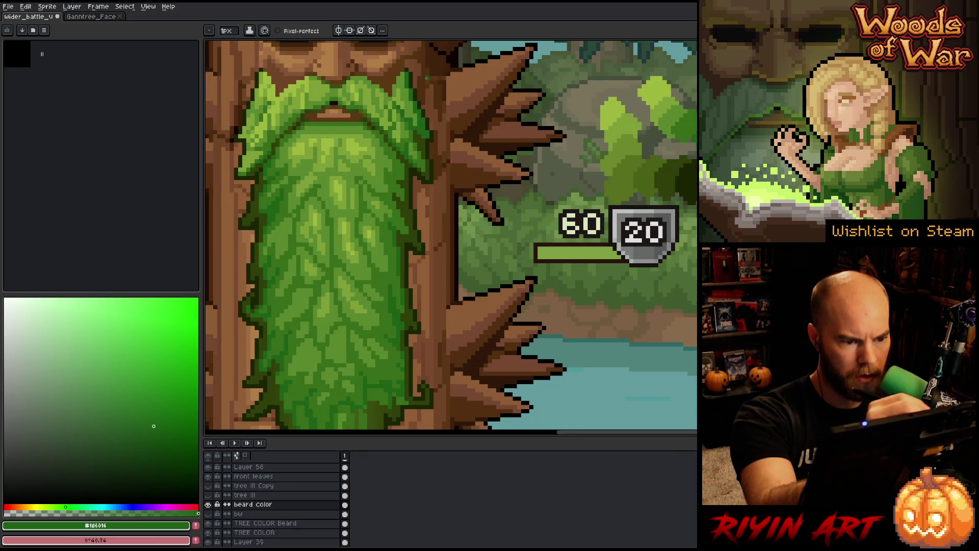
{"action": "left_click_drag", "start_coordinate": [427, 74], "coordinate": [490, 94]}
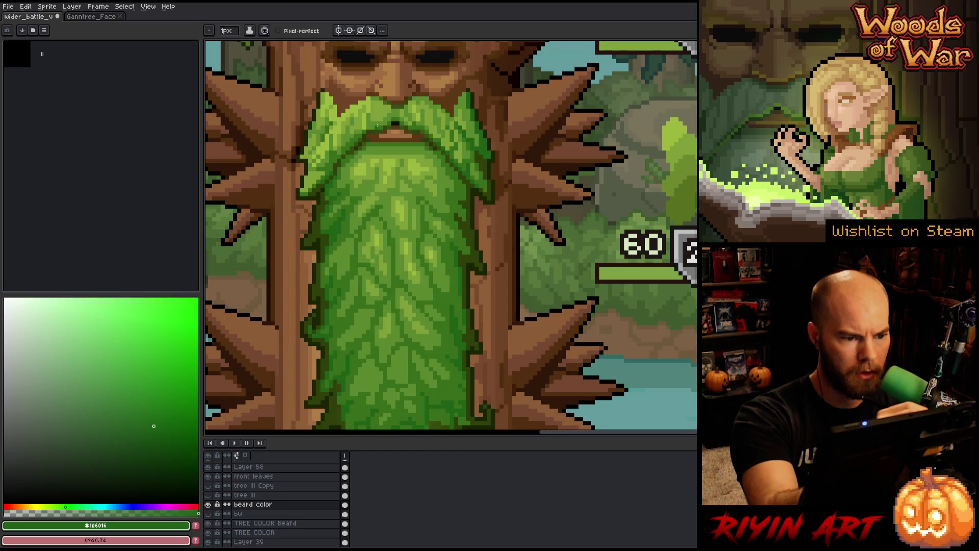
{"action": "left_click", "coordinate": [377, 126], "text": "alt"}
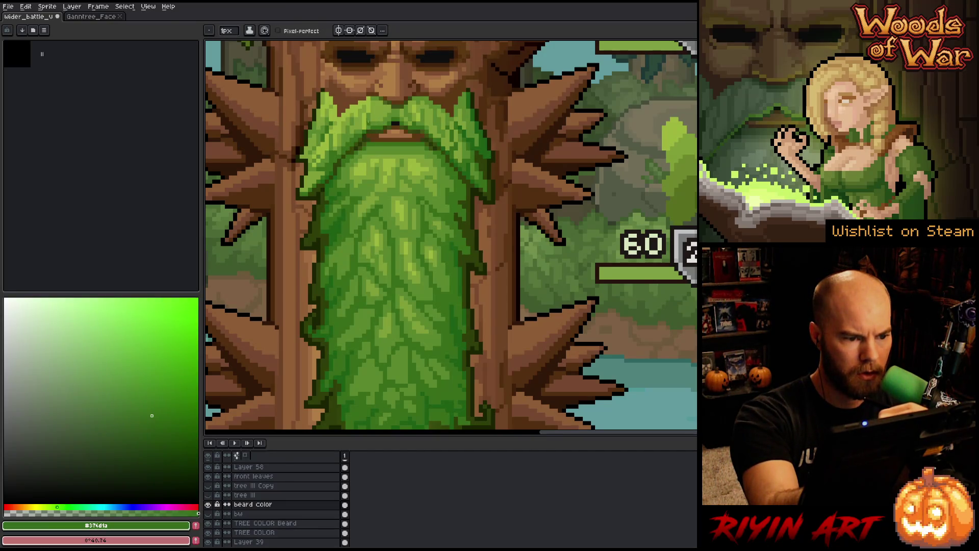
{"action": "left_click", "coordinate": [372, 127], "text": "alt"}
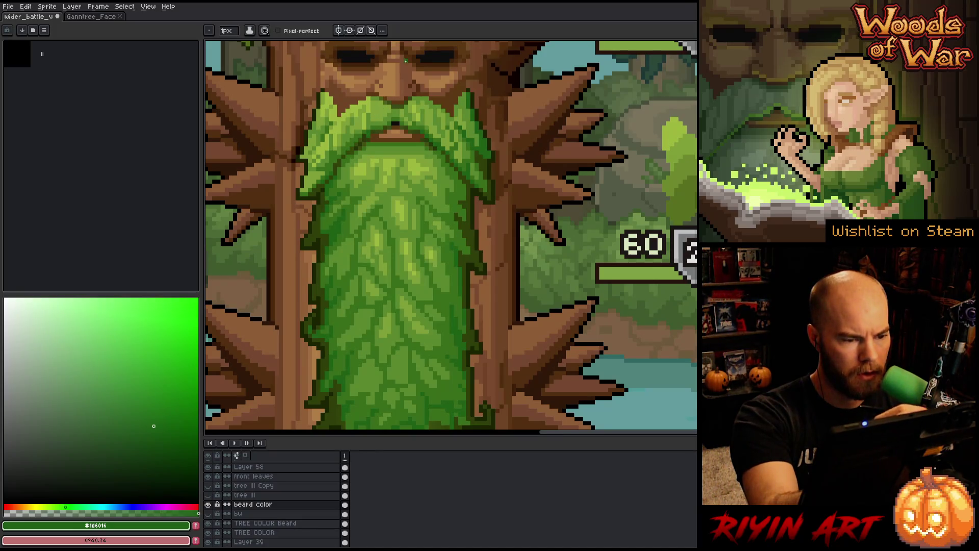
{"action": "left_click", "coordinate": [369, 128], "text": "alt"}
{"action": "left_click", "coordinate": [363, 132], "text": "alt"}
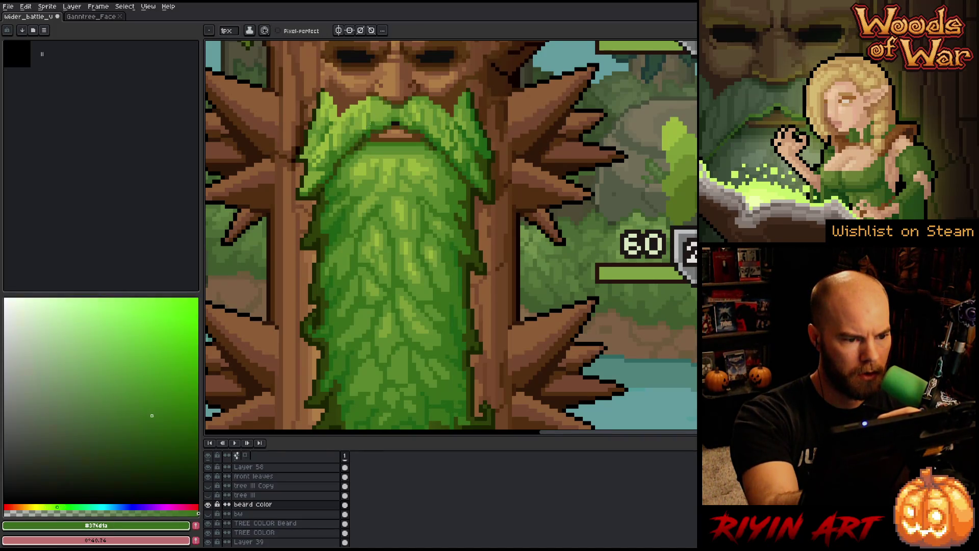
{"action": "left_click", "coordinate": [365, 135], "text": "alt"}
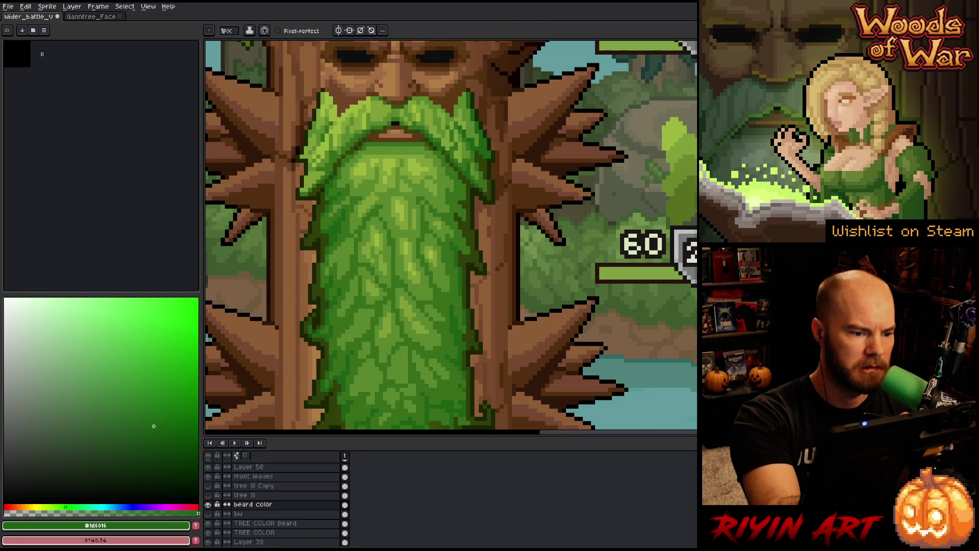
{"action": "key", "text": "space"}
{"action": "left_click_drag", "start_coordinate": [529, 272], "coordinate": [554, 127]}
{"action": "key", "text": "alt"}
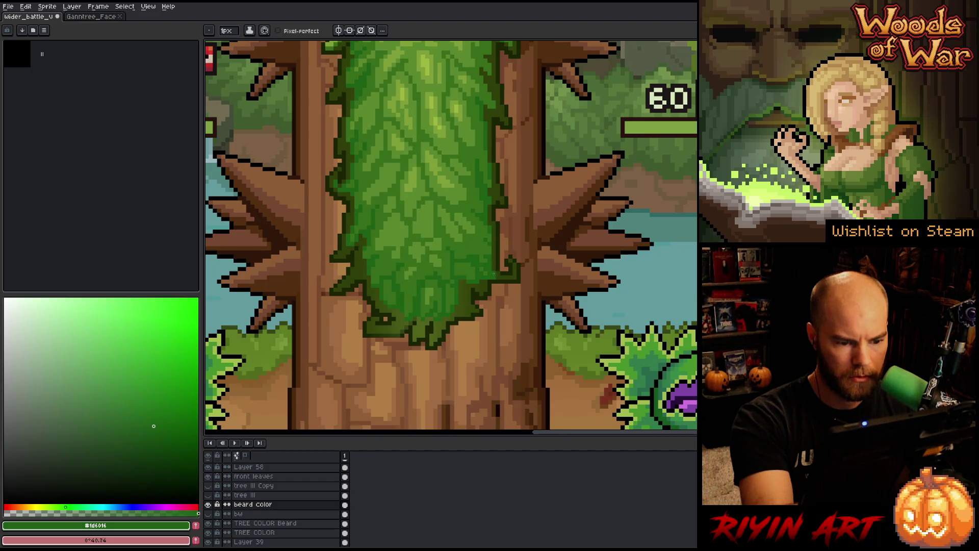
- Paint dark outline-green #0c440f strokes into the lower beard and darken its bottom tip
{"action": "key", "text": "space"}
{"action": "mouse_move", "coordinate": [519, 200]}
{"action": "left_mouse_down"}
{"action": "mouse_move", "coordinate": [479, 248]}
{"action": "mouse_move", "coordinate": [466, 322]}
{"action": "mouse_move", "coordinate": [422, 351]}
{"action": "left_mouse_up"}
{"action": "key", "text": "alt"}
{"action": "left_click", "coordinate": [375, 417]}
{"action": "key", "text": "space"}
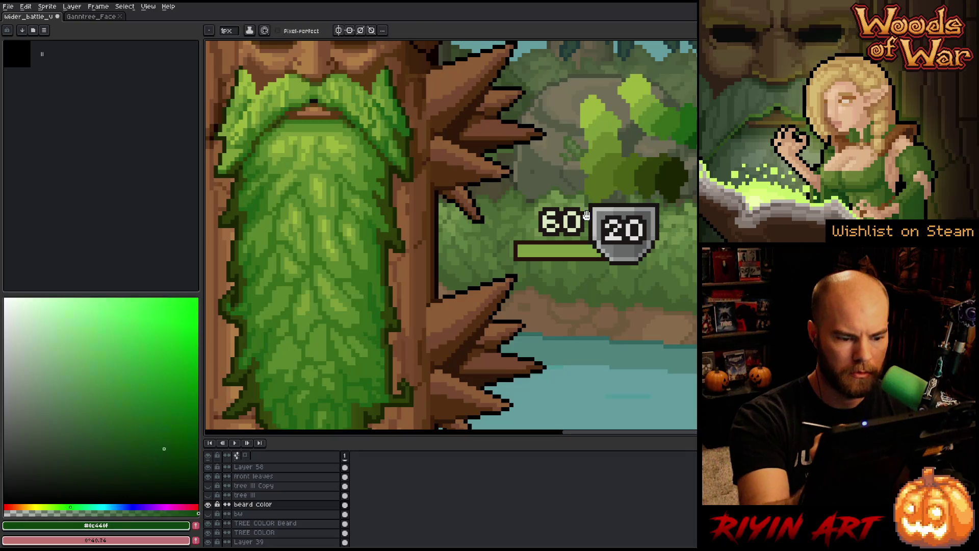
{"action": "left_click_drag", "start_coordinate": [374, 417], "coordinate": [448, 348]}
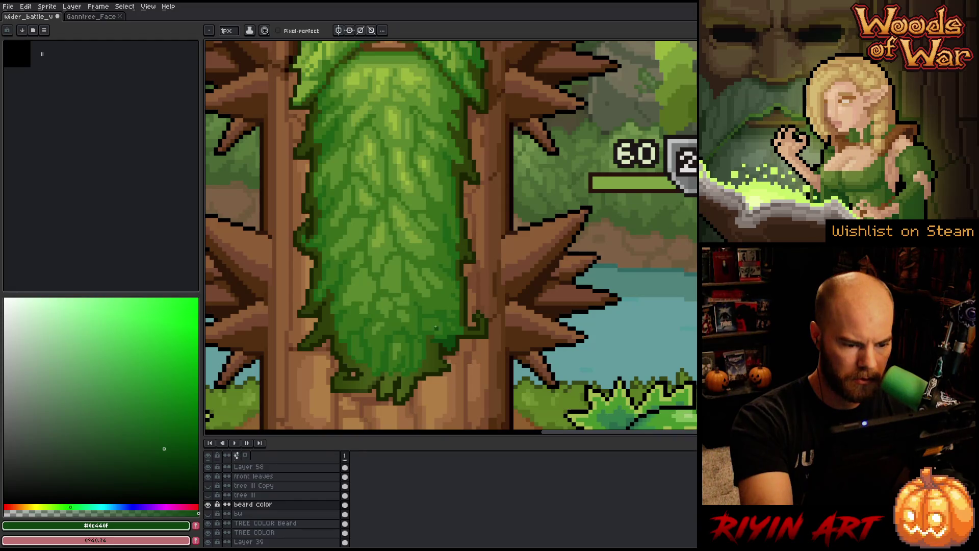
{"action": "mouse_move", "coordinate": [433, 367]}
{"action": "left_mouse_down"}
{"action": "mouse_move", "coordinate": [429, 336]}
{"action": "mouse_move", "coordinate": [429, 366]}
{"action": "mouse_move", "coordinate": [437, 366]}
{"action": "left_mouse_up"}
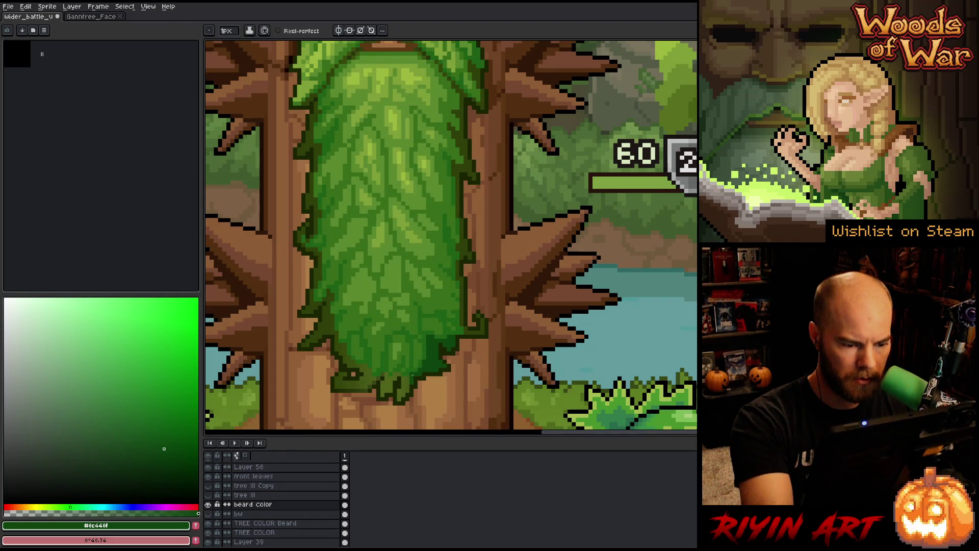
{"action": "left_click", "coordinate": [404, 387]}
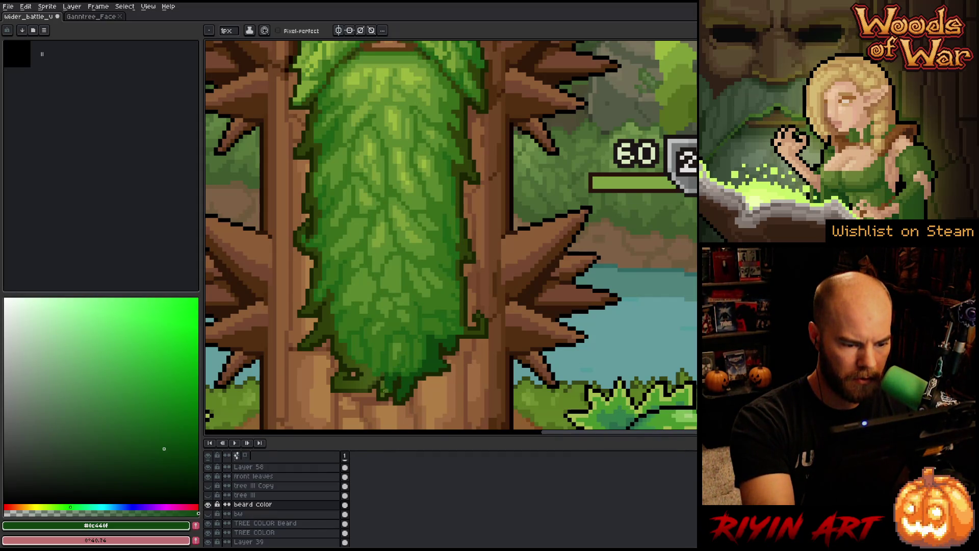
{"action": "mouse_move", "coordinate": [412, 316]}
{"action": "left_mouse_down"}
{"action": "mouse_move", "coordinate": [427, 301]}
{"action": "mouse_move", "coordinate": [435, 312]}
{"action": "left_mouse_up"}
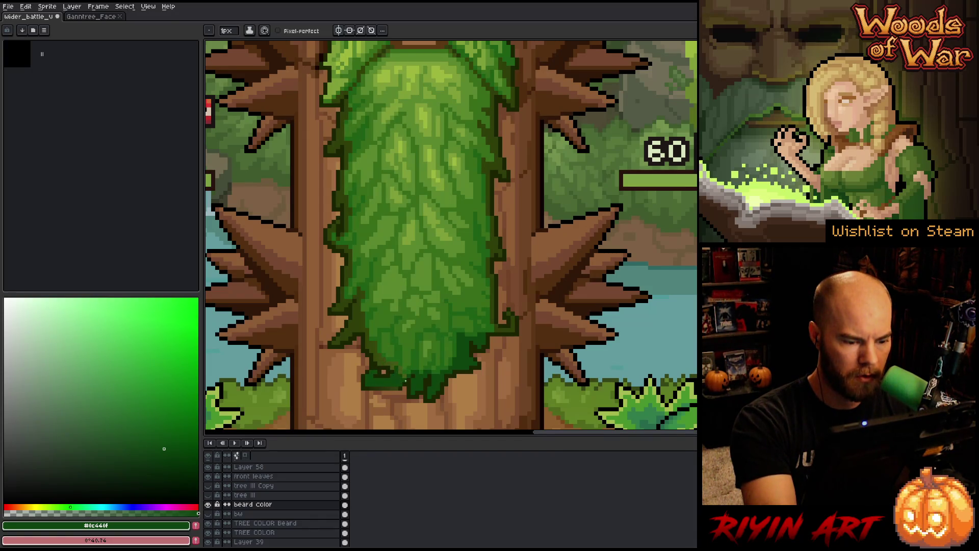
- Resample the mid beard green and the dark outline green along the lower beard
{"action": "left_click", "coordinate": [401, 378], "text": "alt"}
{"action": "left_click", "coordinate": [395, 365], "text": "alt"}
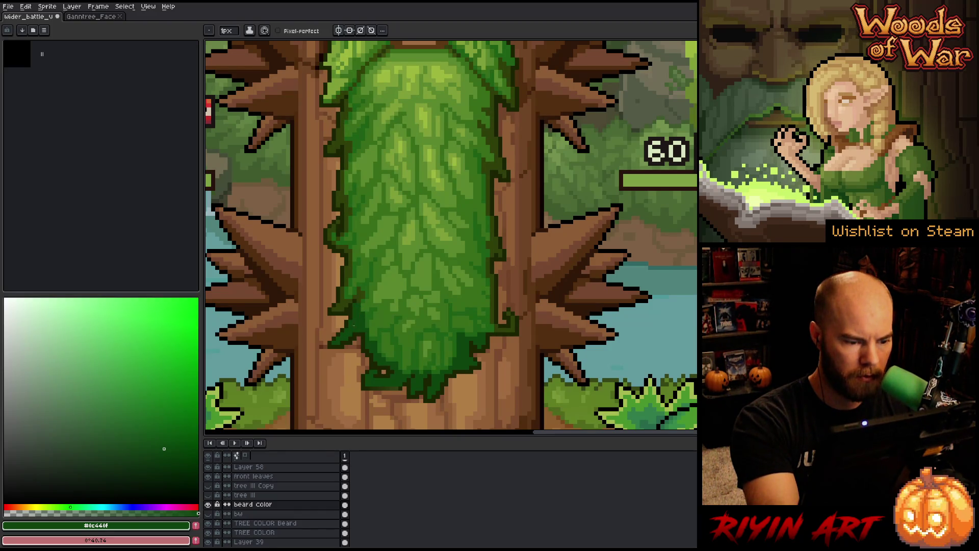
{"action": "left_click", "coordinate": [360, 310], "text": "alt"}
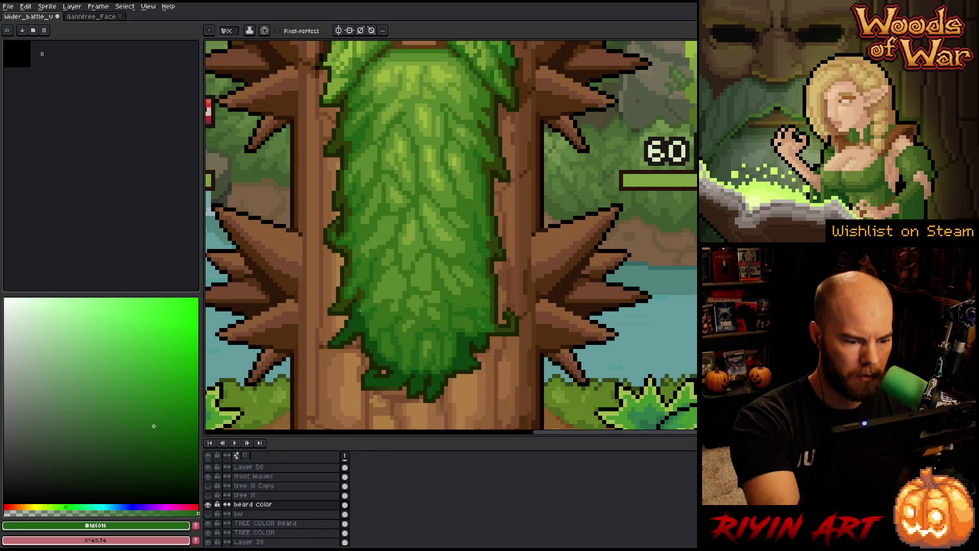
{"action": "left_click", "coordinate": [359, 290], "text": "alt"}
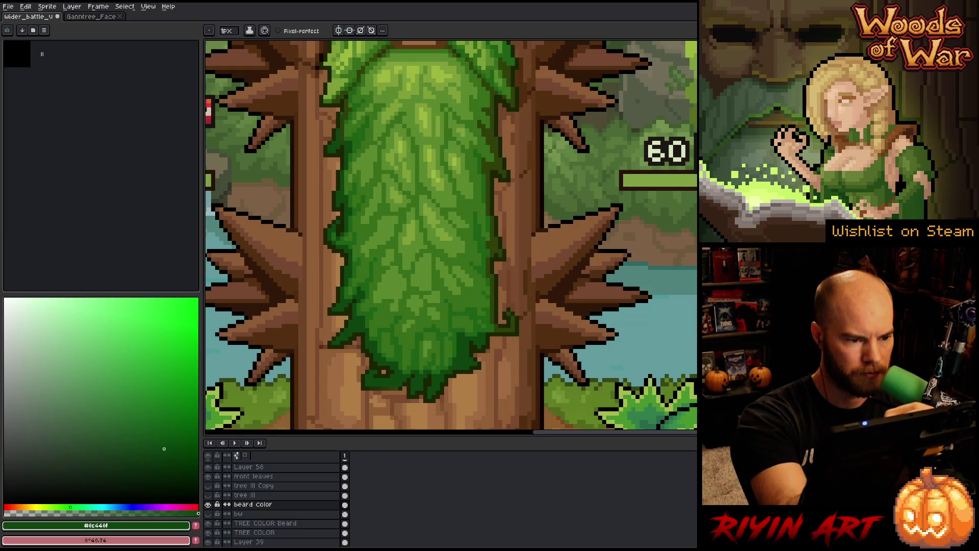
{"action": "left_click_drag", "start_coordinate": [350, 131], "coordinate": [336, 175]}
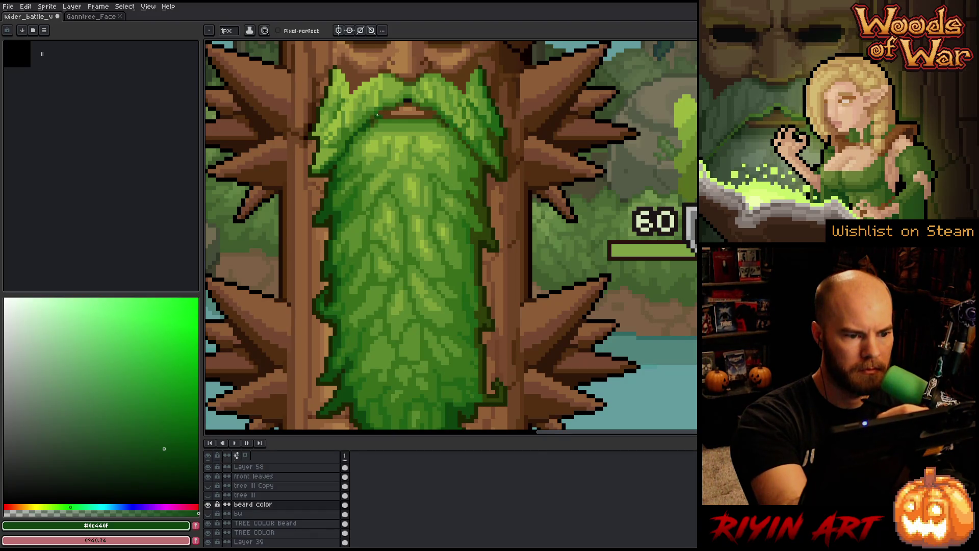
- Sample the mid, light and dark outline beard greens, then make the bw layer visible
{"action": "left_click", "coordinate": [372, 117], "text": "alt"}
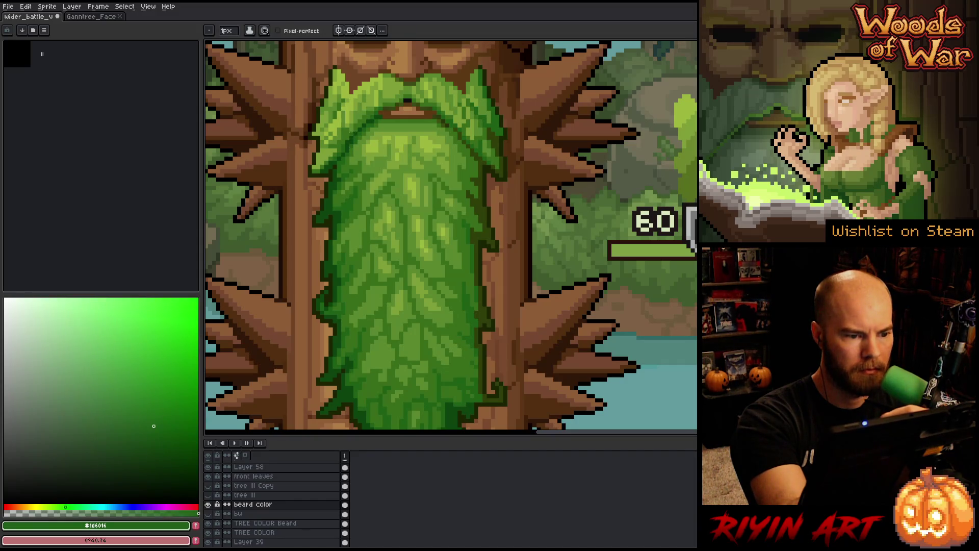
{"action": "key", "text": "alt"}
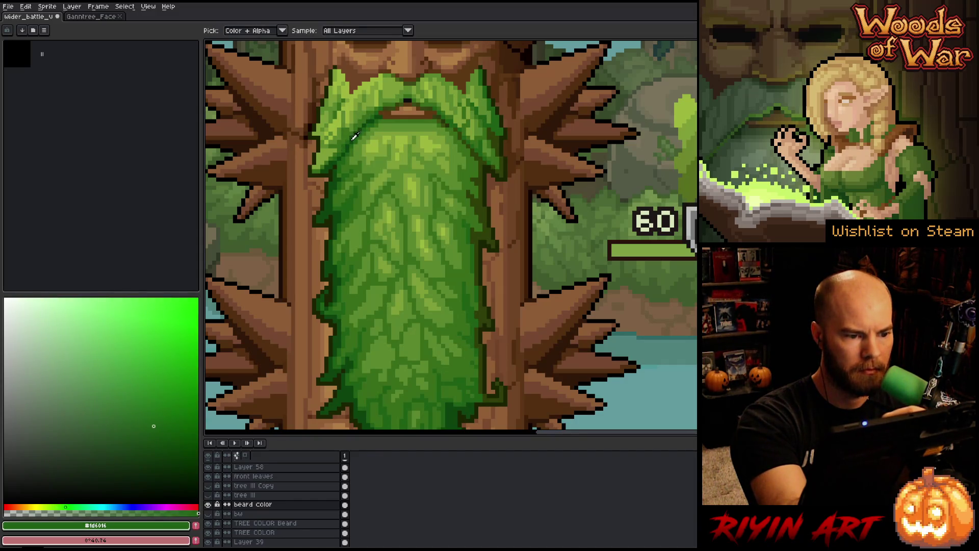
{"action": "left_click", "coordinate": [355, 137]}
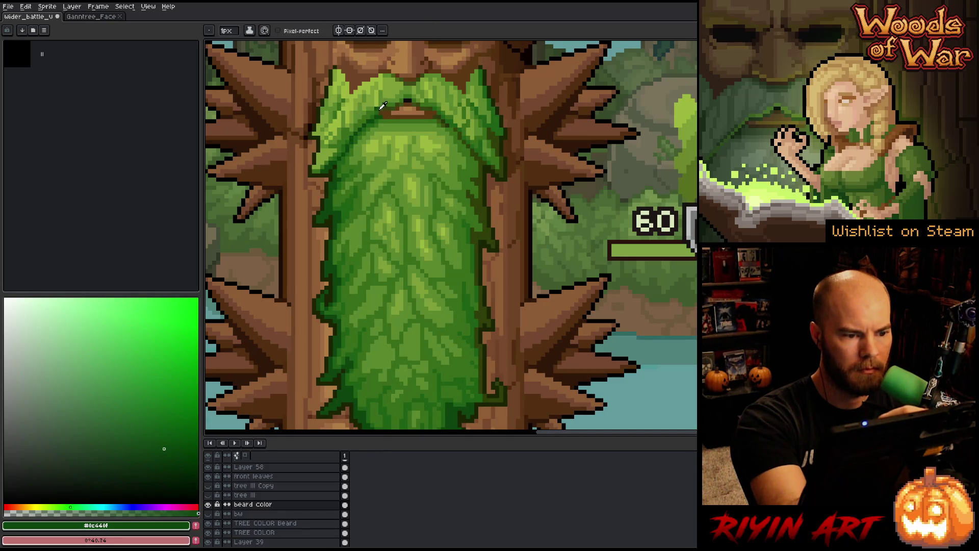
{"action": "left_click", "coordinate": [360, 125], "text": "alt"}
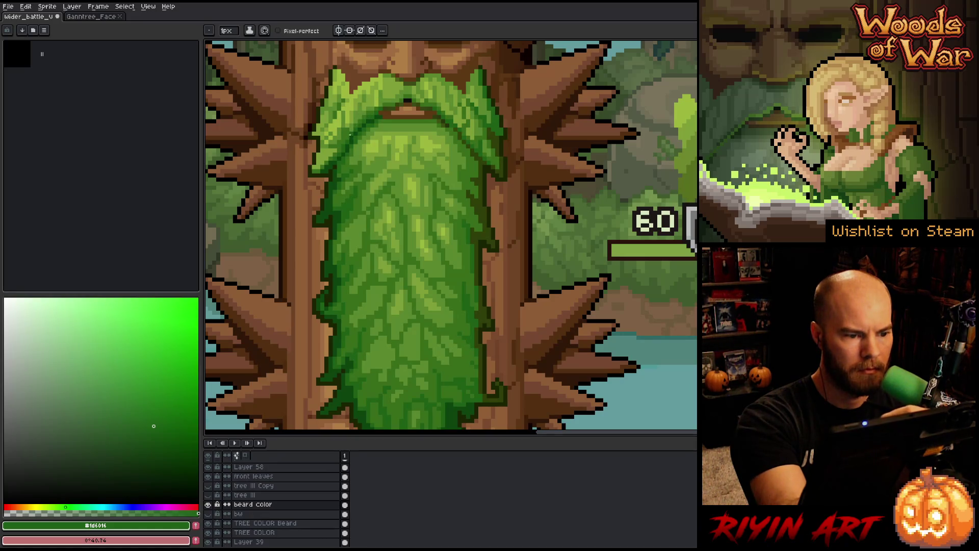
{"action": "left_click", "coordinate": [352, 138], "text": "alt"}
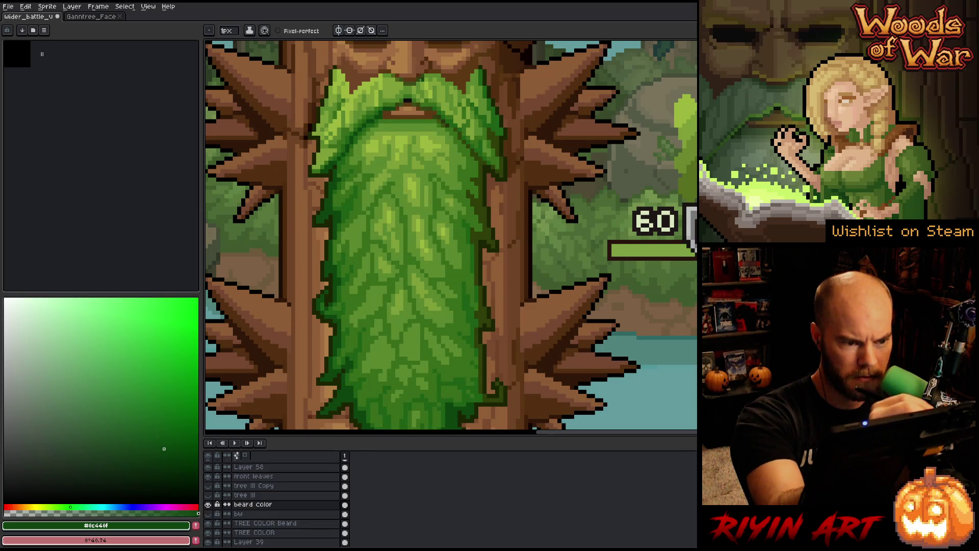
{"action": "key", "text": "b"}
{"action": "key", "text": "e"}
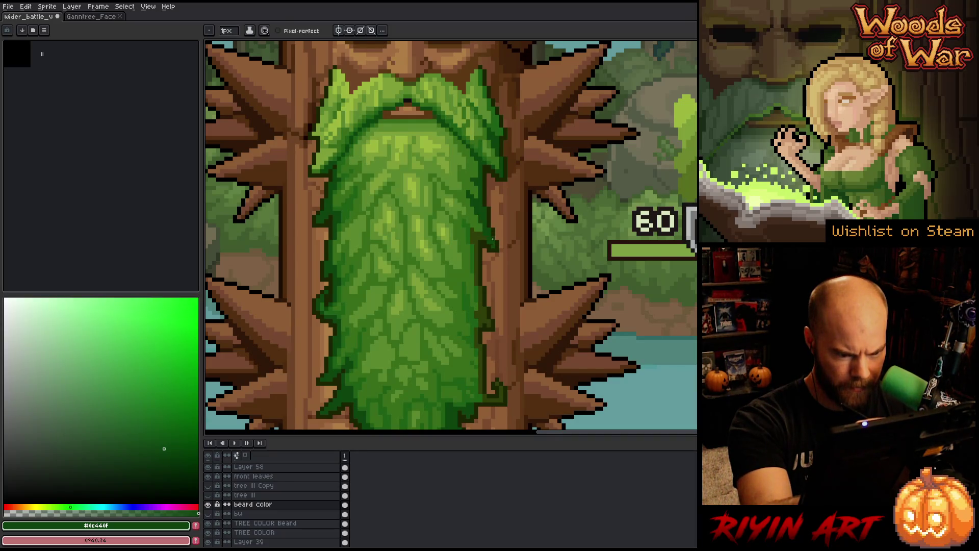
{"action": "left_click", "coordinate": [207, 513]}
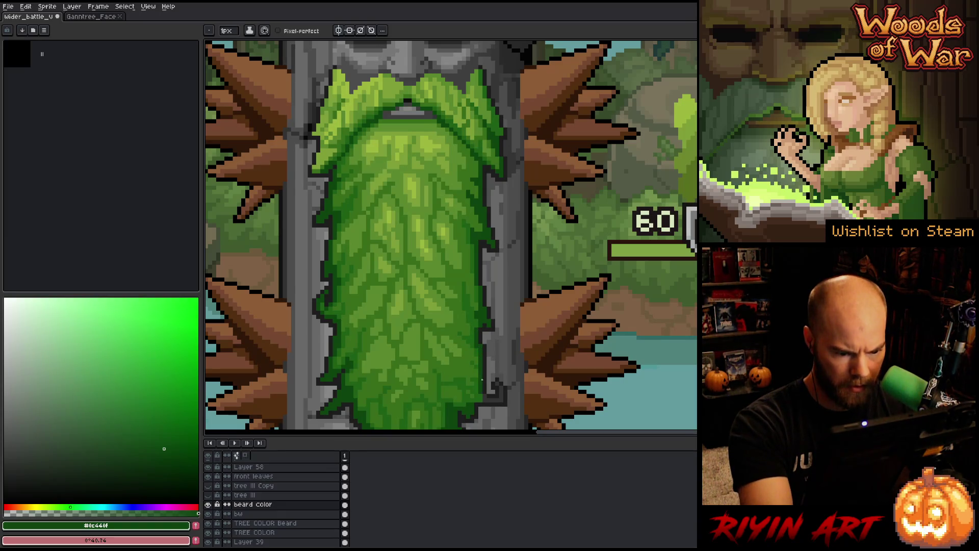
- Sample the bright and mid beard greens, then hide the bw layer to restore the brown trunk
{"action": "scroll", "coordinate": [484, 395], "scroll_direction": "down", "scroll_amount": 2}
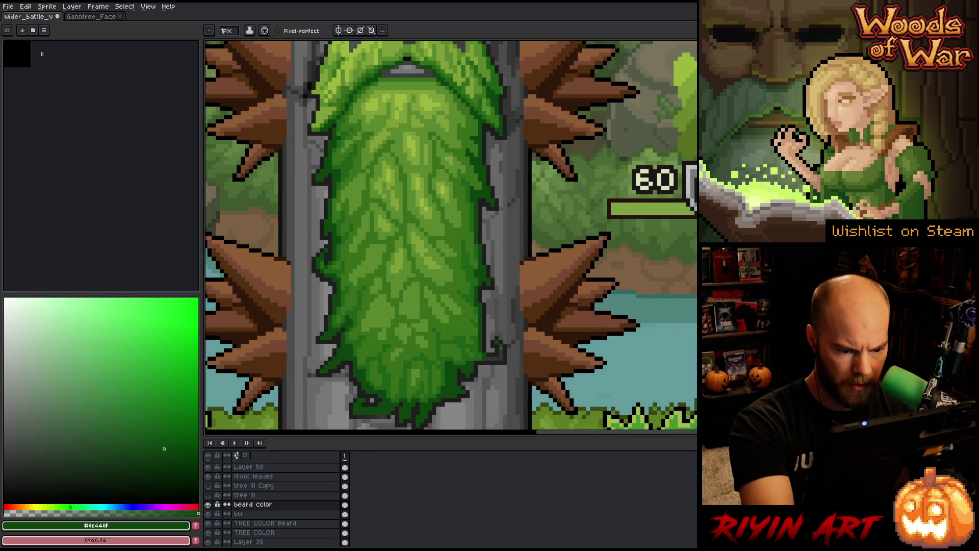
{"action": "scroll", "coordinate": [484, 346], "scroll_direction": "down", "scroll_amount": 2}
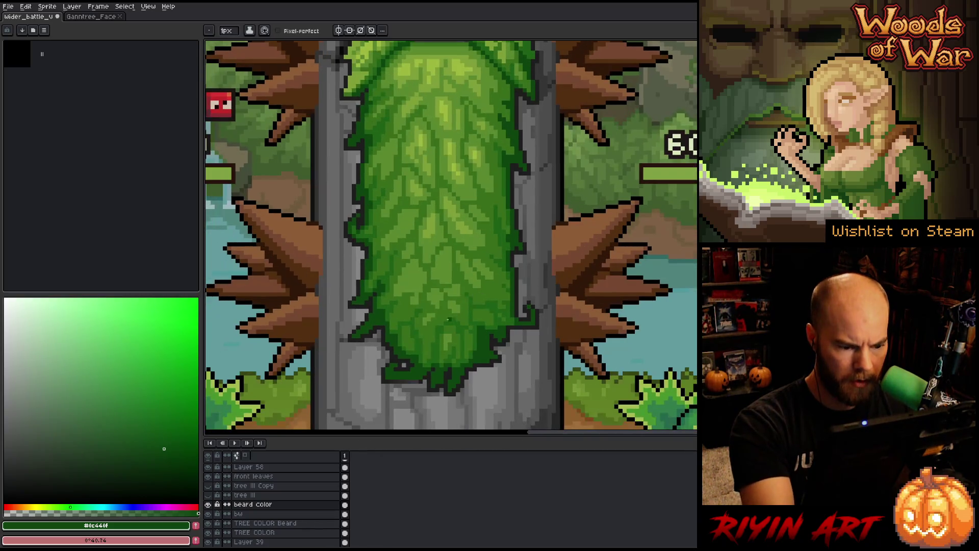
{"action": "scroll", "coordinate": [523, 274], "scroll_direction": "right", "scroll_amount": 1}
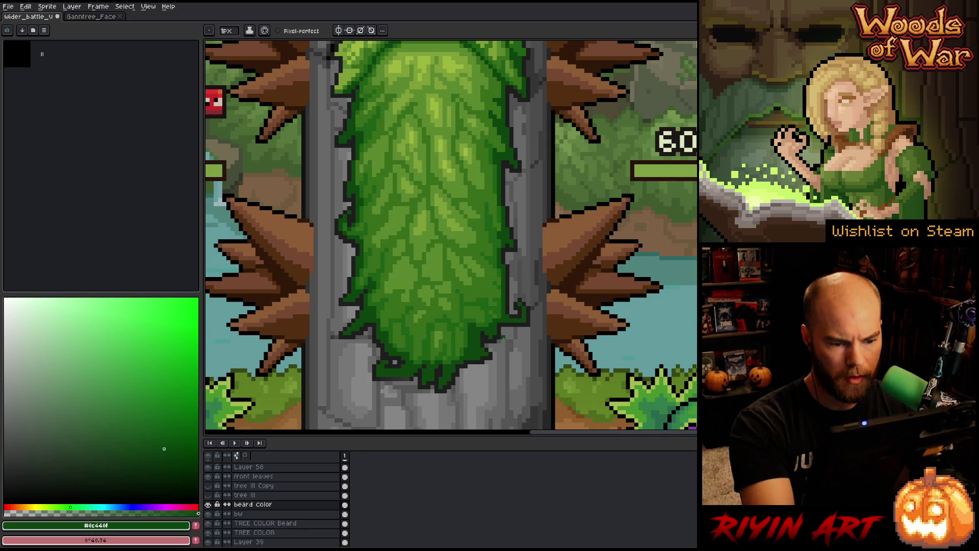
{"action": "left_click", "coordinate": [490, 308], "text": "alt"}
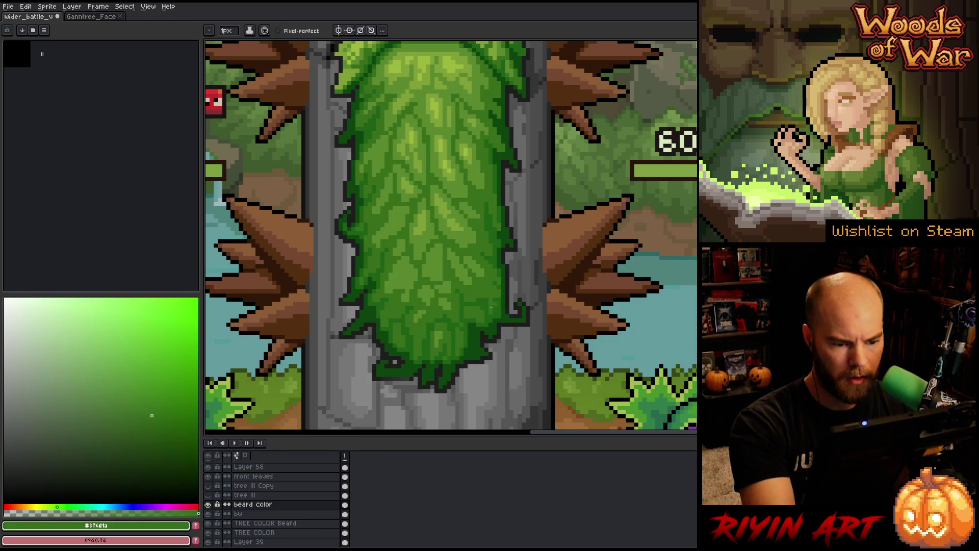
{"action": "left_click", "coordinate": [508, 291], "text": "alt"}
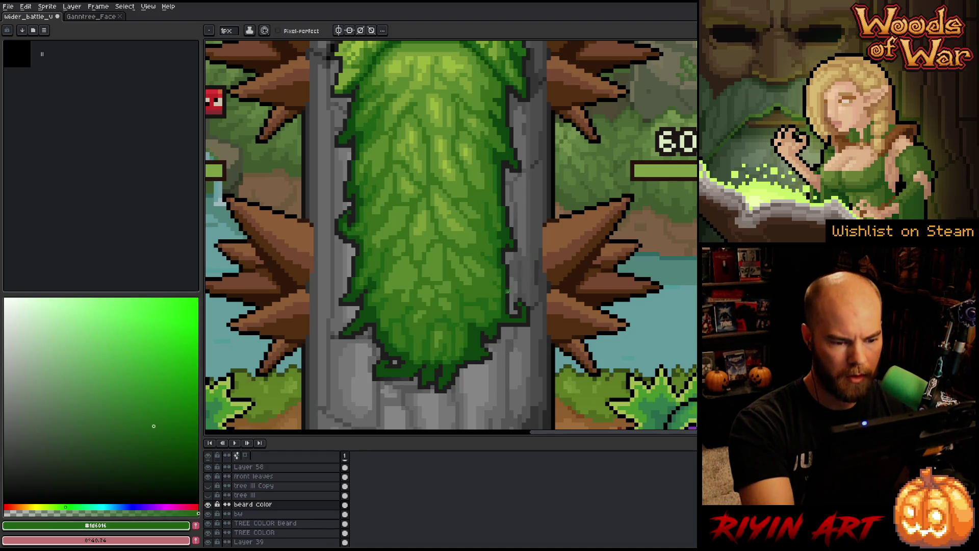
{"action": "left_click", "coordinate": [504, 300], "text": "alt"}
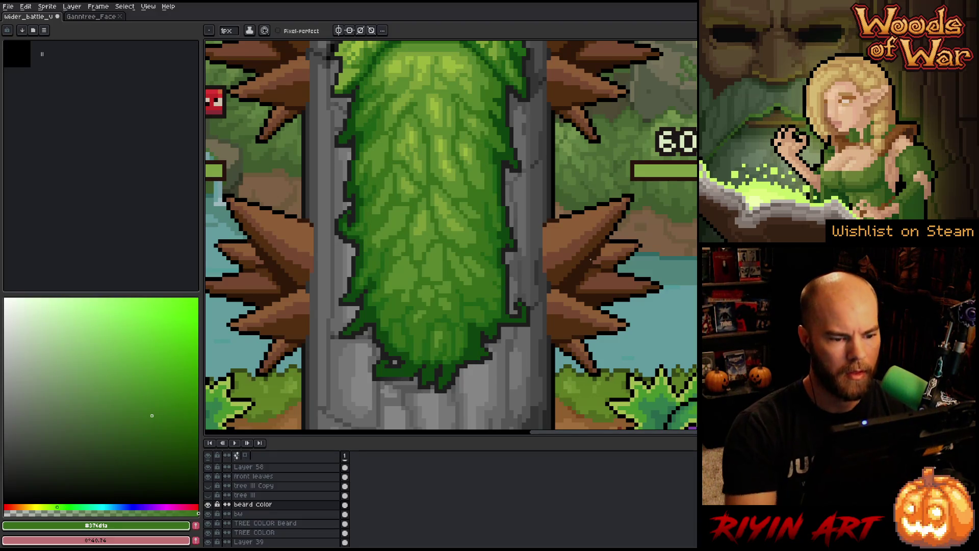
{"action": "scroll", "coordinate": [571, 269], "scroll_direction": "down", "scroll_amount": 2}
{"action": "mouse_move", "coordinate": [490, 260]}
{"action": "left_mouse_down"}
{"action": "mouse_move", "coordinate": [469, 316]}
{"action": "mouse_move", "coordinate": [444, 332]}
{"action": "left_mouse_up"}
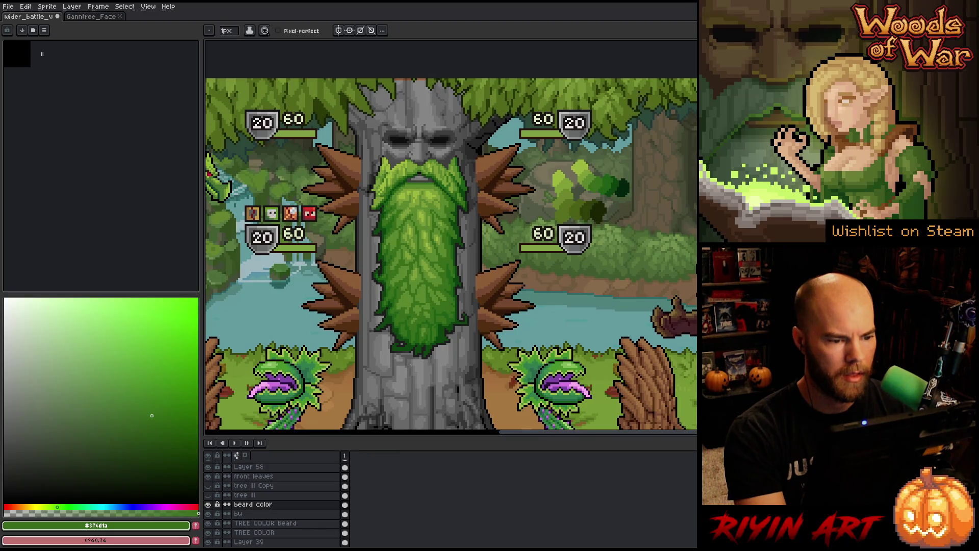
{"action": "left_click", "coordinate": [208, 513]}
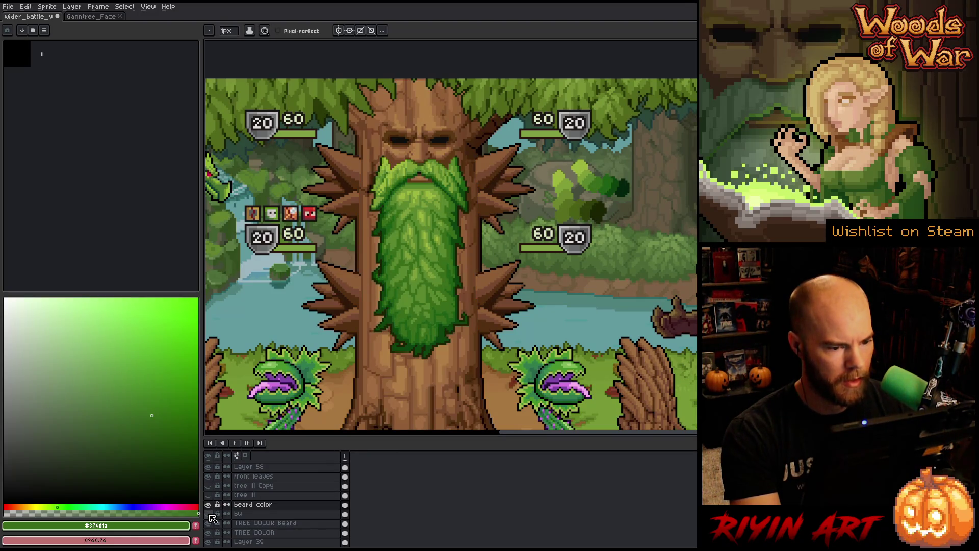
- Sample the dark green #02240d from the beard as the working colour
{"action": "scroll", "coordinate": [418, 306], "scroll_direction": "down", "scroll_amount": 2}
{"action": "scroll", "coordinate": [418, 306], "scroll_direction": "up", "scroll_amount": 1}
{"action": "scroll", "coordinate": [418, 306], "scroll_direction": "down", "scroll_amount": 1}
{"action": "scroll", "coordinate": [431, 273], "scroll_direction": "up", "scroll_amount": 1}
{"action": "scroll", "coordinate": [430, 276], "scroll_direction": "up", "scroll_amount": 3}
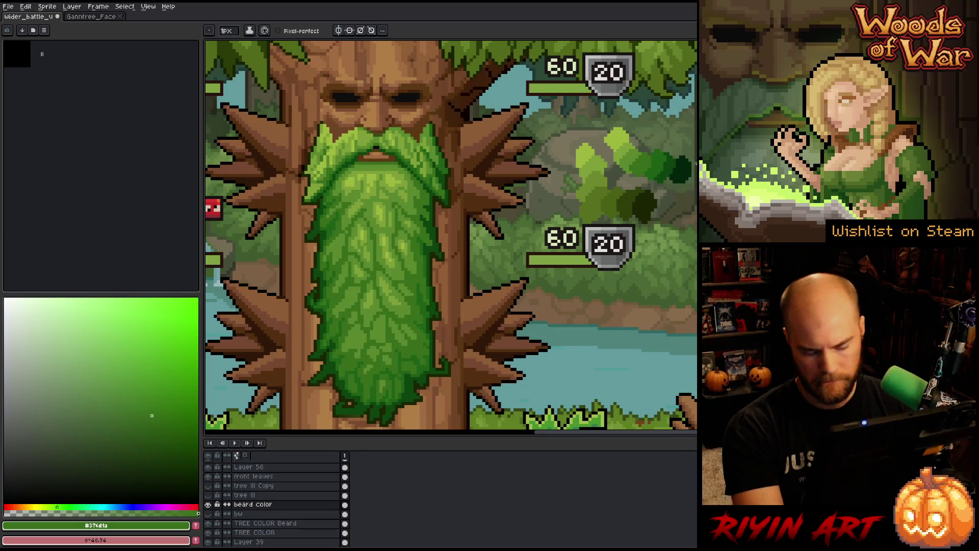
{"action": "left_click", "coordinate": [685, 166], "text": "alt"}
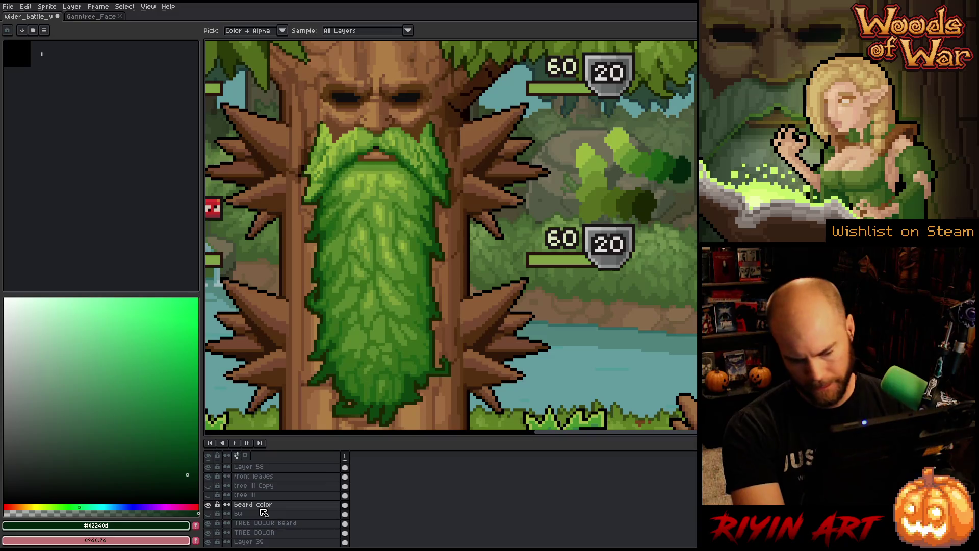
- Apply a circle-matrix Outline effect in dark green #02240d to the beard
{"action": "key", "text": "shift+o"}
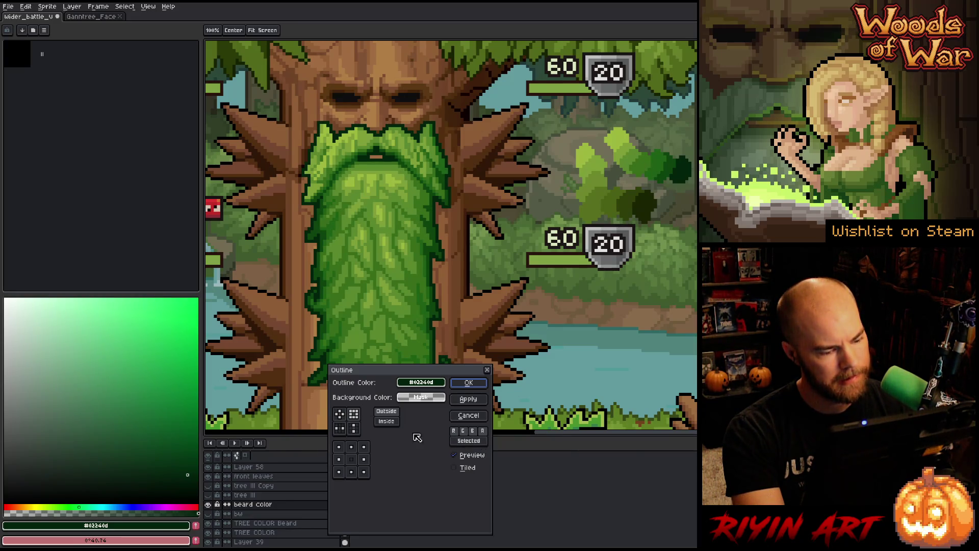
{"action": "left_click", "coordinate": [340, 416]}
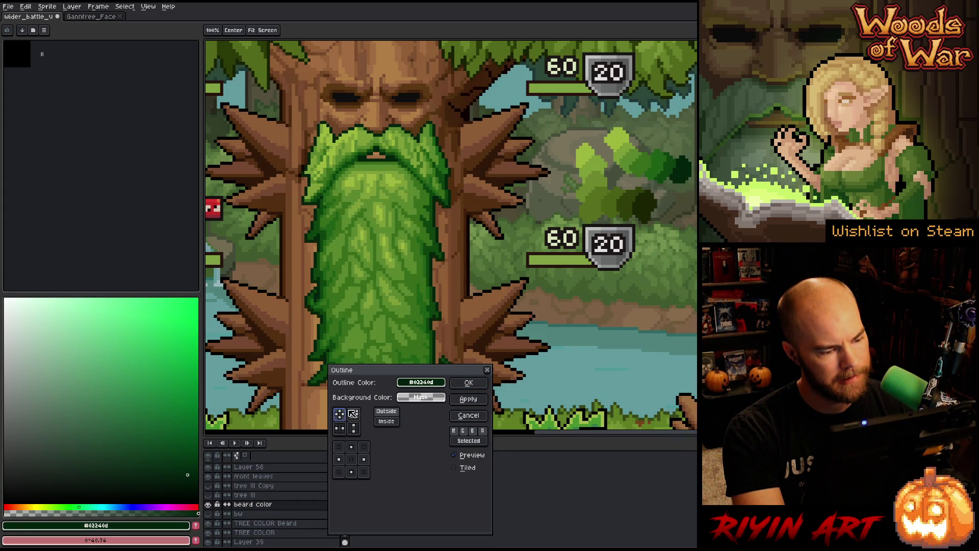
{"action": "left_click", "coordinate": [468, 383]}
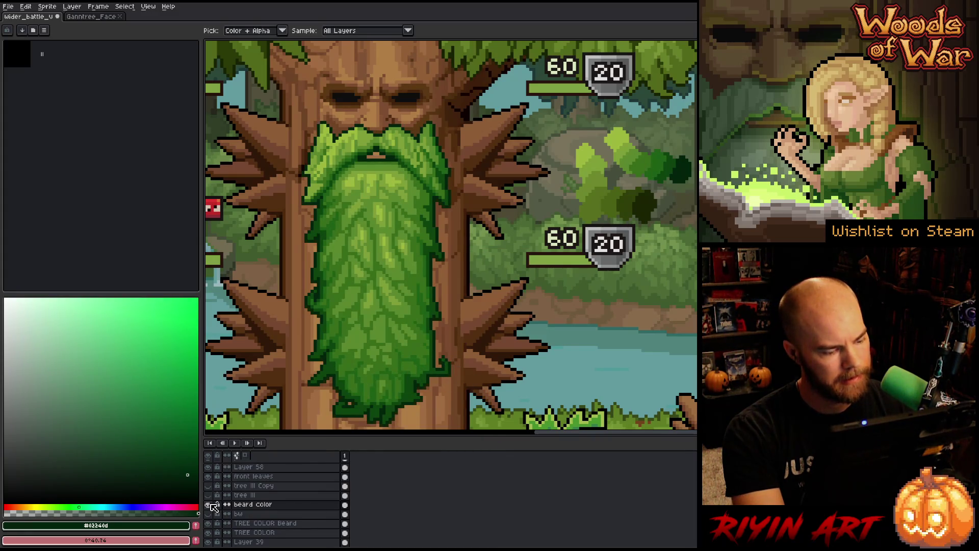
- Toggle the beard color layer to compare, then show the bw layer for a grey trunk
{"action": "left_click", "coordinate": [208, 505], "text": "alt"}
{"action": "left_click", "coordinate": [208, 505], "text": "alt"}
{"action": "left_click", "coordinate": [208, 504]}
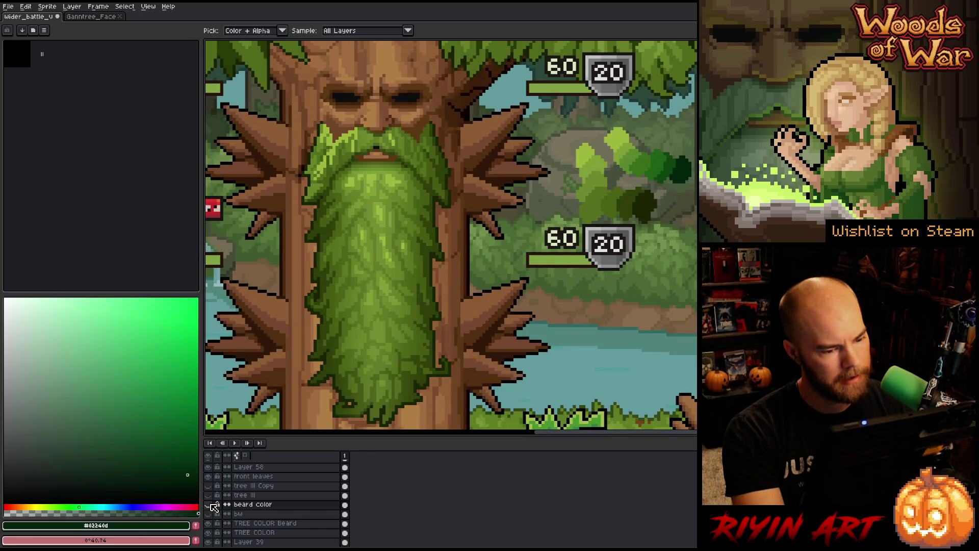
{"action": "left_click", "coordinate": [208, 504]}
{"action": "left_click", "coordinate": [208, 513]}
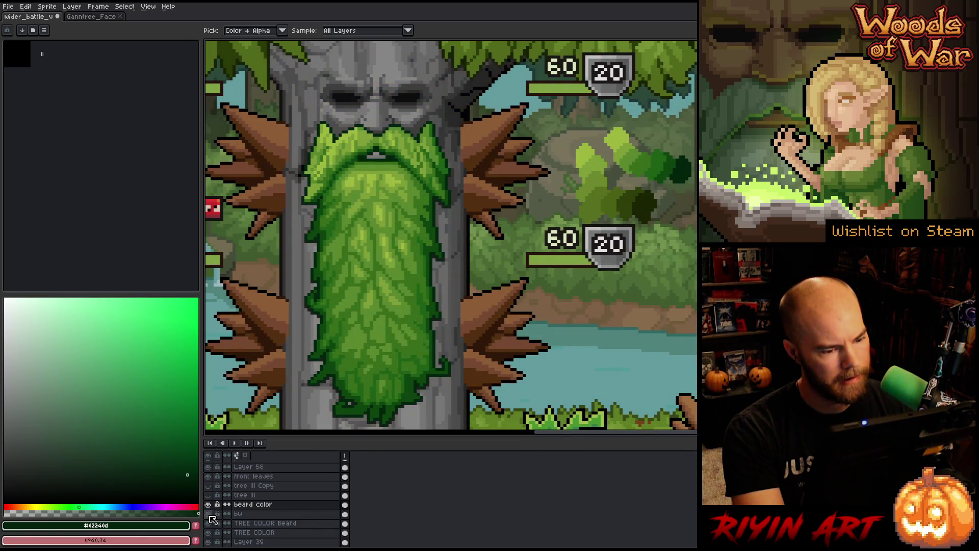
{"action": "scroll", "coordinate": [441, 318], "scroll_direction": "up", "scroll_amount": 5}
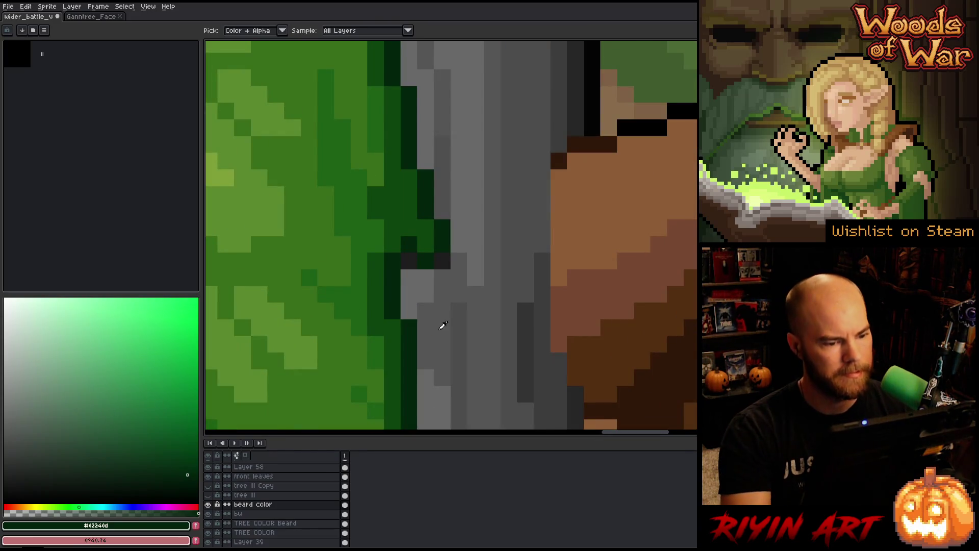
- Erase stray dark green outline pixels along the beard's upper and diagonal trunk edge
{"action": "left_click_drag", "start_coordinate": [441, 260], "coordinate": [430, 240]}
{"action": "scroll", "coordinate": [510, 372], "scroll_direction": "down", "scroll_amount": 5}
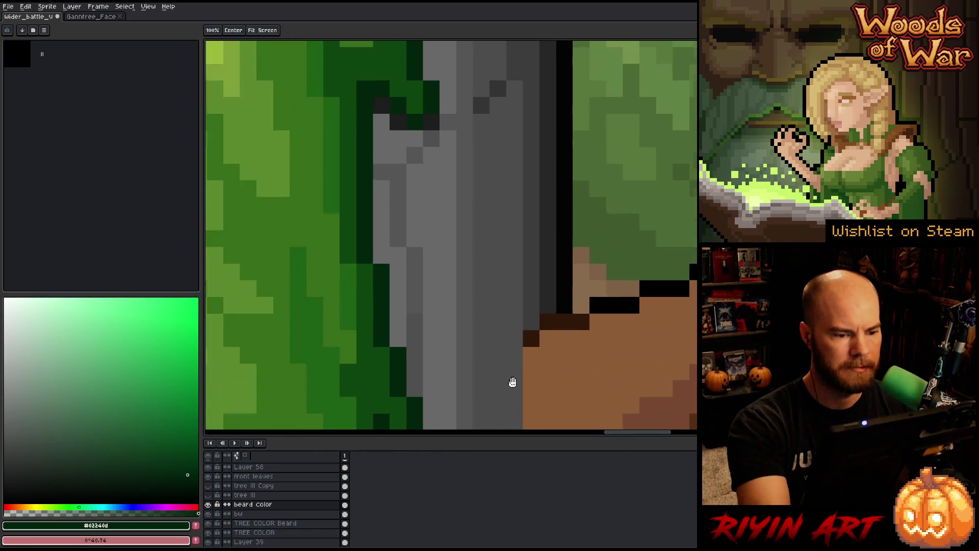
{"action": "mouse_move", "coordinate": [444, 209]}
{"action": "left_mouse_down"}
{"action": "mouse_move", "coordinate": [520, 311]}
{"action": "mouse_move", "coordinate": [450, 284]}
{"action": "mouse_move", "coordinate": [424, 304]}
{"action": "left_mouse_up"}
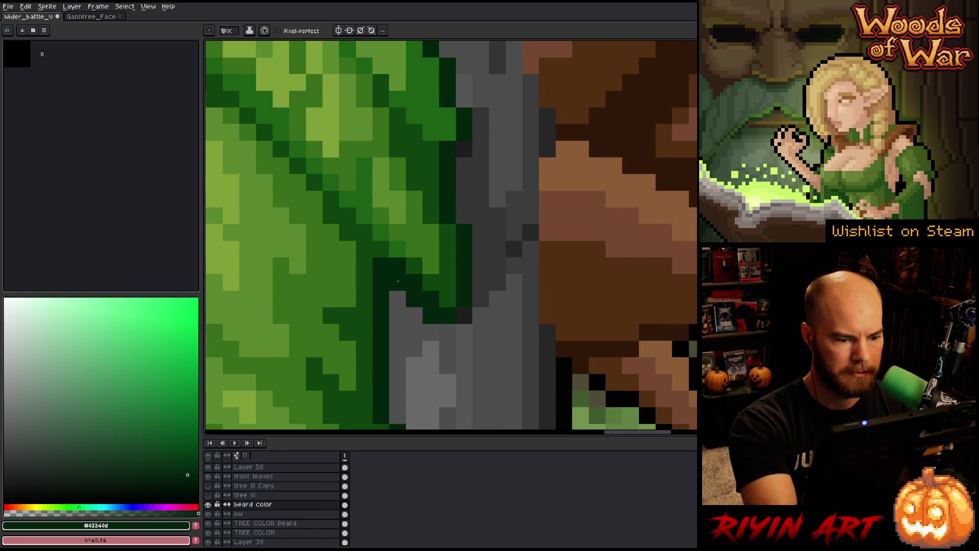
{"action": "mouse_move", "coordinate": [498, 240]}
{"action": "left_mouse_down"}
{"action": "mouse_move", "coordinate": [454, 206]}
{"action": "mouse_move", "coordinate": [486, 336]}
{"action": "mouse_move", "coordinate": [509, 343]}
{"action": "mouse_move", "coordinate": [508, 237]}
{"action": "left_mouse_up"}
{"action": "left_click", "coordinate": [524, 219]}
{"action": "left_click", "coordinate": [541, 203]}
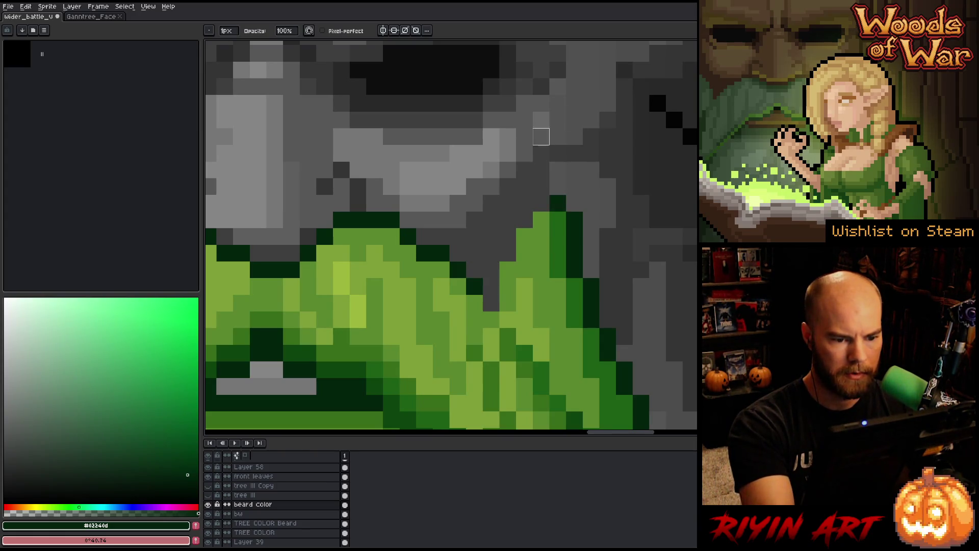
{"action": "mouse_move", "coordinate": [474, 286]}
{"action": "left_mouse_down"}
{"action": "mouse_move", "coordinate": [425, 238]}
{"action": "mouse_move", "coordinate": [383, 220]}
{"action": "mouse_move", "coordinate": [630, 203]}
{"action": "mouse_move", "coordinate": [586, 205]}
{"action": "mouse_move", "coordinate": [555, 236]}
{"action": "mouse_move", "coordinate": [506, 236]}
{"action": "mouse_move", "coordinate": [506, 252]}
{"action": "mouse_move", "coordinate": [473, 235]}
{"action": "mouse_move", "coordinate": [456, 202]}
{"action": "mouse_move", "coordinate": [417, 172]}
{"action": "mouse_move", "coordinate": [618, 181]}
{"action": "left_mouse_up"}
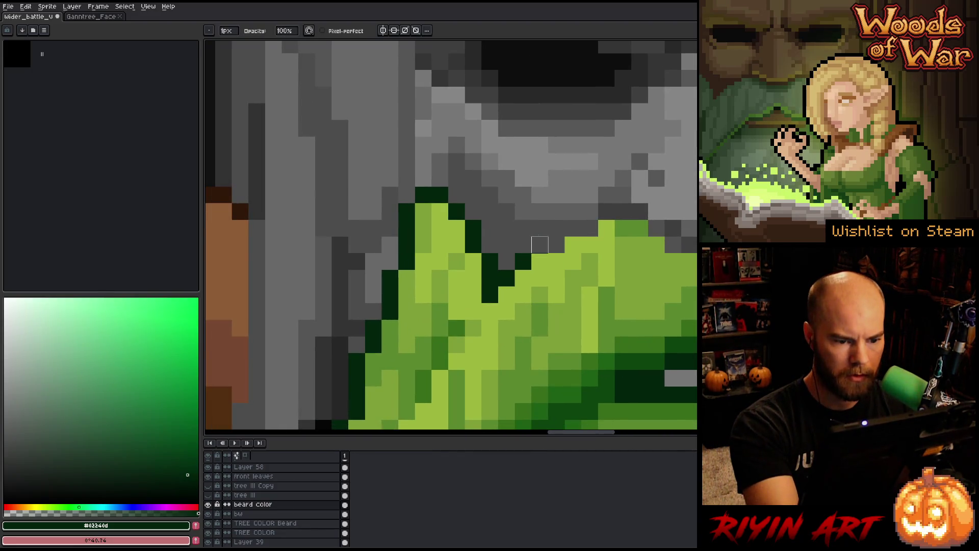
{"action": "mouse_move", "coordinate": [506, 278]}
{"action": "left_mouse_down"}
{"action": "mouse_move", "coordinate": [490, 244]}
{"action": "mouse_move", "coordinate": [423, 178]}
{"action": "left_mouse_up"}
- Fill black edge pixels dark green higher up the beard's edge
{"action": "left_click_drag", "start_coordinate": [393, 398], "coordinate": [474, 207]}
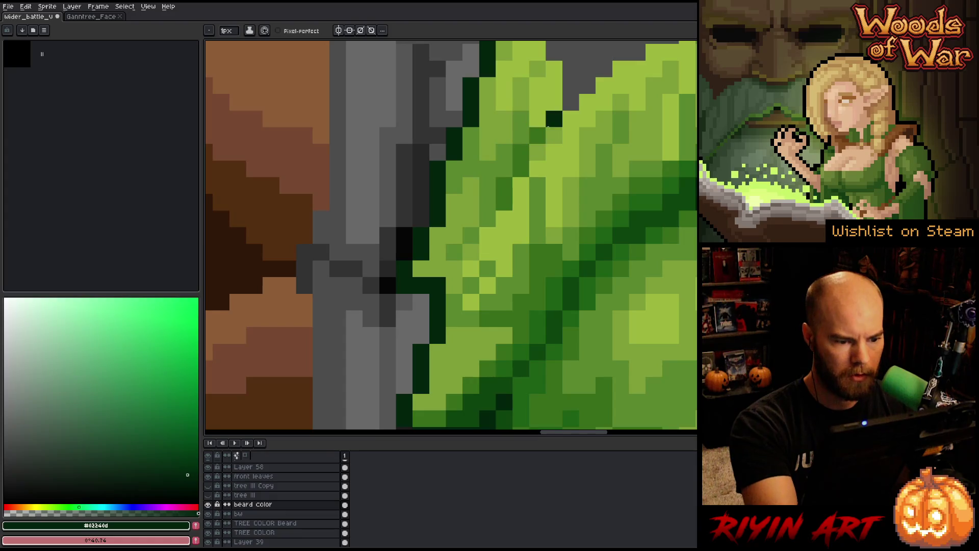
{"action": "left_click_drag", "start_coordinate": [506, 333], "coordinate": [499, 236]}
{"action": "left_click", "coordinate": [380, 189]}
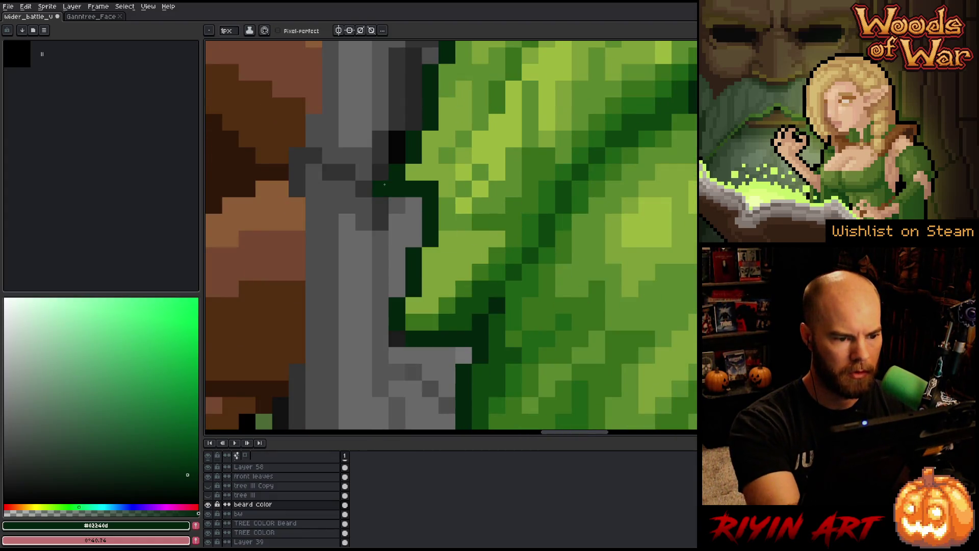
{"action": "left_click_drag", "start_coordinate": [397, 158], "coordinate": [398, 141]}
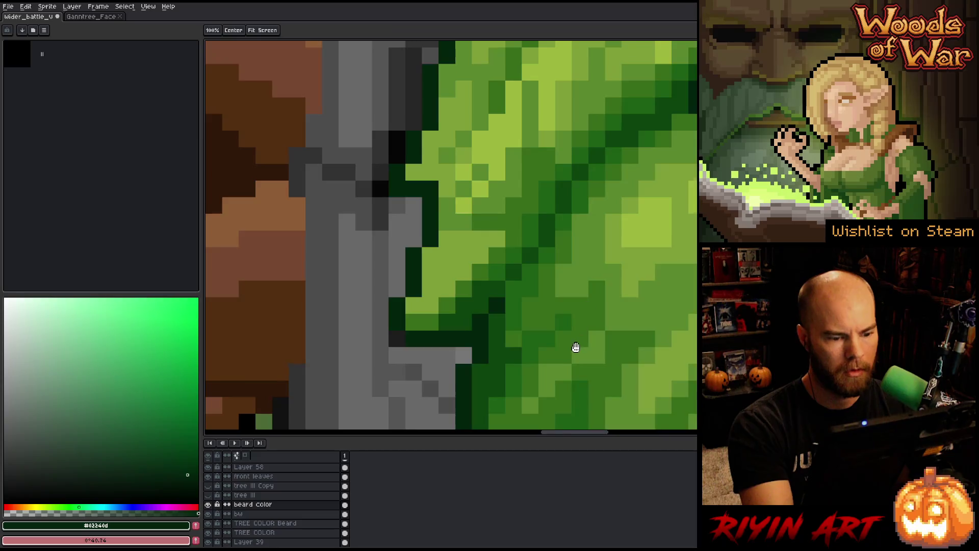
{"action": "scroll", "coordinate": [573, 346], "scroll_direction": "down", "scroll_amount": 5}
{"action": "scroll", "coordinate": [487, 252], "scroll_direction": "down", "scroll_amount": 3}
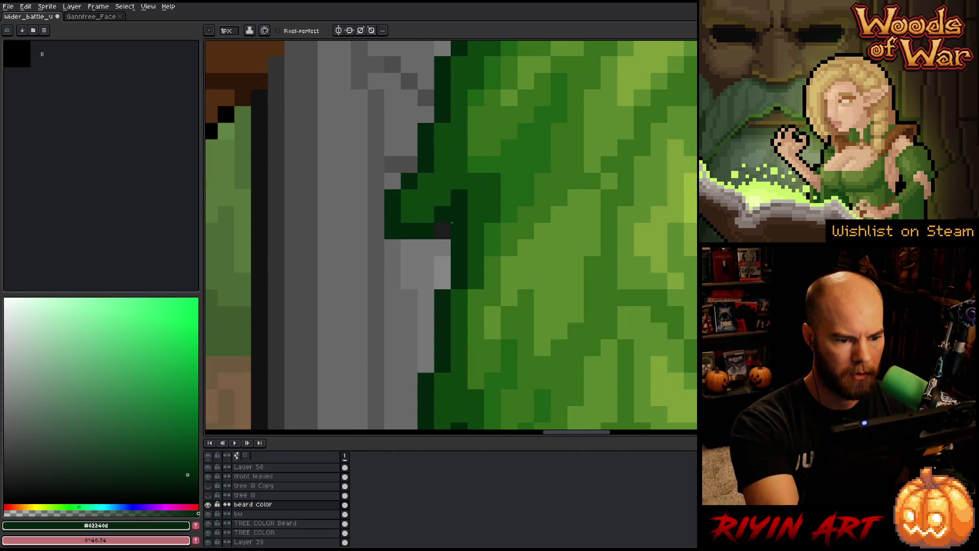
{"action": "left_click_drag", "start_coordinate": [531, 323], "coordinate": [559, 153]}
{"action": "left_click_drag", "start_coordinate": [463, 238], "coordinate": [511, 66]}
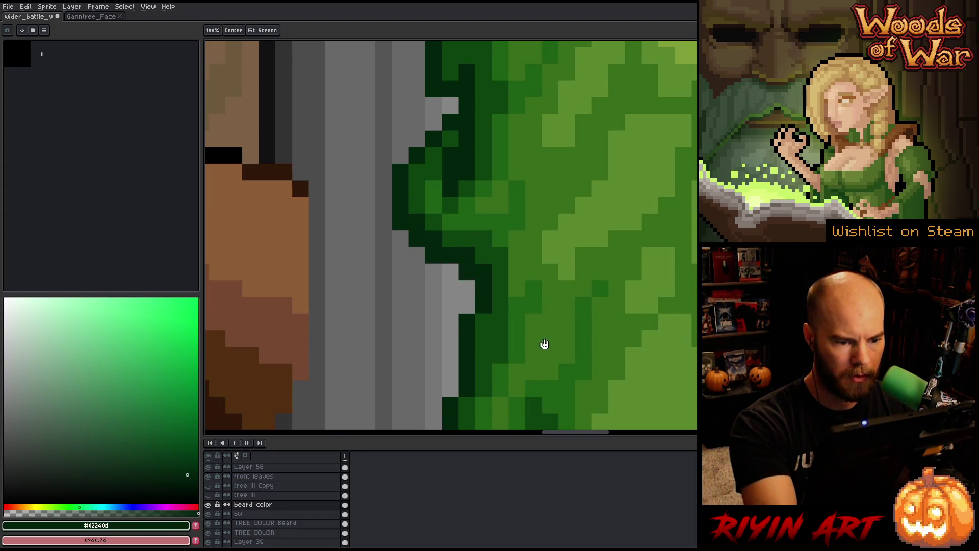
{"action": "left_click_drag", "start_coordinate": [540, 342], "coordinate": [566, 144]}
{"action": "left_click_drag", "start_coordinate": [523, 377], "coordinate": [489, 250]}
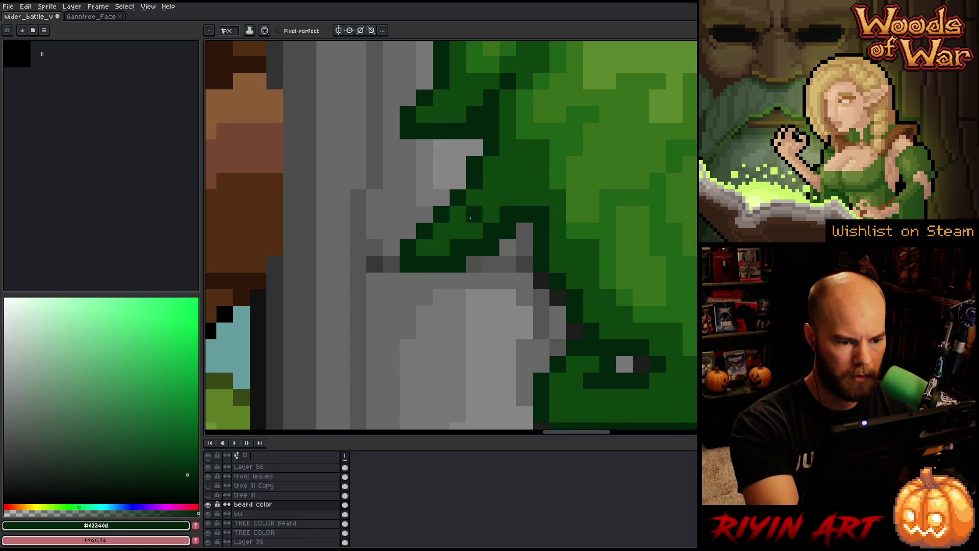
- Turn grey edge pixels along the lower beard dark green, undoing one stray pixel
{"action": "key", "text": "space"}
{"action": "left_click_drag", "start_coordinate": [664, 345], "coordinate": [493, 193]}
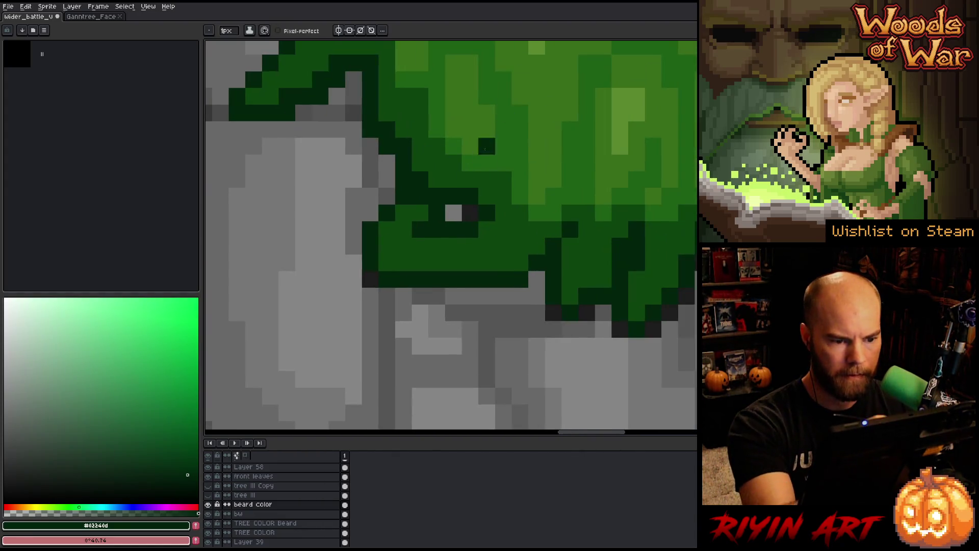
{"action": "left_click", "coordinate": [407, 258]}
{"action": "key", "text": "ctrl+z"}
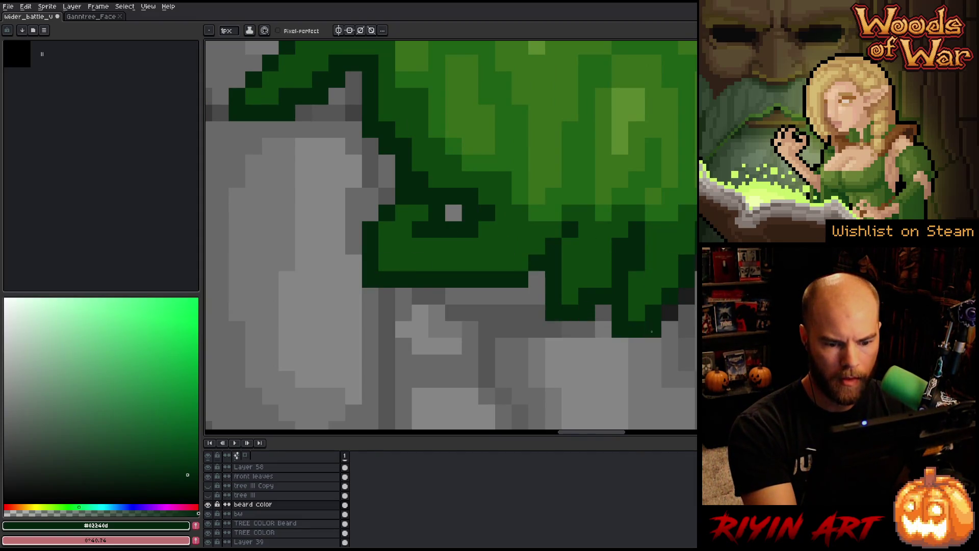
{"action": "key", "text": "space"}
{"action": "mouse_move", "coordinate": [651, 332]}
{"action": "left_mouse_down"}
{"action": "mouse_move", "coordinate": [505, 323]}
{"action": "mouse_move", "coordinate": [428, 284]}
{"action": "left_mouse_up"}
{"action": "mouse_move", "coordinate": [495, 264]}
{"action": "left_mouse_down"}
{"action": "mouse_move", "coordinate": [529, 248]}
{"action": "mouse_move", "coordinate": [393, 197]}
{"action": "mouse_move", "coordinate": [493, 286]}
{"action": "mouse_move", "coordinate": [526, 260]}
{"action": "mouse_move", "coordinate": [518, 289]}
{"action": "mouse_move", "coordinate": [533, 385]}
{"action": "mouse_move", "coordinate": [562, 234]}
{"action": "left_mouse_up"}
{"action": "left_click", "coordinate": [512, 179]}
{"action": "key", "text": "space"}
{"action": "left_click", "coordinate": [393, 198]}
{"action": "left_click", "coordinate": [422, 195]}
{"action": "key", "text": "space"}
{"action": "scroll", "coordinate": [573, 204], "scroll_direction": "down", "scroll_amount": 3}
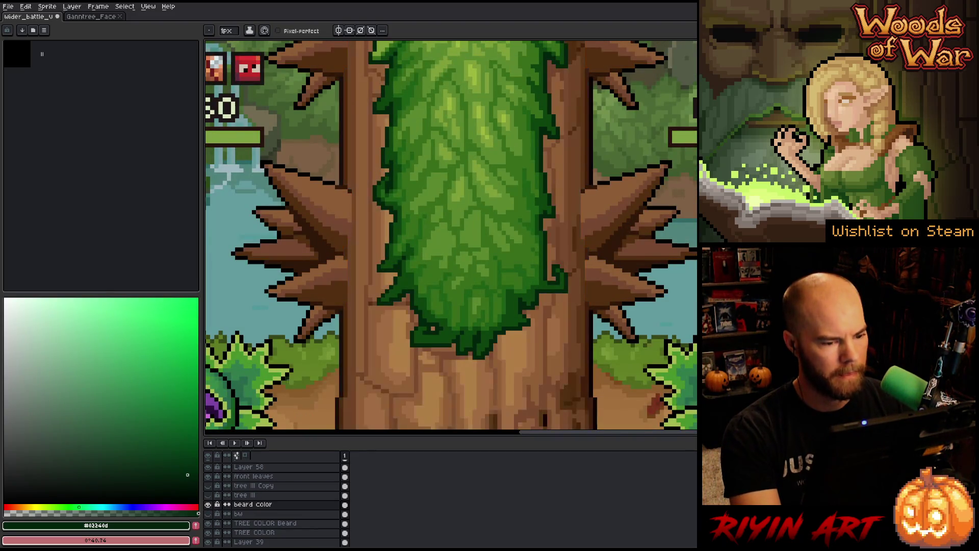
- Zoom in on the guardian's mouth and toggle the beard color layer to compare
{"action": "key", "text": "minus"}
{"action": "key", "text": "minus"}
{"action": "key", "text": "minus"}
{"action": "key", "text": "plus"}
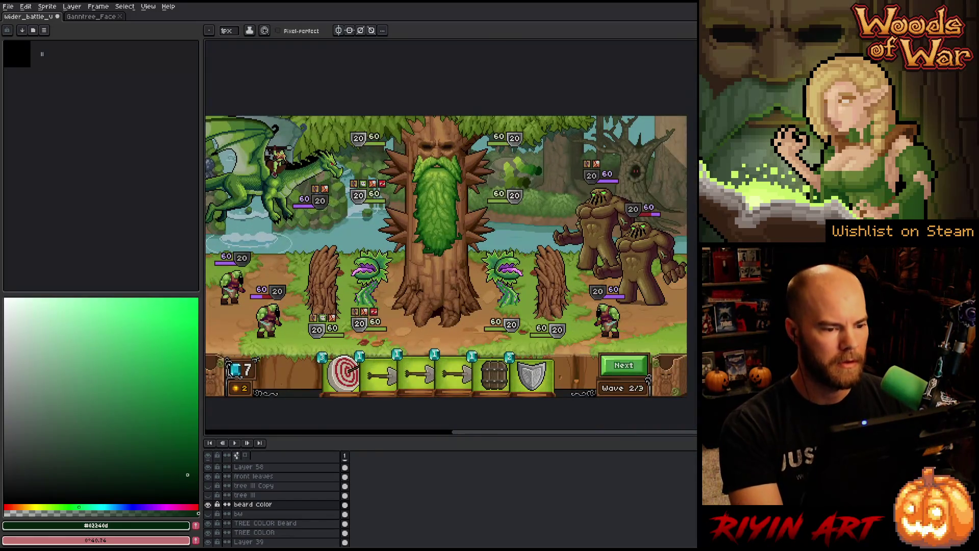
{"action": "key", "text": "plus"}
{"action": "key", "text": "plus"}
{"action": "key", "text": "plus"}
{"action": "key", "text": "minus"}
{"action": "key", "text": "minus"}
{"action": "key", "text": "plus"}
{"action": "key", "text": "plus"}
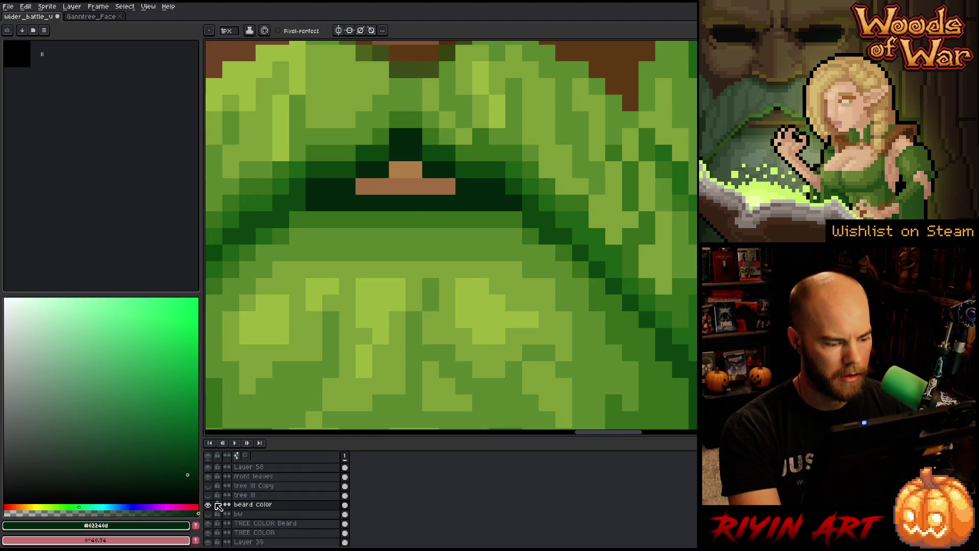
{"action": "left_click", "coordinate": [208, 505]}
{"action": "left_click", "coordinate": [208, 505]}
{"action": "left_click", "coordinate": [209, 505]}
{"action": "left_click", "coordinate": [208, 505]}
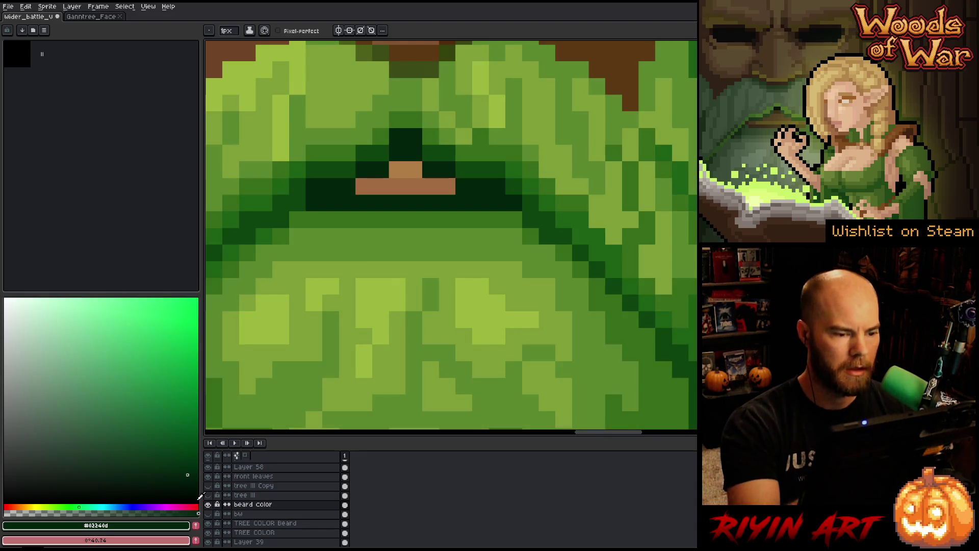
- Erase the dark green outline rows above the lip so the brown mouth shows
{"action": "left_click", "coordinate": [397, 153]}
{"action": "left_click", "coordinate": [448, 169]}
{"action": "left_click", "coordinate": [431, 170]}
{"action": "left_click", "coordinate": [380, 170]}
{"action": "left_click", "coordinate": [364, 169]}
{"action": "left_click", "coordinate": [209, 505]}
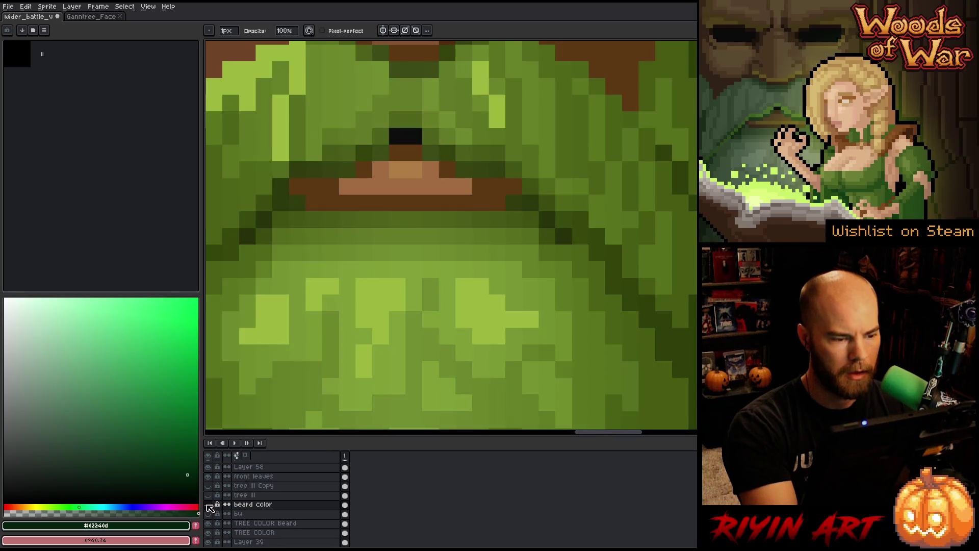
{"action": "left_click", "coordinate": [208, 505]}
{"action": "key", "text": "e"}
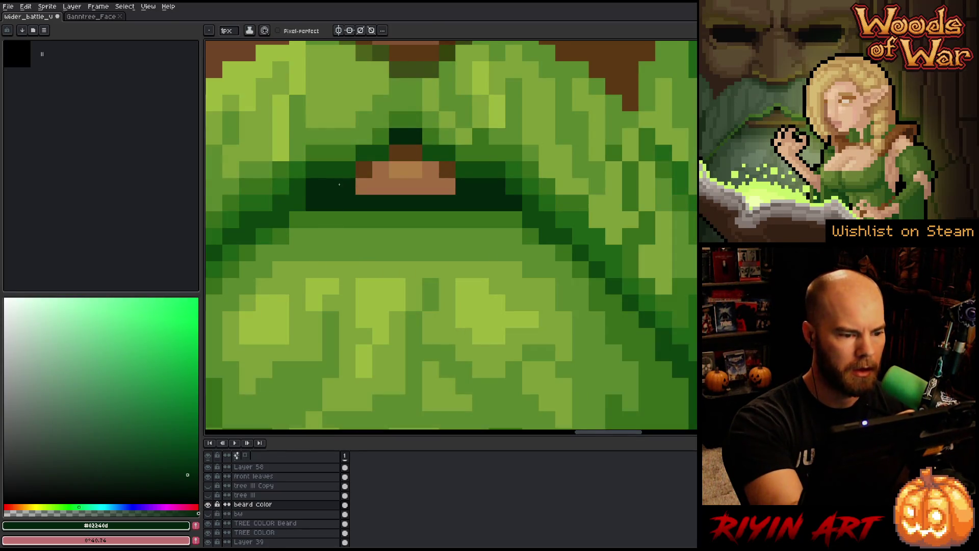
{"action": "mouse_move", "coordinate": [315, 182]}
{"action": "left_mouse_down"}
{"action": "mouse_move", "coordinate": [352, 187]}
{"action": "mouse_move", "coordinate": [313, 203]}
{"action": "mouse_move", "coordinate": [465, 203]}
{"action": "left_mouse_up"}
{"action": "key", "text": "ctrl+z"}
{"action": "key", "text": "e"}
- Sample beard greens #37ad1a, #1d6016, #0c440f and #5b882d, comparing with the beard color layer toggled
{"action": "left_click", "coordinate": [518, 218], "text": "alt"}
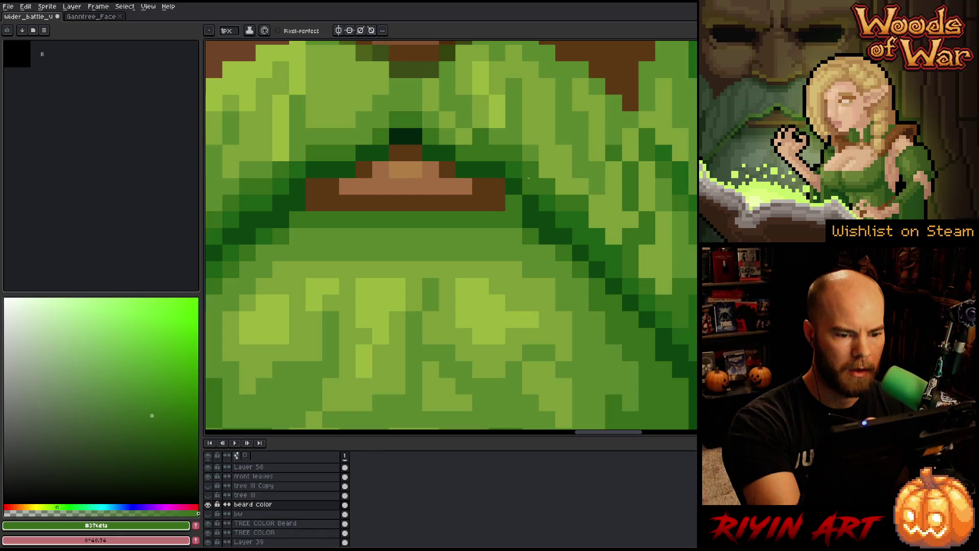
{"action": "left_click", "coordinate": [530, 204], "text": "alt"}
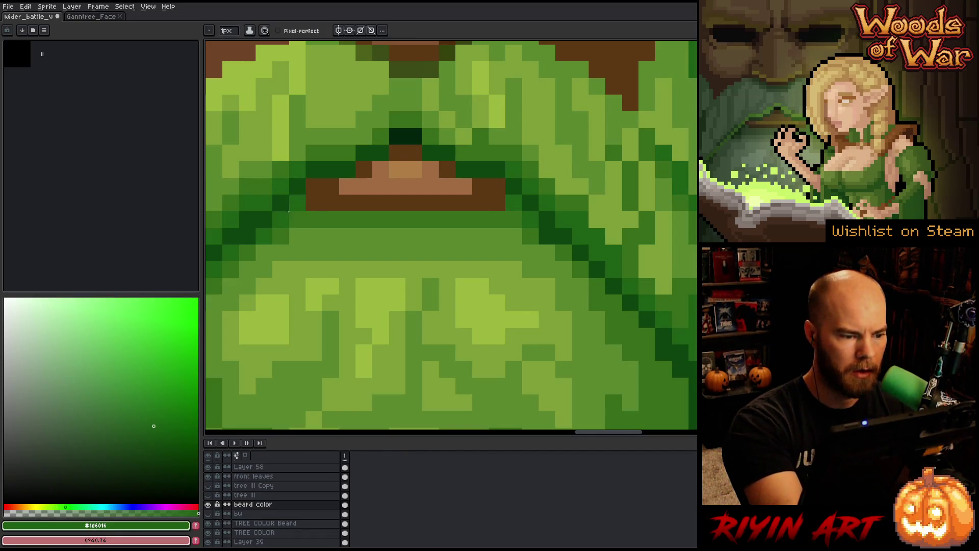
{"action": "left_click", "coordinate": [208, 504]}
{"action": "left_click", "coordinate": [208, 504]}
{"action": "left_click", "coordinate": [209, 504]}
{"action": "left_click", "coordinate": [209, 504]}
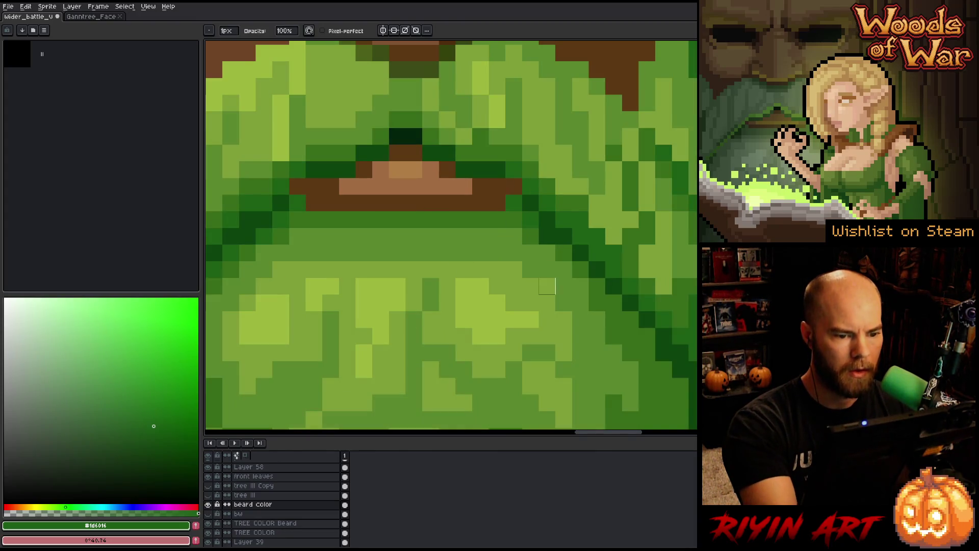
{"action": "key", "text": "i"}
{"action": "left_click", "coordinate": [530, 202]}
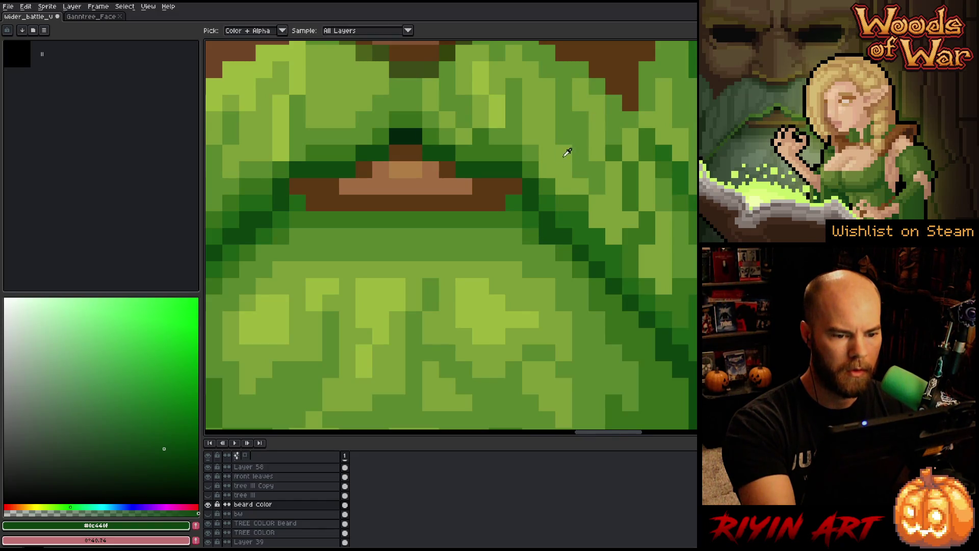
{"action": "left_click", "coordinate": [564, 153], "text": "alt"}
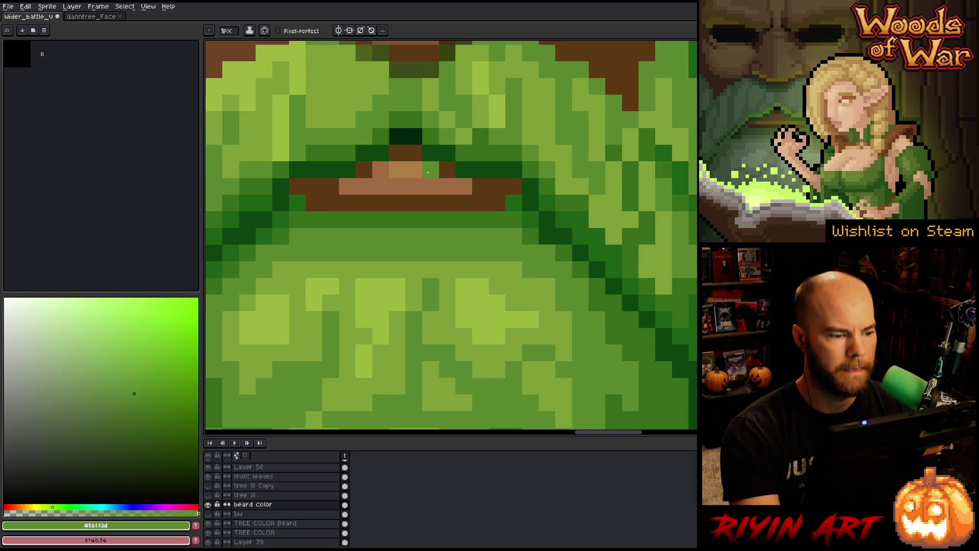
{"action": "scroll", "coordinate": [405, 176], "scroll_direction": "down", "scroll_amount": 5}
- Zoom in on the beard and sample its dark green #1d6016
{"action": "scroll", "coordinate": [457, 230], "scroll_direction": "up", "scroll_amount": 2}
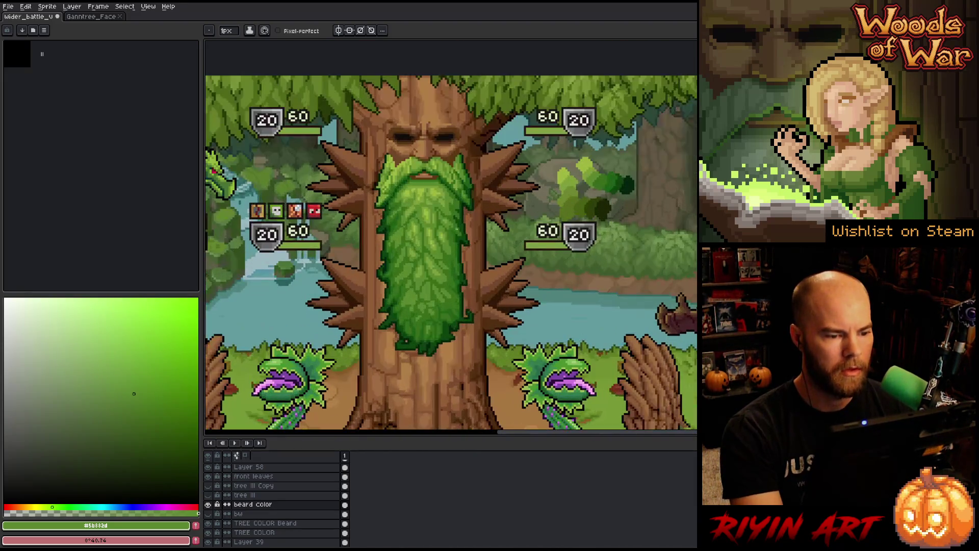
{"action": "scroll", "coordinate": [458, 295], "scroll_direction": "down", "scroll_amount": 2}
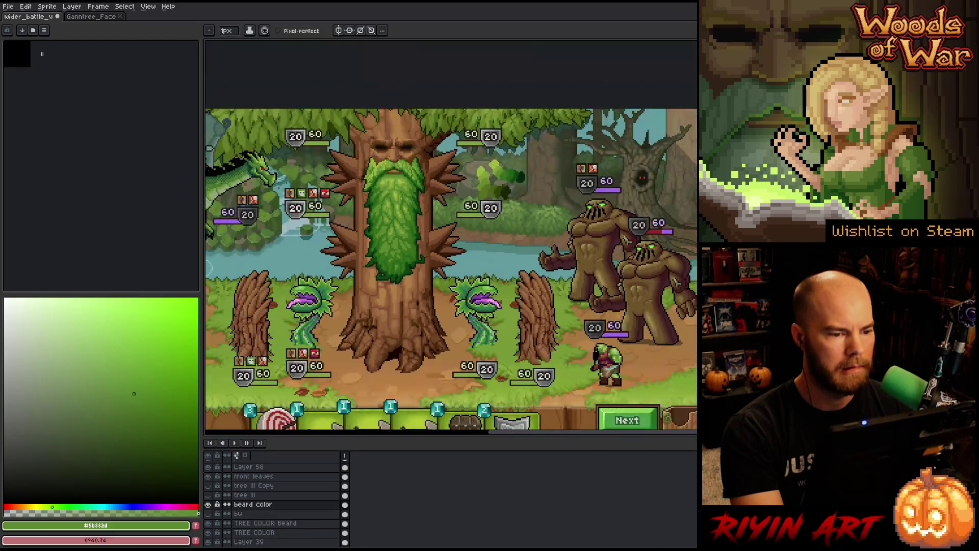
{"action": "scroll", "coordinate": [404, 169], "scroll_direction": "down", "scroll_amount": 1}
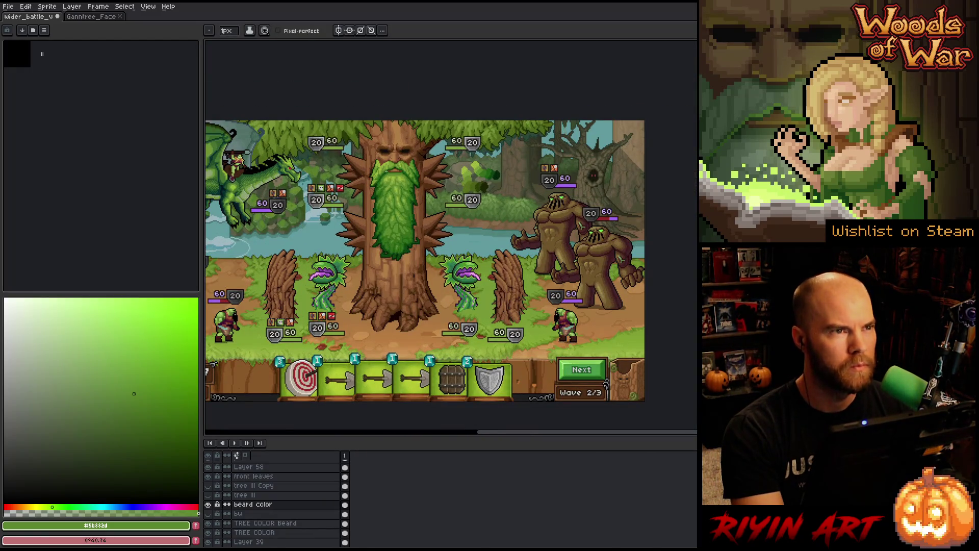
{"action": "scroll", "coordinate": [456, 166], "scroll_direction": "up", "scroll_amount": 2}
{"action": "scroll", "coordinate": [455, 166], "scroll_direction": "down", "scroll_amount": 1}
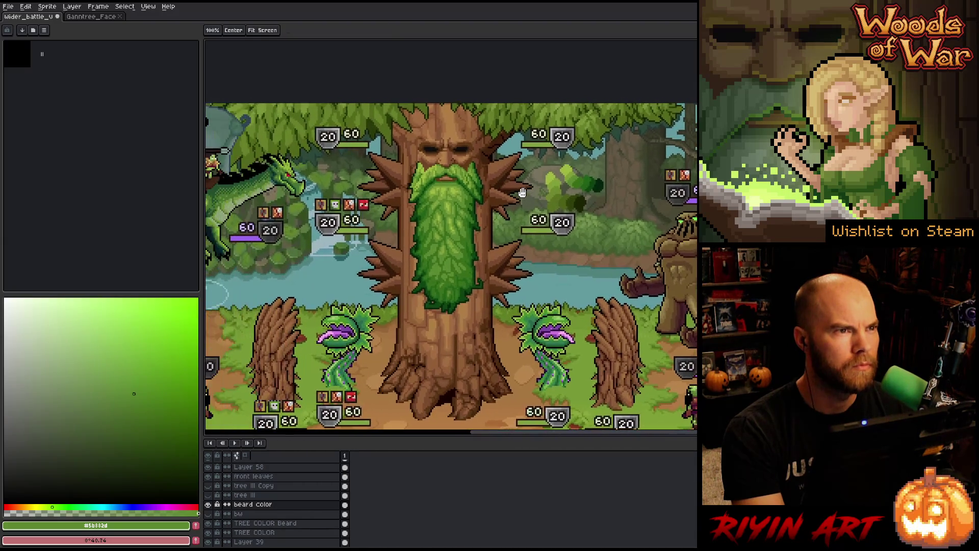
{"action": "left_click_drag", "start_coordinate": [487, 195], "coordinate": [456, 167]}
{"action": "scroll", "coordinate": [457, 209], "scroll_direction": "down", "scroll_amount": 1}
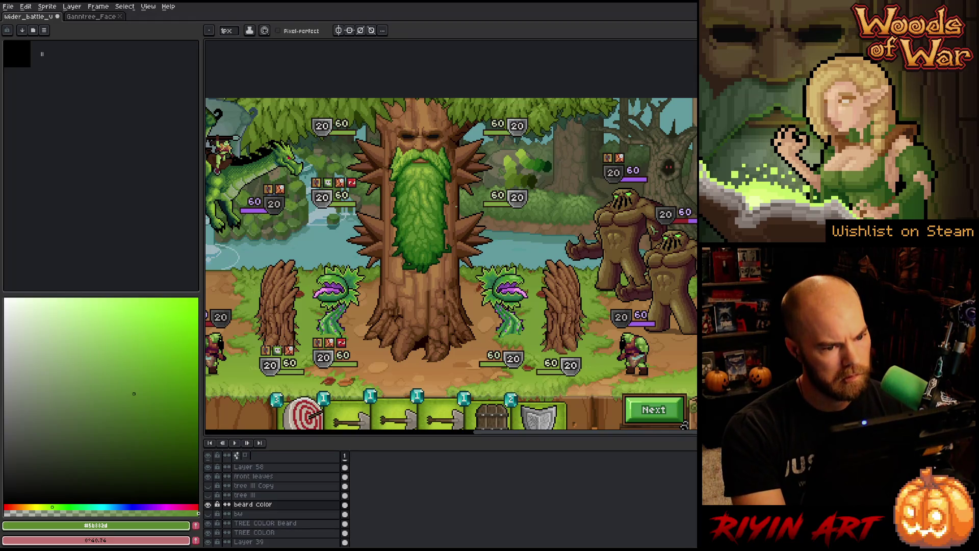
{"action": "scroll", "coordinate": [422, 201], "scroll_direction": "up", "scroll_amount": 1}
{"action": "key", "text": "alt"}
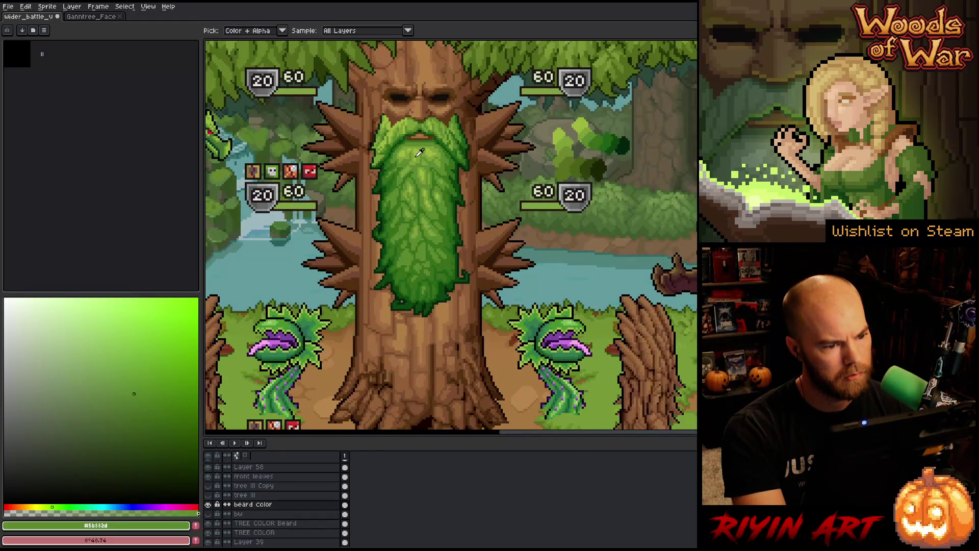
{"action": "left_click", "coordinate": [418, 149]}
{"action": "left_click", "coordinate": [419, 168]}
{"action": "left_click", "coordinate": [422, 191]}
{"action": "left_click", "coordinate": [425, 280]}
- Select the beard color layer and open the Hue/Saturation adjustment
{"action": "double_click", "coordinate": [269, 504]}
{"action": "key", "text": "Return"}
{"action": "key", "text": "ctrl+u"}
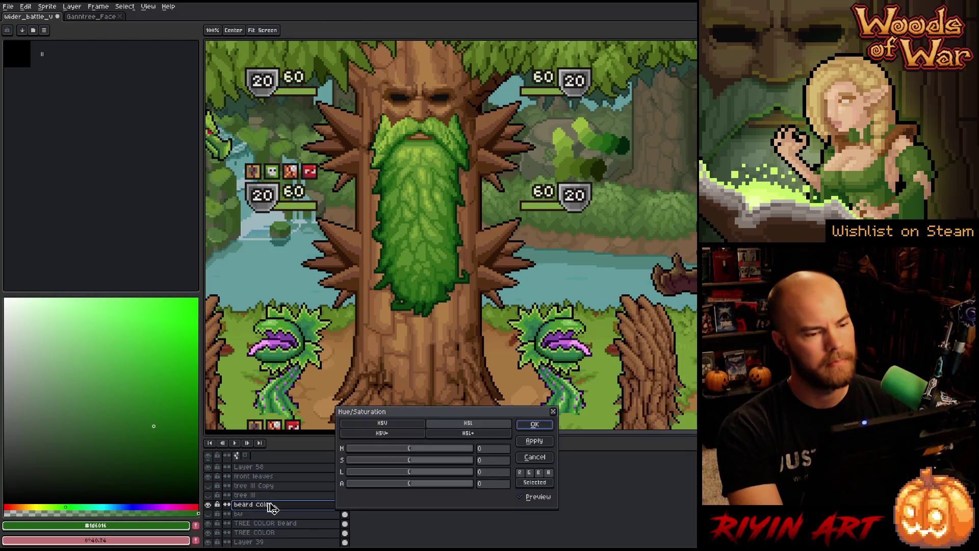
- Lower the beard color layer's saturation to about -16, apply it, and sample the beard and bark colours
{"action": "left_click", "coordinate": [386, 461]}
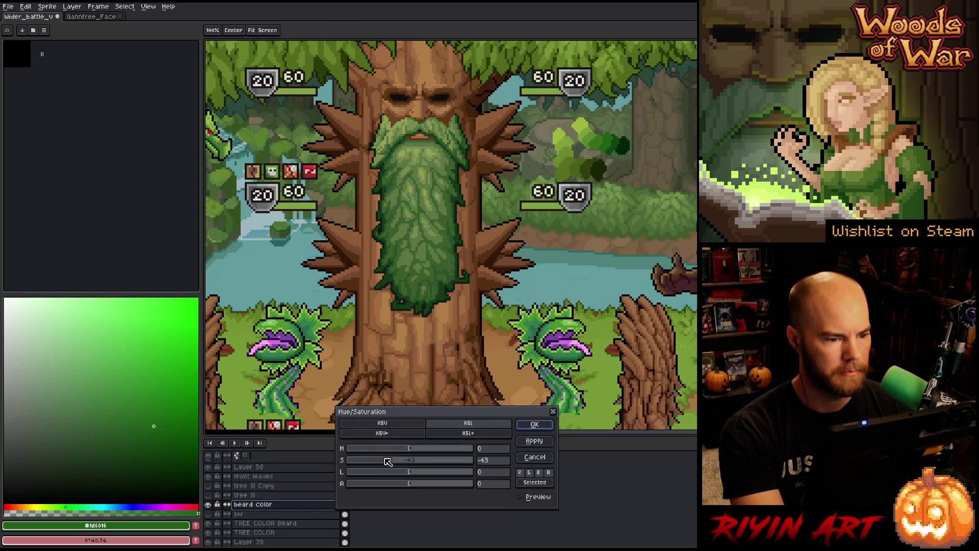
{"action": "left_click_drag", "start_coordinate": [395, 463], "coordinate": [404, 462]}
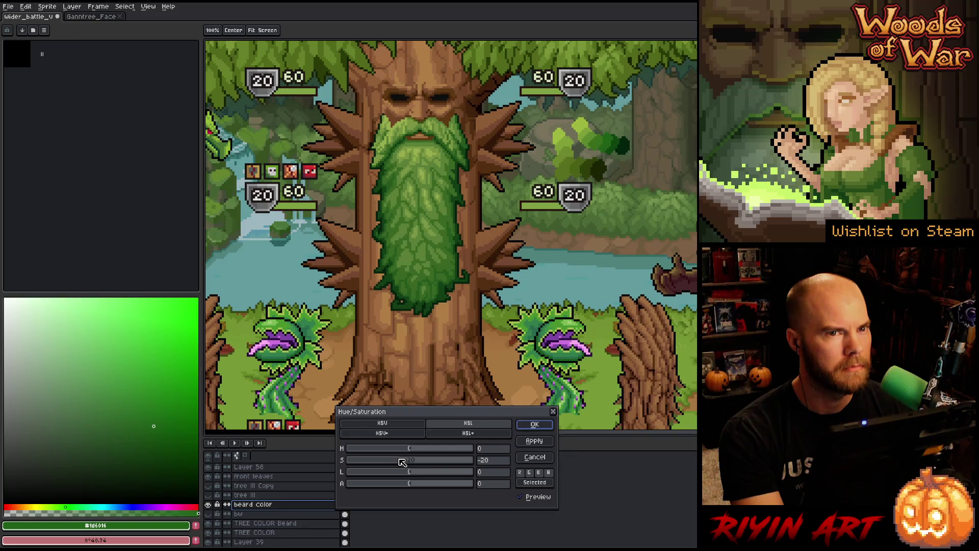
{"action": "left_click", "coordinate": [525, 498]}
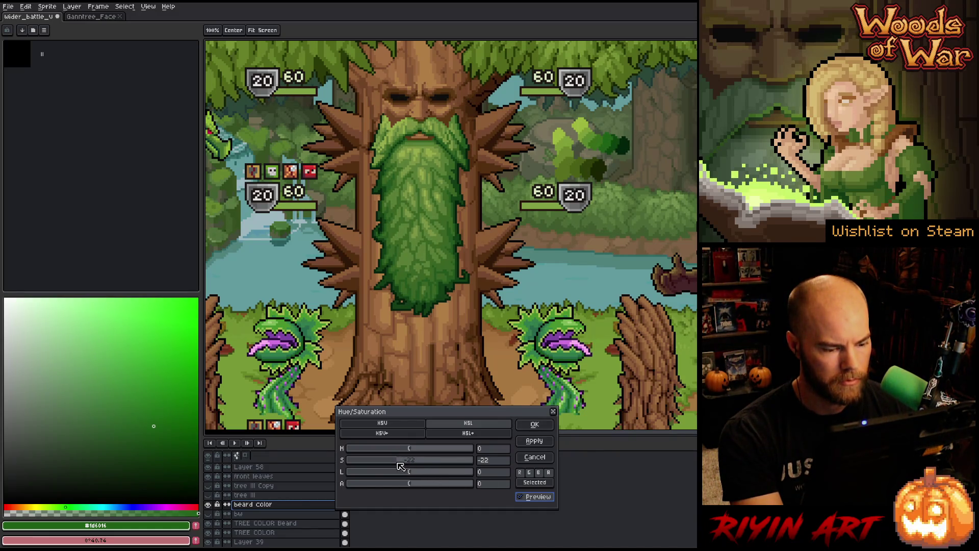
{"action": "left_click", "coordinate": [534, 424]}
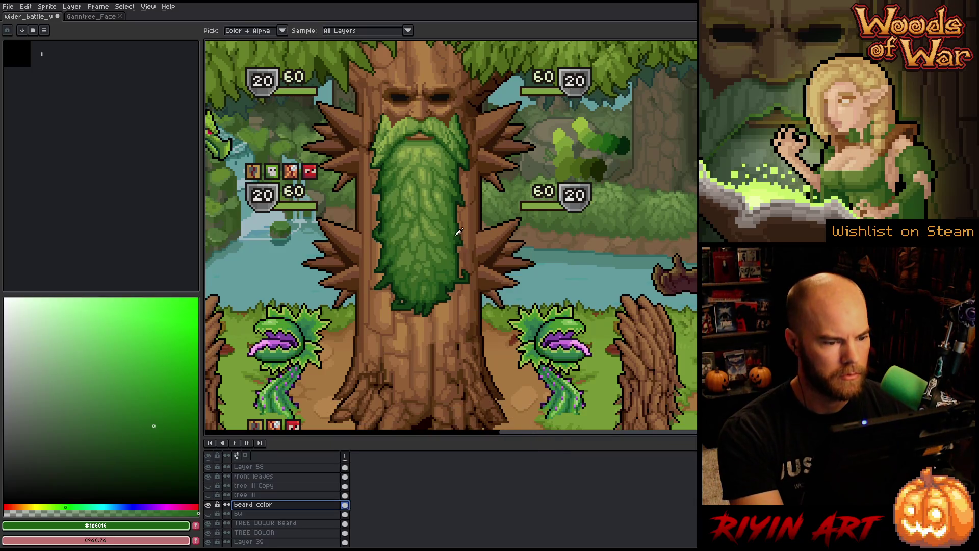
{"action": "left_click", "coordinate": [437, 208]}
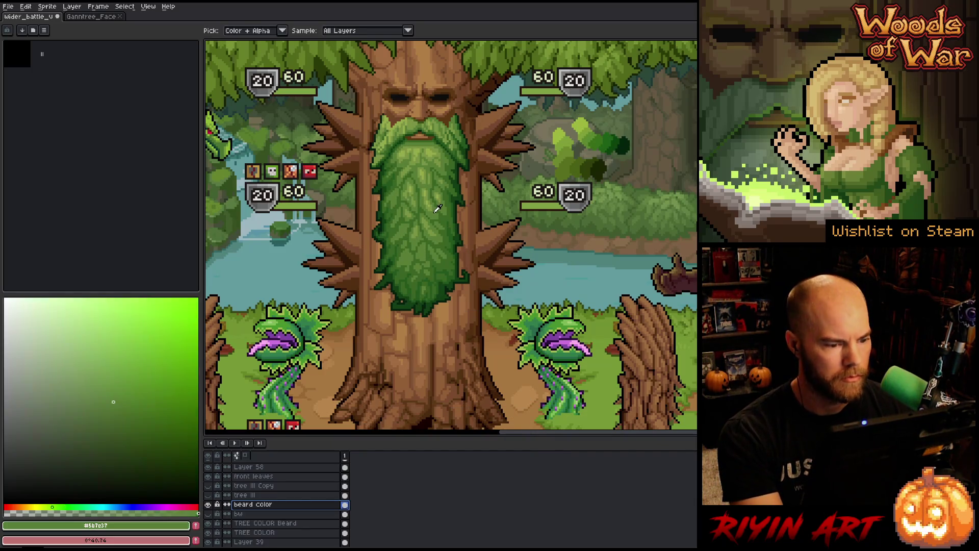
{"action": "left_click", "coordinate": [469, 218]}
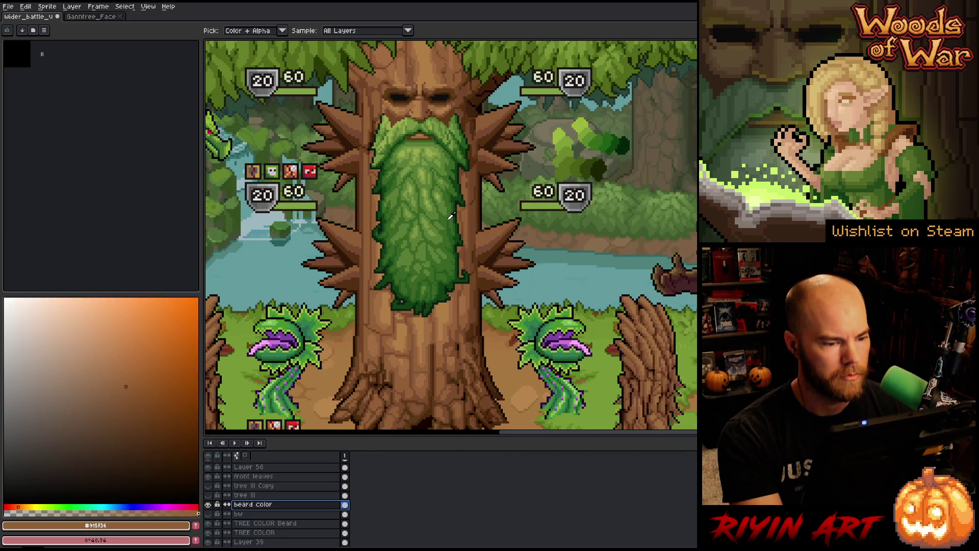
{"action": "left_click", "coordinate": [450, 219]}
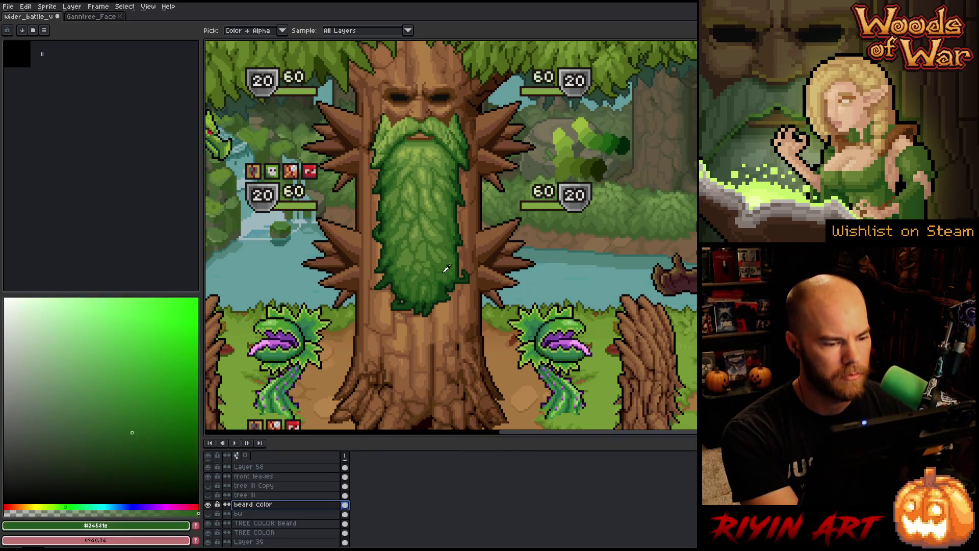
- Reopen Hue/Saturation, type a new saturation value, and apply it to the beard
{"action": "key", "text": "v"}
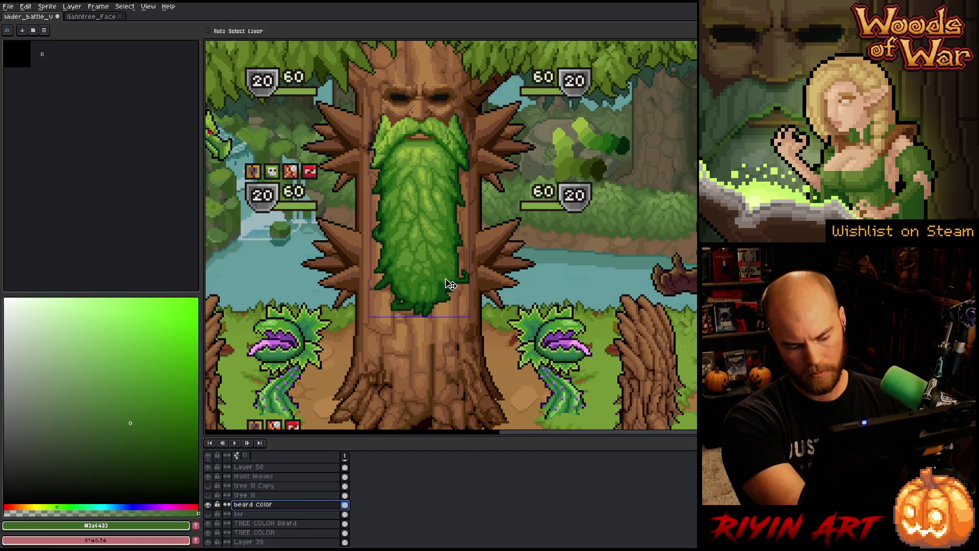
{"action": "key", "text": "ctrl+u"}
{"action": "left_click", "coordinate": [492, 461]}
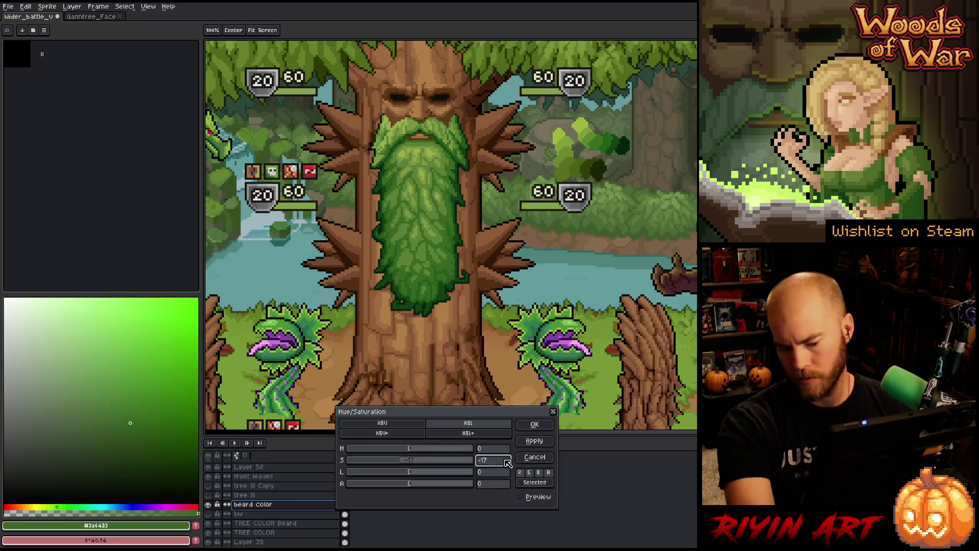
{"action": "left_click", "coordinate": [534, 424]}
{"action": "key", "text": "i"}
{"action": "scroll", "coordinate": [416, 196], "scroll_direction": "down", "scroll_amount": 1}
{"action": "left_click_drag", "start_coordinate": [416, 195], "coordinate": [415, 171]}
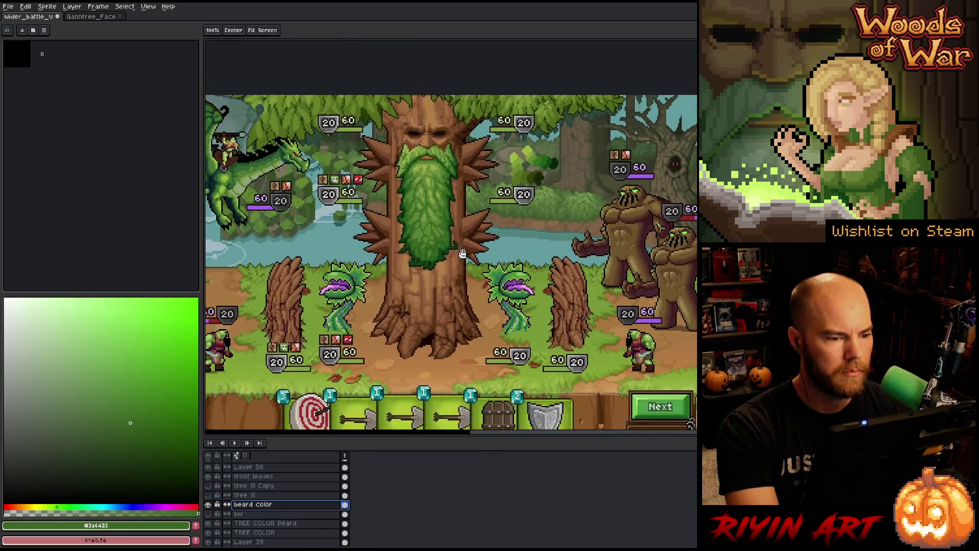
- Compare the beard with its colour layer shown and hidden, then reopen Hue/Saturation
{"action": "left_click", "coordinate": [209, 505]}
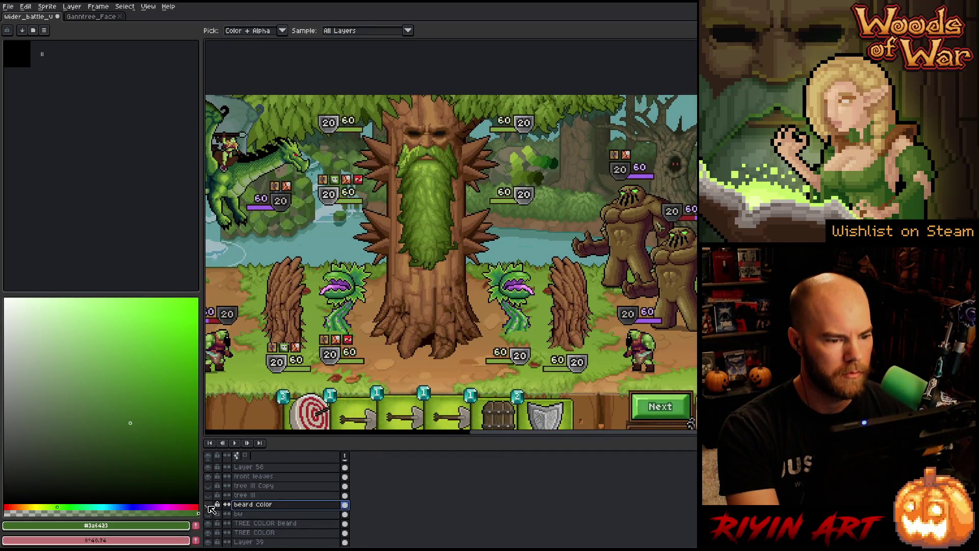
{"action": "left_click", "coordinate": [209, 505]}
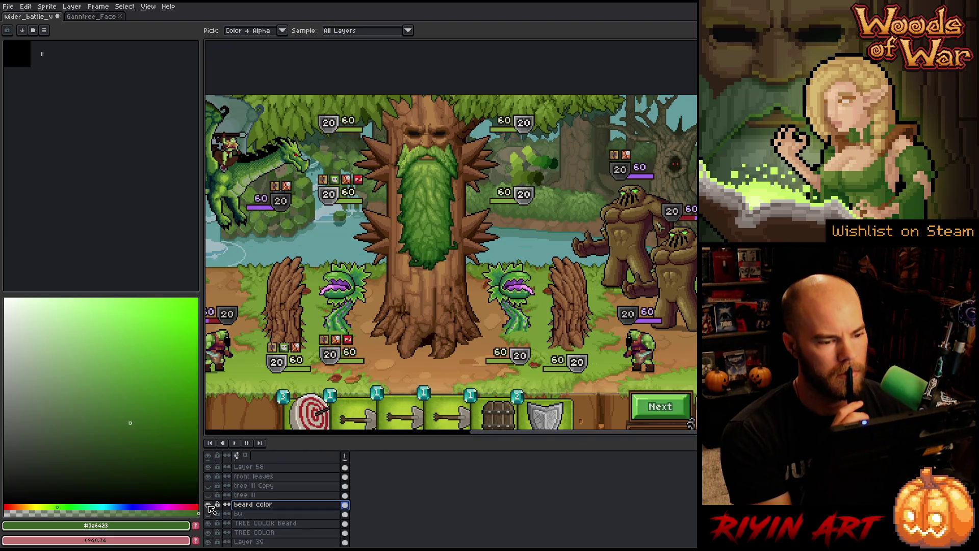
{"action": "left_click", "coordinate": [208, 504]}
{"action": "left_click", "coordinate": [209, 505]}
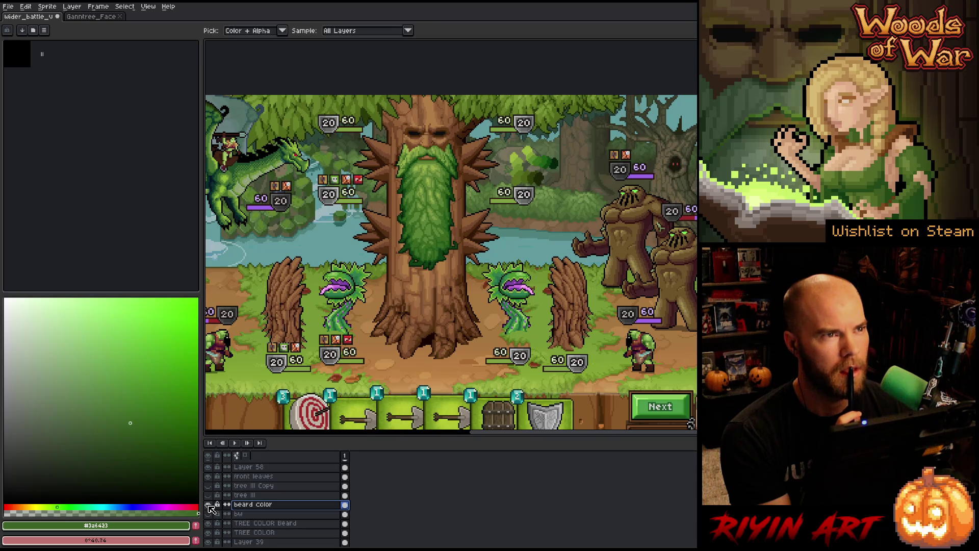
{"action": "left_click", "coordinate": [209, 505]}
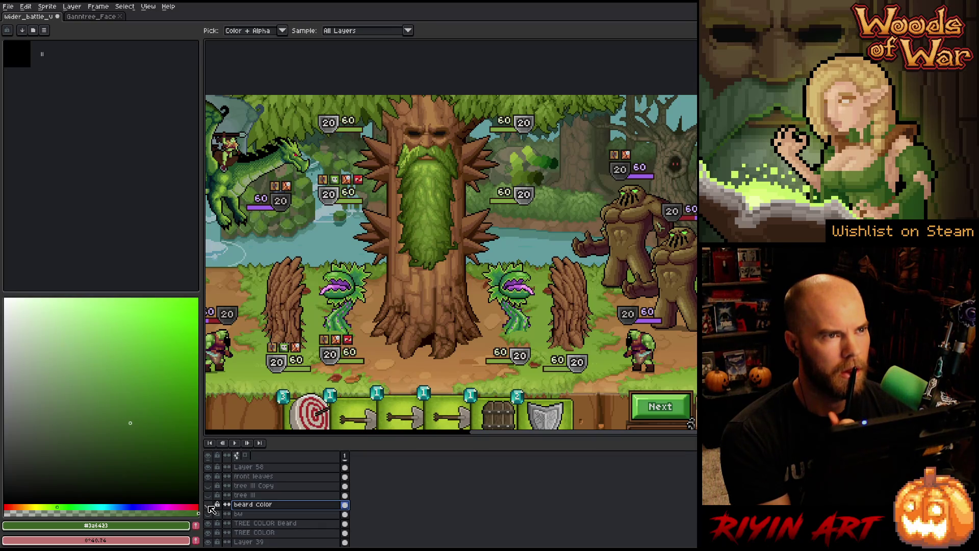
{"action": "left_click", "coordinate": [209, 505]}
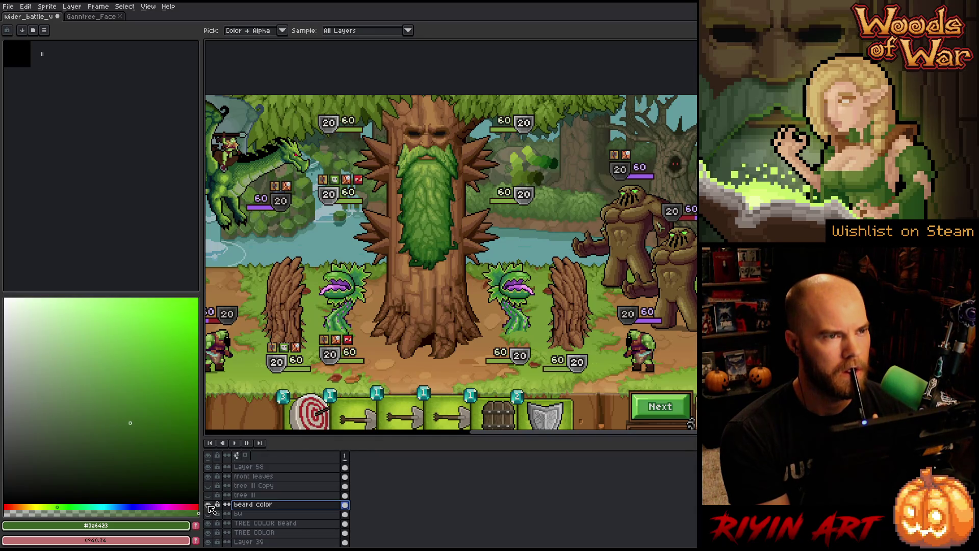
{"action": "left_click", "coordinate": [208, 505]}
{"action": "left_click", "coordinate": [208, 505]}
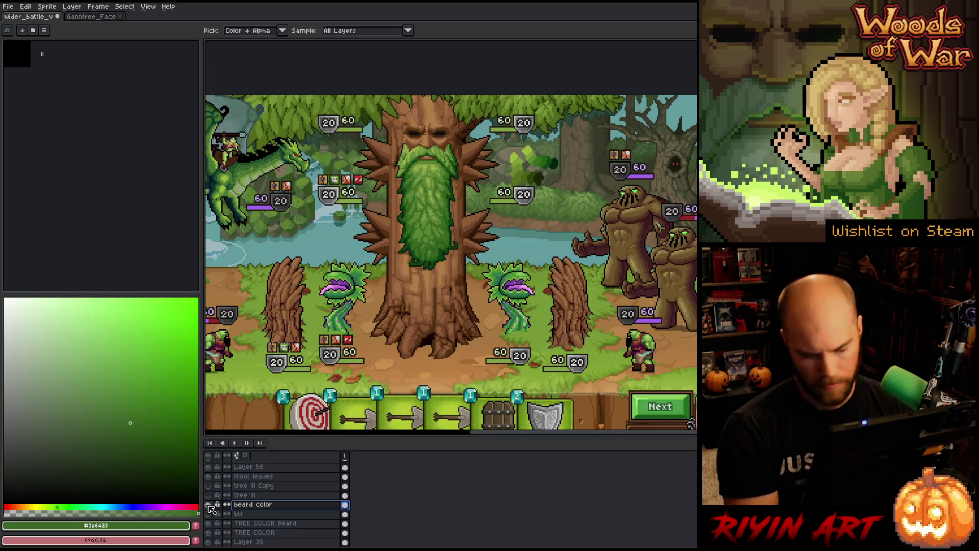
{"action": "key", "text": "ctrl+u"}
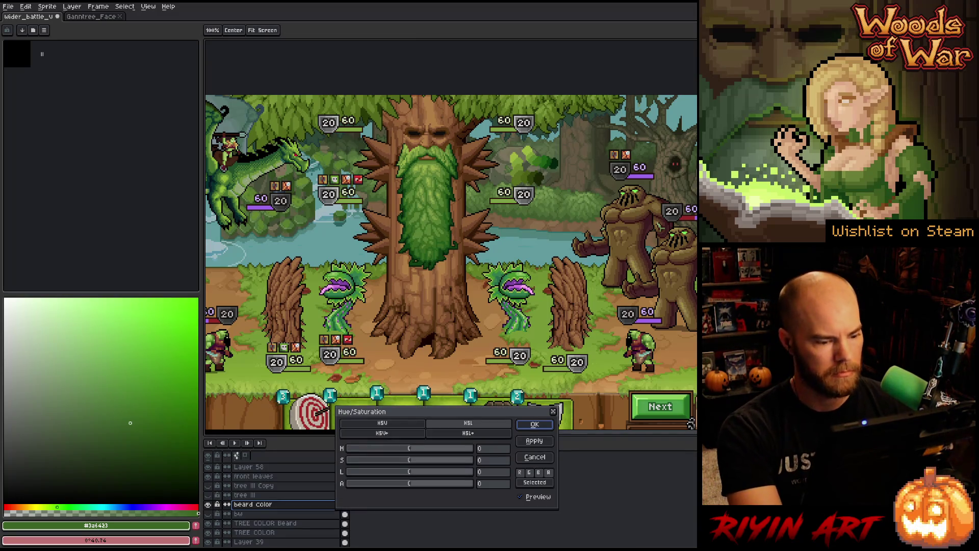
- Try a -18 hue shift on the beard, return it to 0, and close the dialog
{"action": "left_click", "coordinate": [406, 449]}
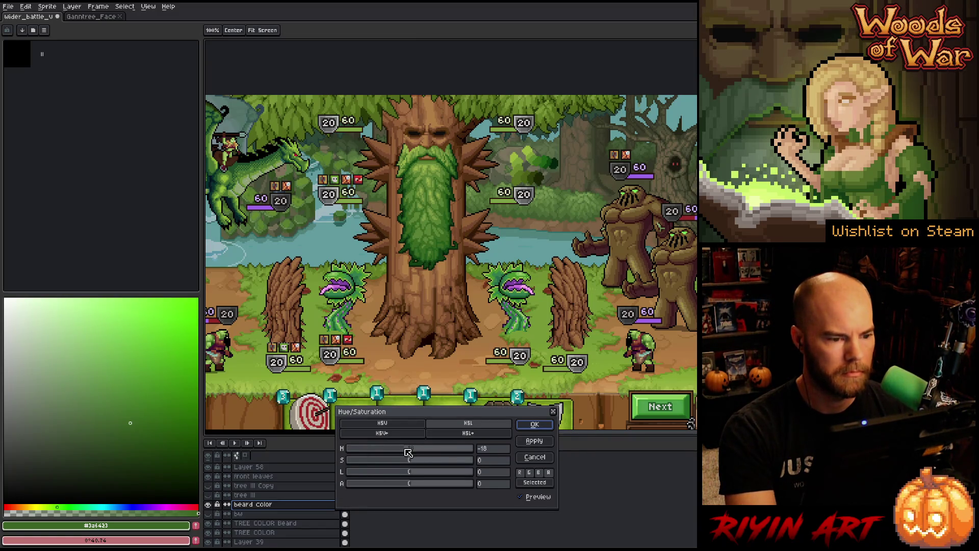
{"action": "left_click_drag", "start_coordinate": [406, 449], "coordinate": [412, 450]}
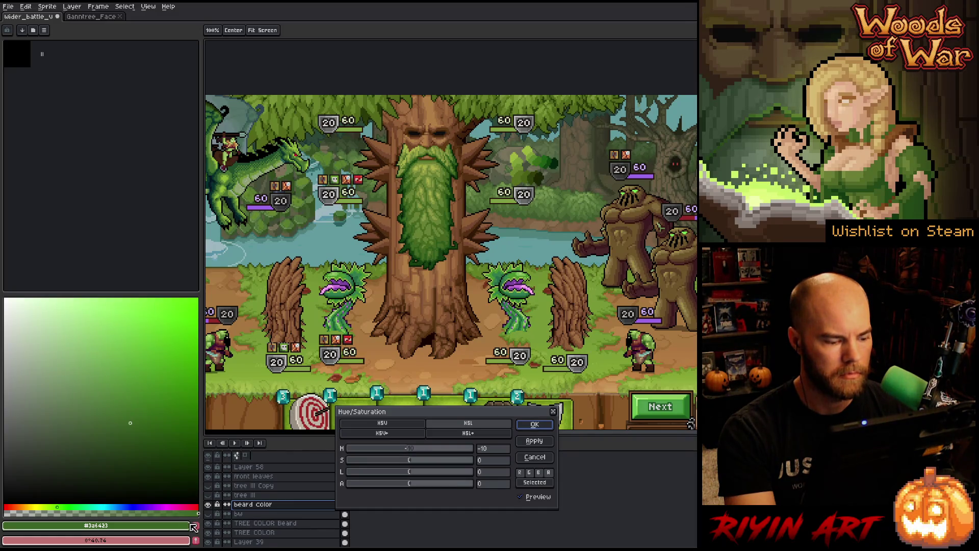
{"action": "left_click", "coordinate": [535, 424]}
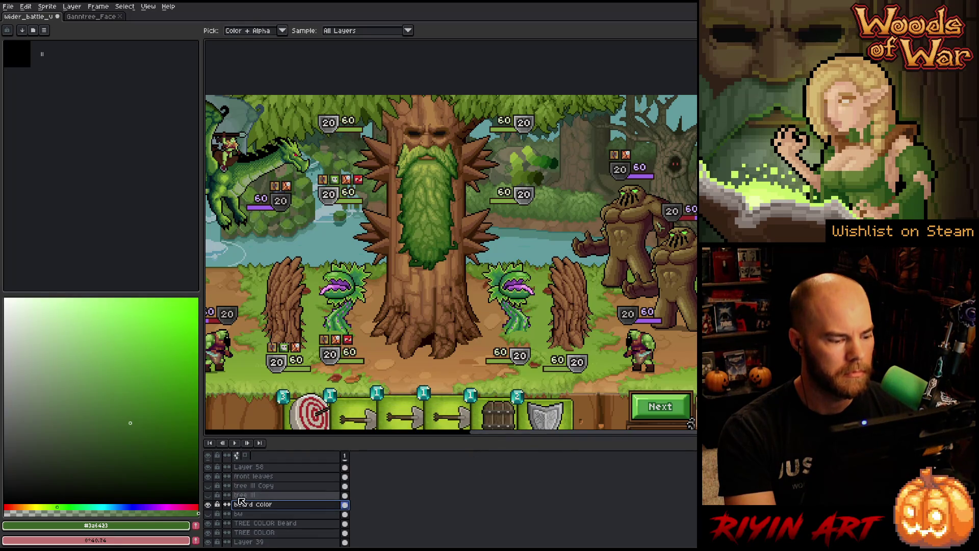
{"action": "left_click", "coordinate": [209, 505]}
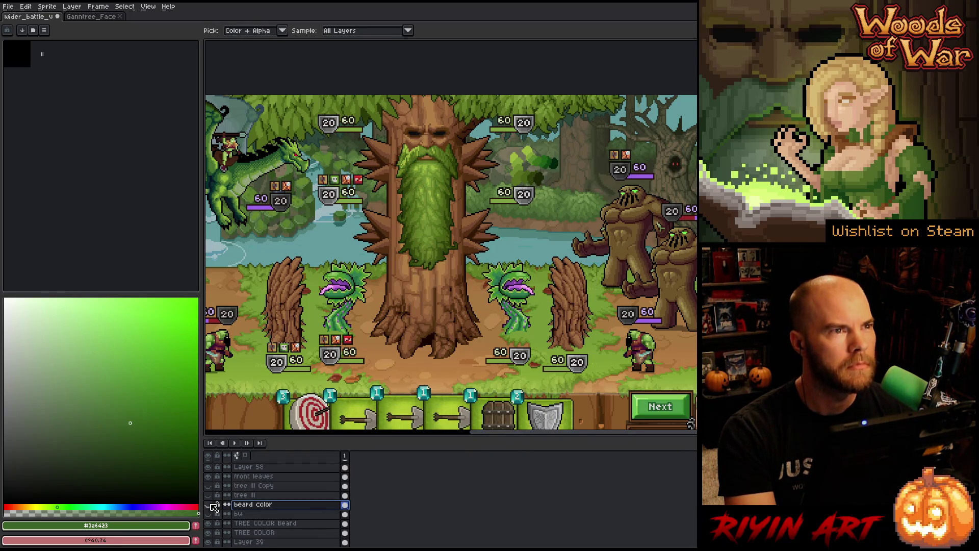
{"action": "left_click", "coordinate": [210, 505]}
{"action": "double_click", "coordinate": [209, 505]}
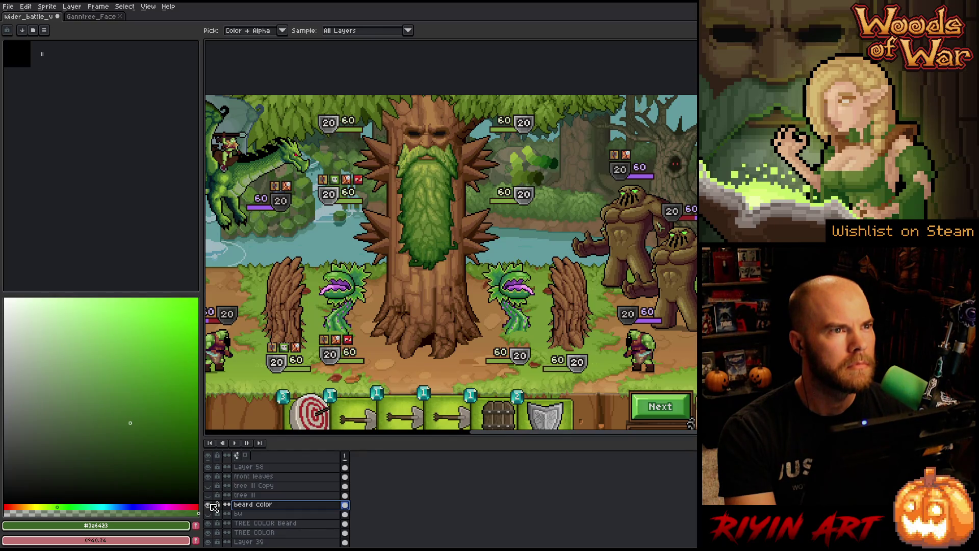
{"action": "double_click", "coordinate": [209, 505]}
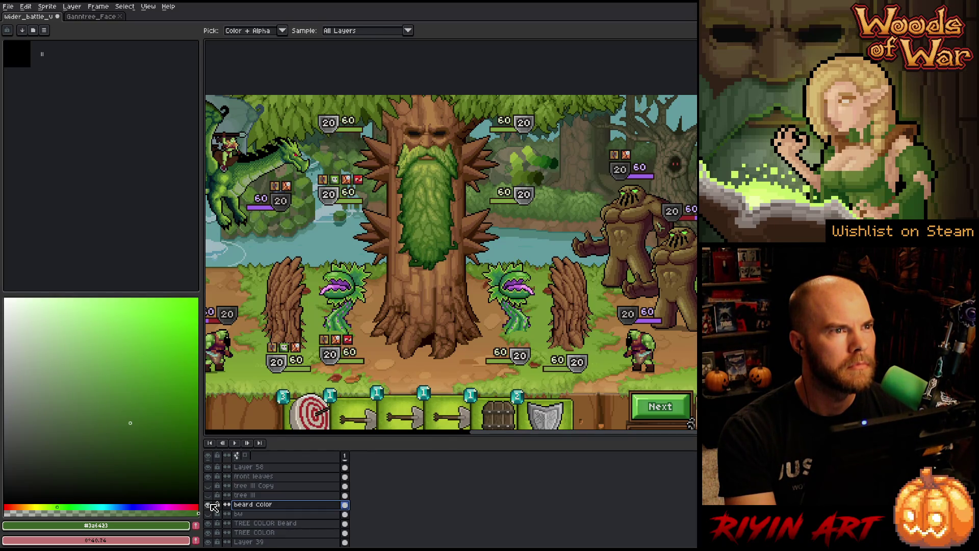
{"action": "double_click", "coordinate": [209, 505]}
{"action": "double_click", "coordinate": [209, 504]}
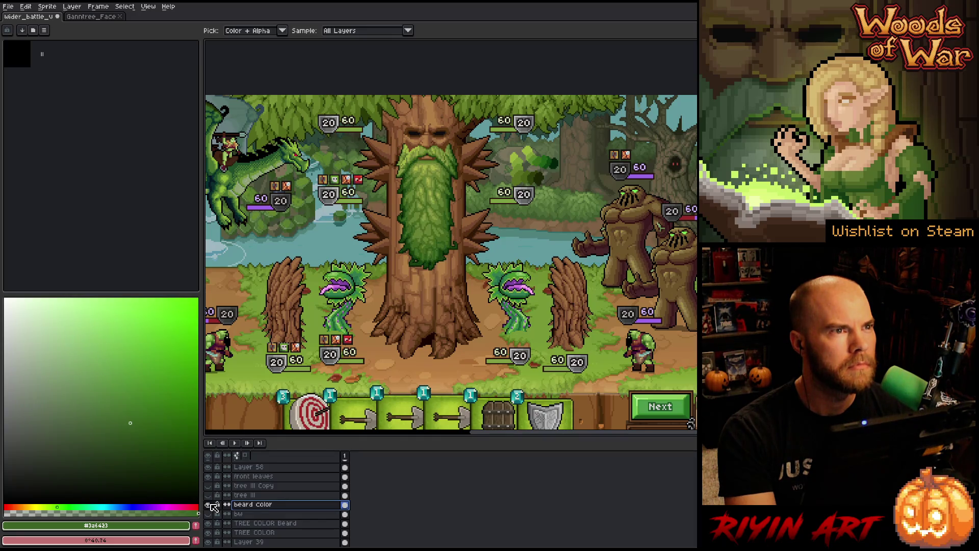
{"action": "double_click", "coordinate": [209, 505]}
{"action": "scroll", "coordinate": [450, 212], "scroll_direction": "up", "scroll_amount": 2}
{"action": "scroll", "coordinate": [420, 240], "scroll_direction": "down", "scroll_amount": 2}
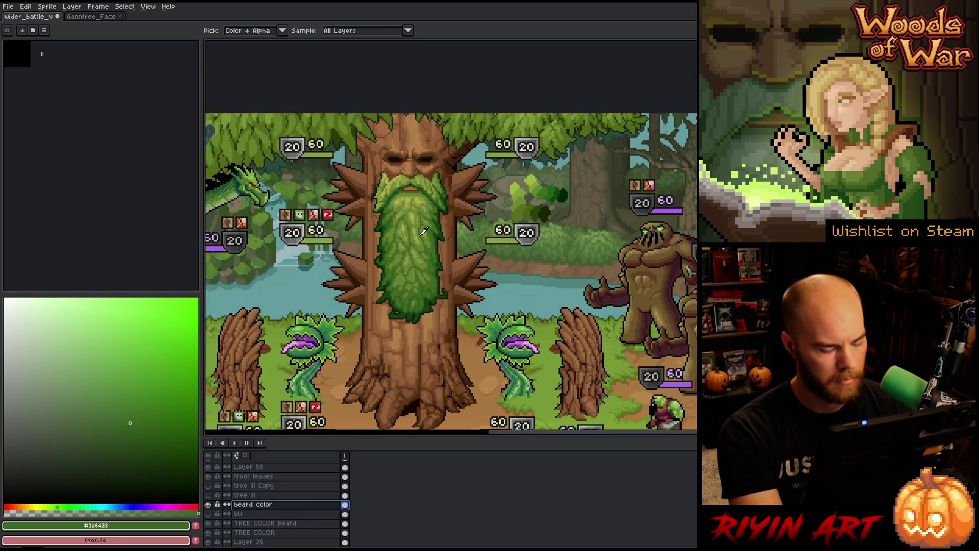
{"action": "key", "text": "m"}
{"action": "mouse_move", "coordinate": [499, 164]}
{"action": "left_mouse_down"}
{"action": "mouse_move", "coordinate": [584, 234]}
{"action": "mouse_move", "coordinate": [581, 259]}
{"action": "left_mouse_up"}
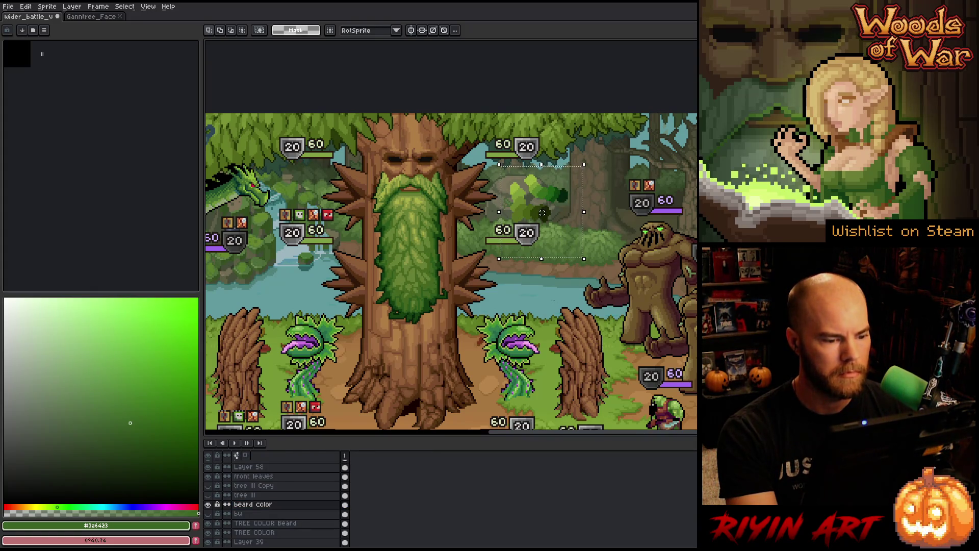
{"action": "left_click", "coordinate": [247, 504]}
{"action": "left_click", "coordinate": [208, 504]}
{"action": "left_click", "coordinate": [209, 504]}
{"action": "left_click", "coordinate": [239, 523]}
{"action": "left_click", "coordinate": [208, 524]}
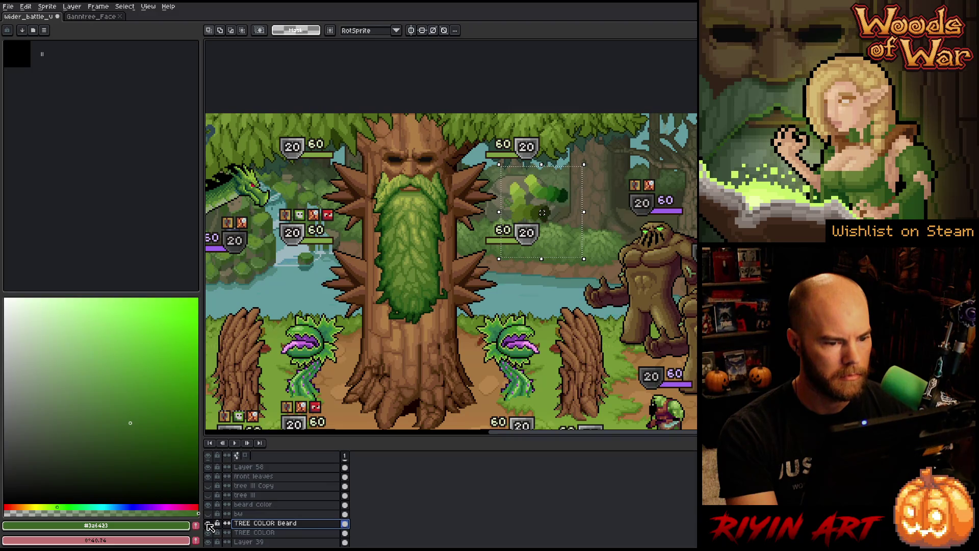
{"action": "left_click", "coordinate": [208, 524]}
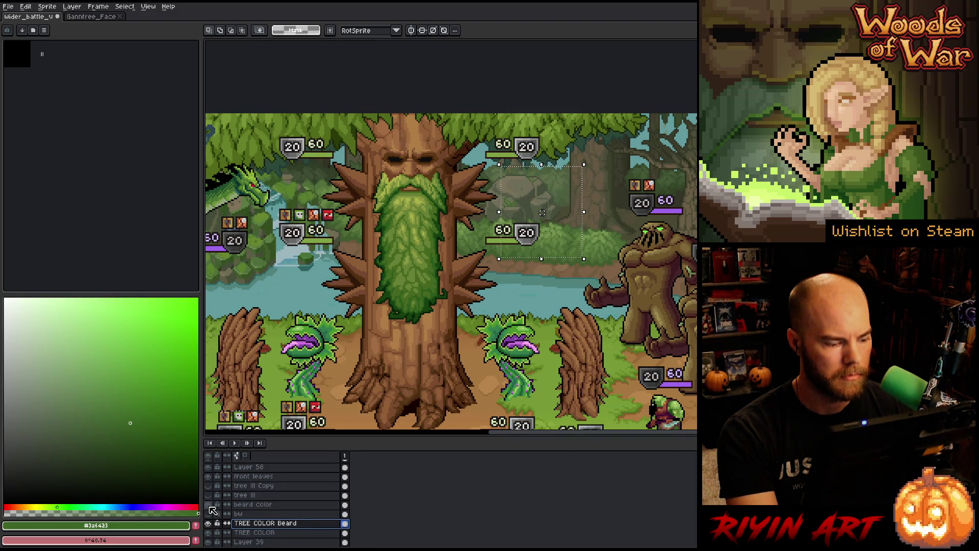
{"action": "left_click", "coordinate": [209, 508]}
{"action": "left_click", "coordinate": [209, 508]}
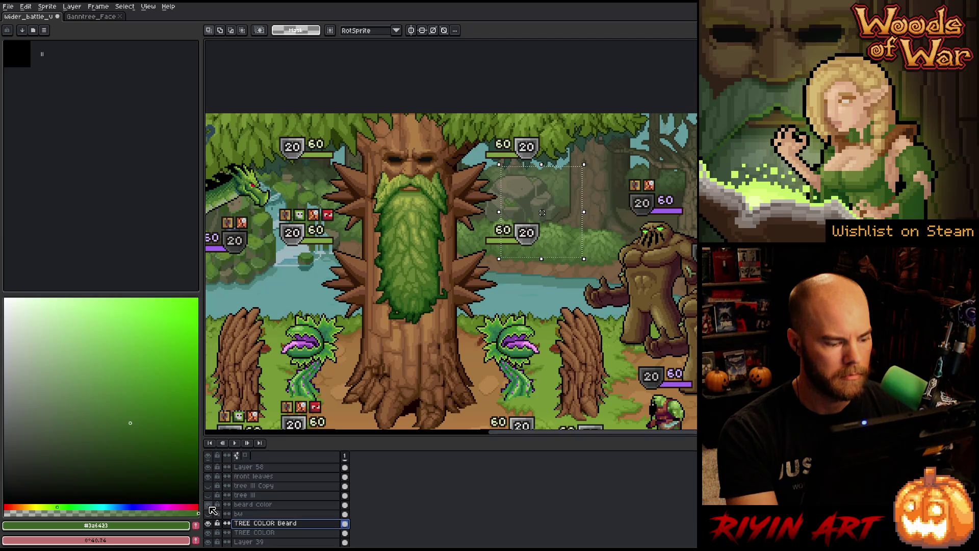
{"action": "left_click", "coordinate": [210, 507]}
{"action": "left_click", "coordinate": [210, 508]}
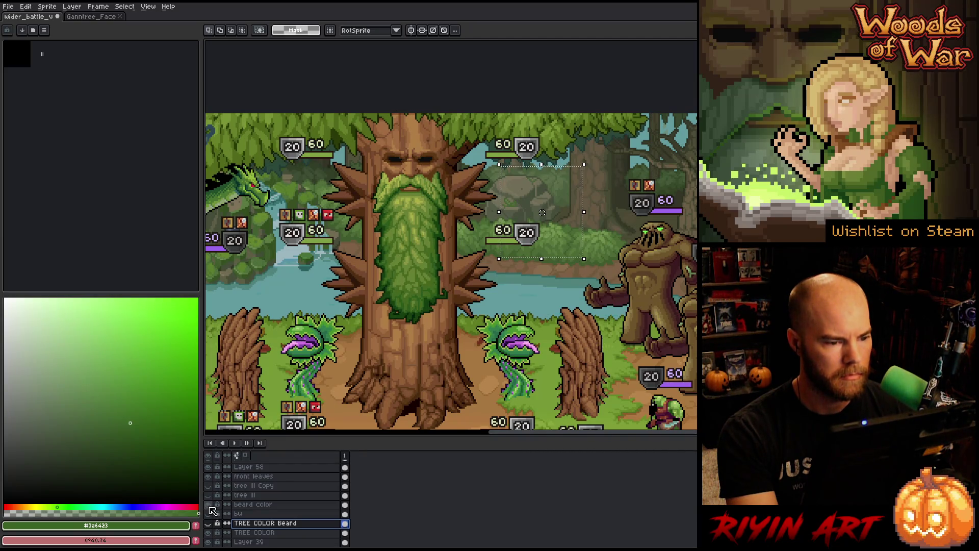
{"action": "left_click", "coordinate": [209, 533]}
{"action": "left_click", "coordinate": [210, 533]}
{"action": "left_click", "coordinate": [209, 533]}
{"action": "left_click", "coordinate": [209, 533]}
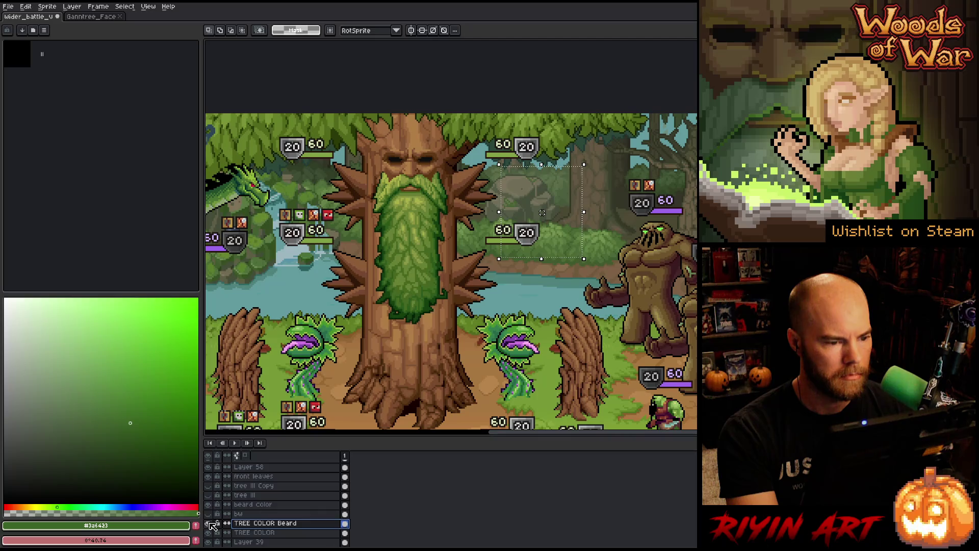
- Delete the TREE COLOR Beard layer and check the trunk with TREE COLOR hidden and shown
{"action": "right_click", "coordinate": [255, 523]}
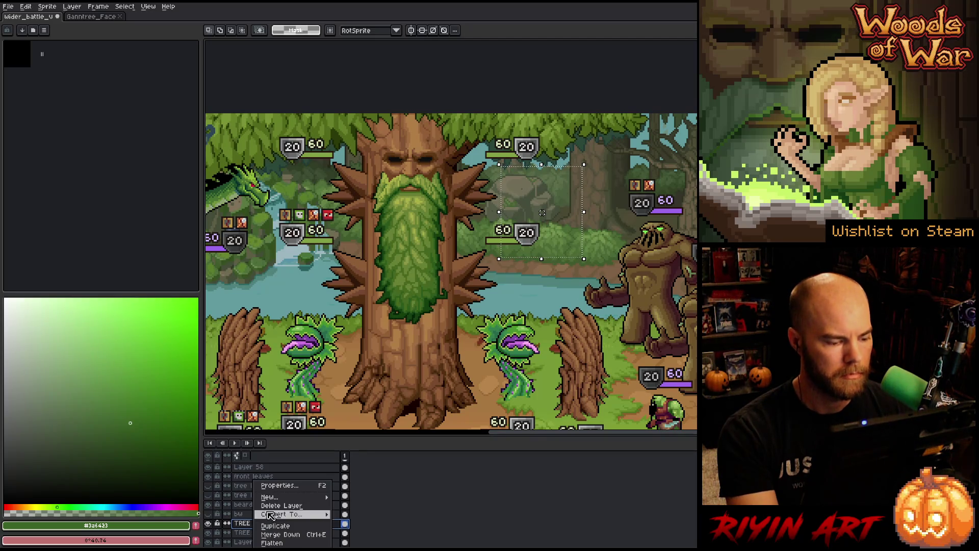
{"action": "left_click", "coordinate": [268, 506]}
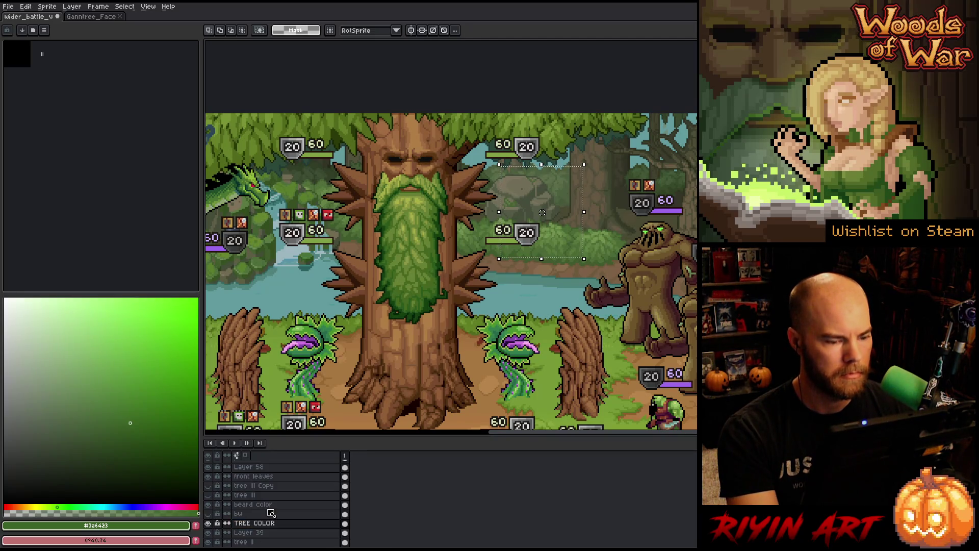
{"action": "left_click", "coordinate": [209, 515]}
{"action": "left_click", "coordinate": [209, 521]}
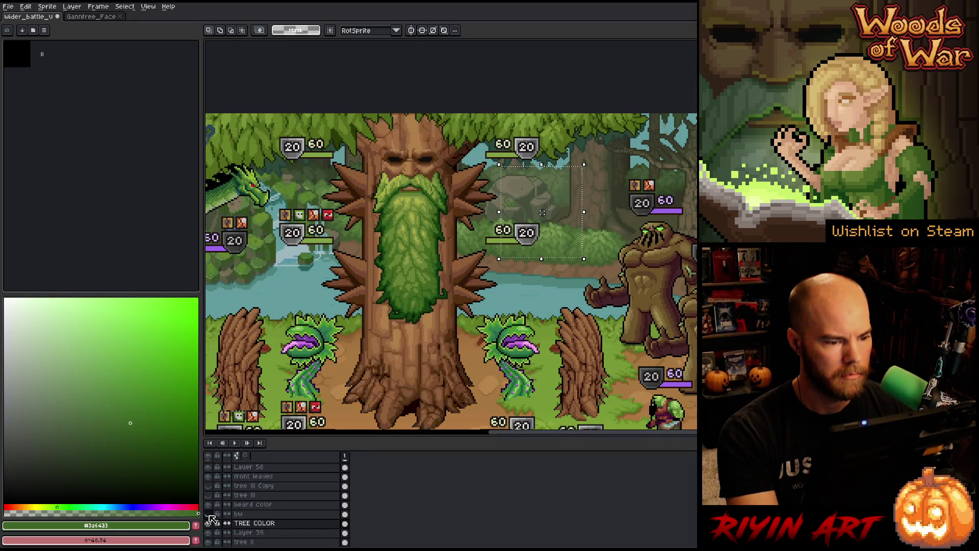
- Hide the interface panels and re-centre the battle scene in the window
{"action": "scroll", "coordinate": [219, 395], "scroll_direction": "down", "scroll_amount": 1}
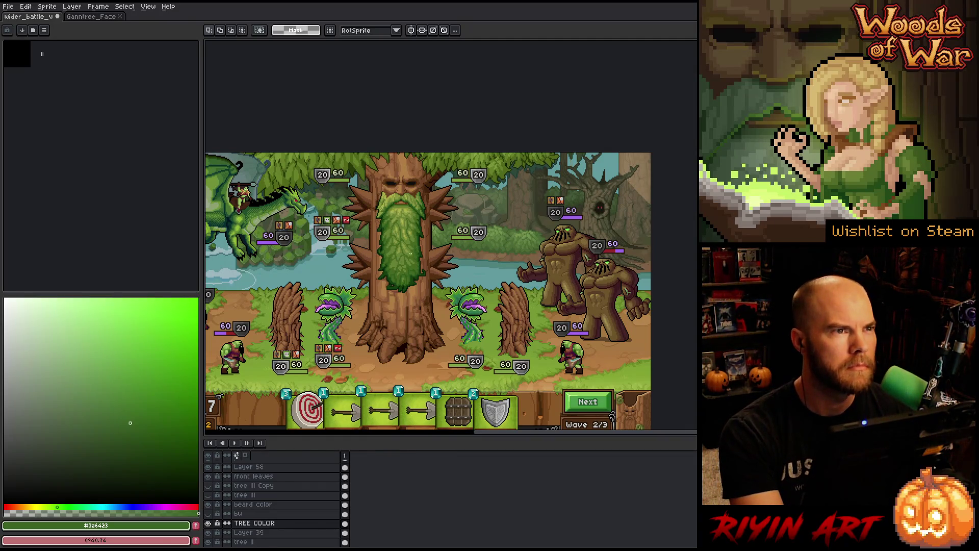
{"action": "scroll", "coordinate": [413, 249], "scroll_direction": "up", "scroll_amount": 1}
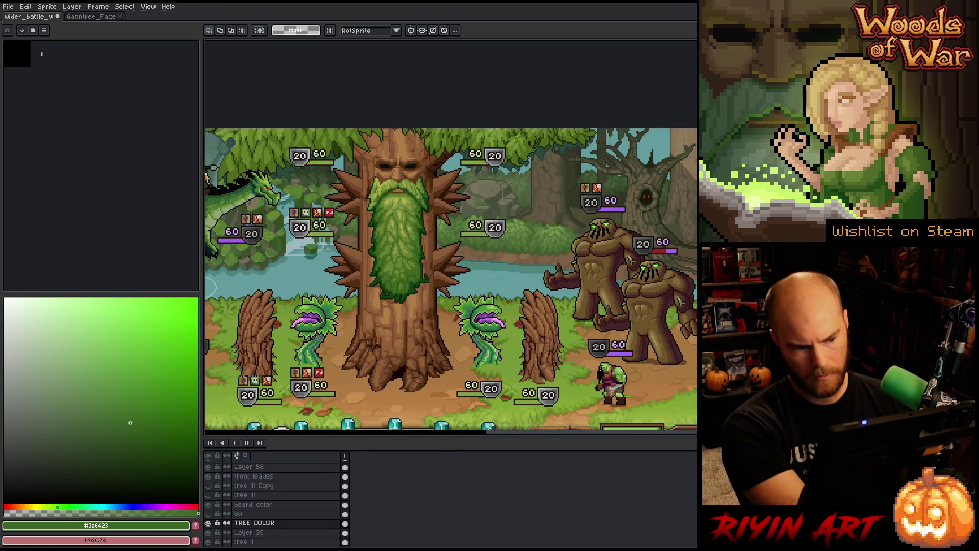
{"action": "key", "text": "Tab"}
{"action": "left_click_drag", "start_coordinate": [415, 247], "coordinate": [364, 224]}
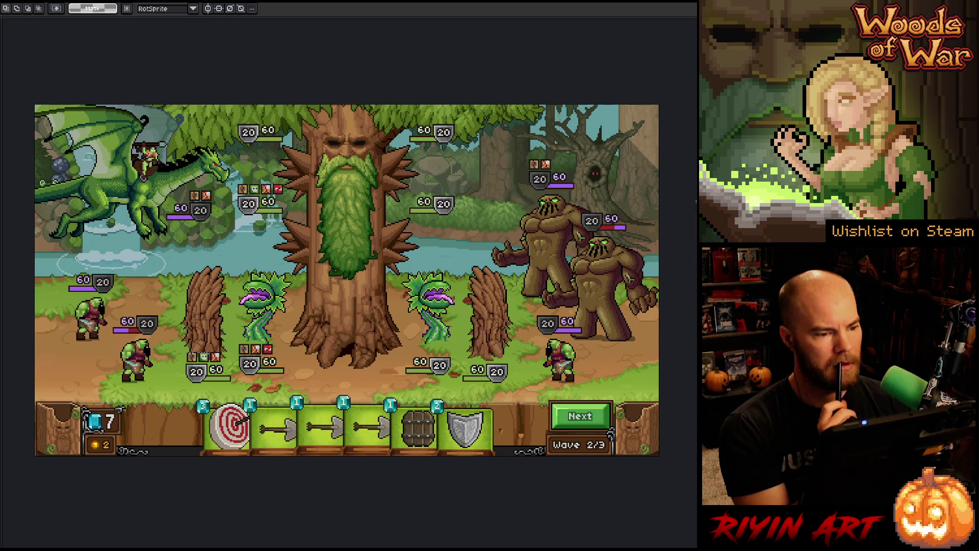
- Reduce the TREE COLOR layer's saturation by 10
{"action": "key", "text": "ctrl+u"}
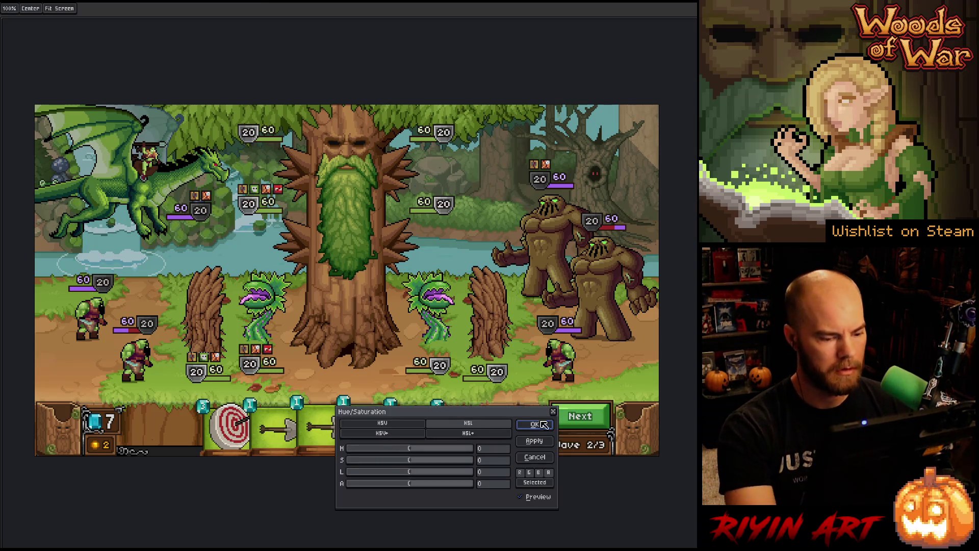
{"action": "left_click", "coordinate": [488, 462]}
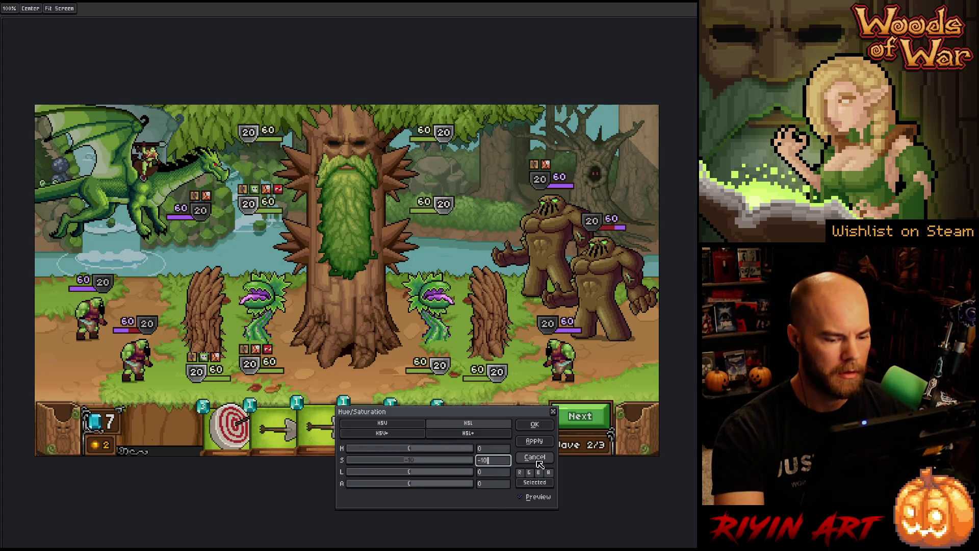
{"action": "key", "text": "Return"}
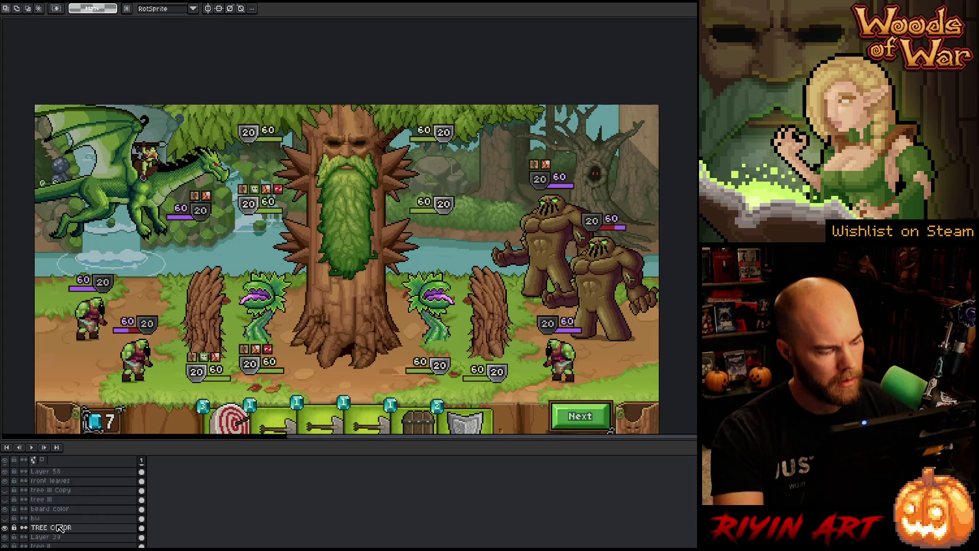
- Try beard color saturations from -55 to -10, cancel, then move bw above beard color
{"action": "left_click", "coordinate": [51, 509]}
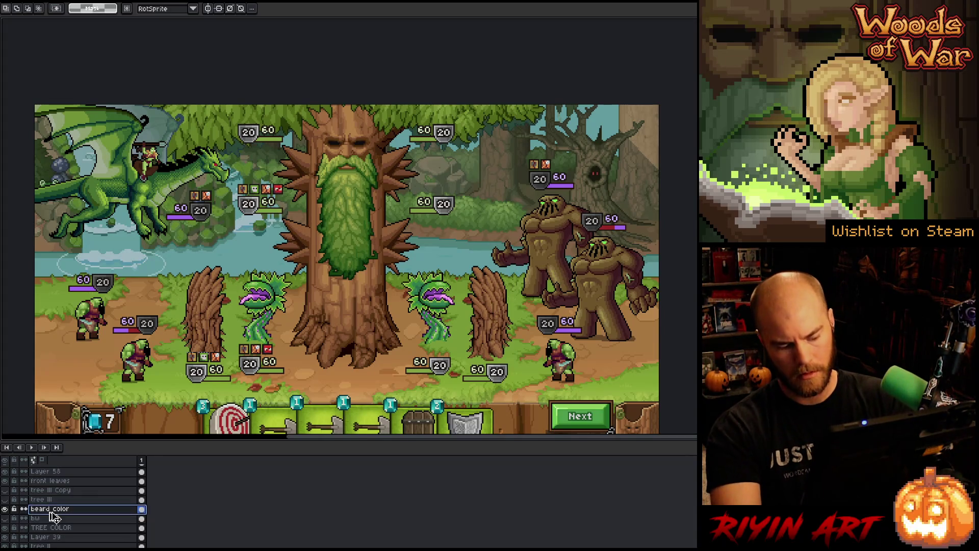
{"action": "key", "text": "ctrl+u"}
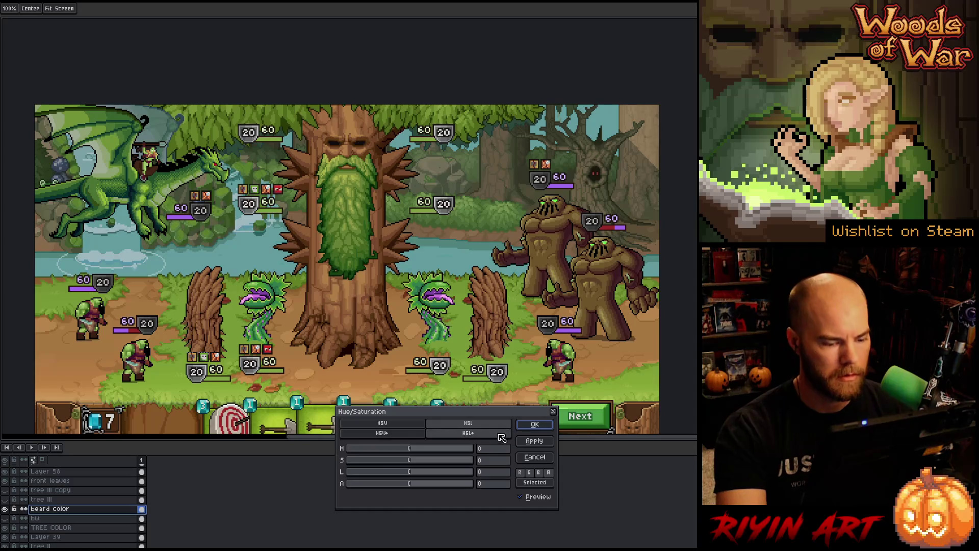
{"action": "left_click", "coordinate": [496, 461]}
{"action": "type", "text": "10"}
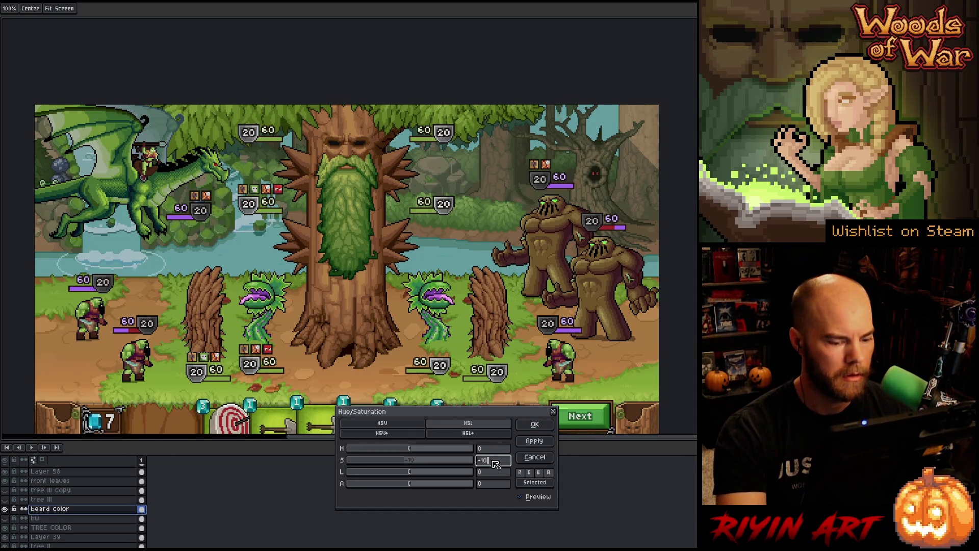
{"action": "left_click", "coordinate": [381, 462]}
{"action": "left_click_drag", "start_coordinate": [380, 462], "coordinate": [399, 461]}
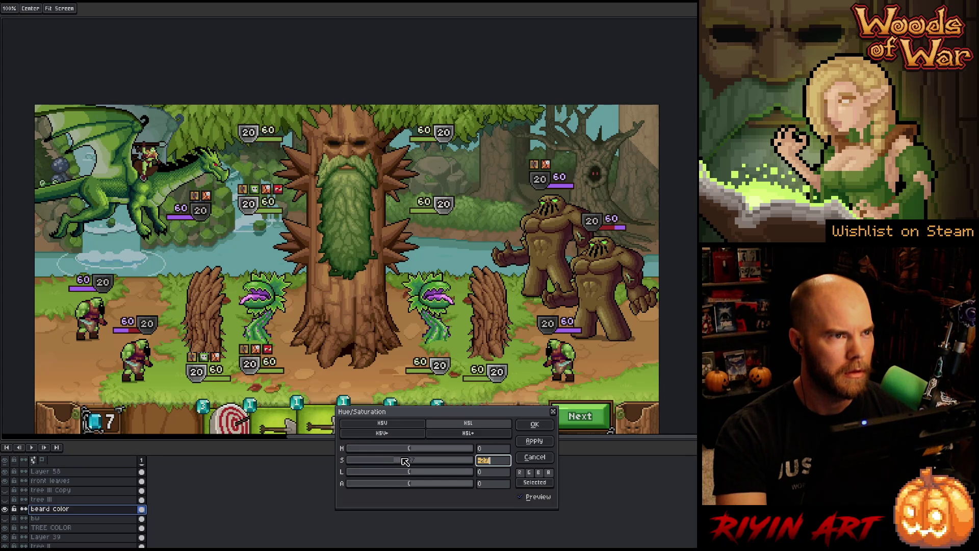
{"action": "left_click", "coordinate": [405, 461]}
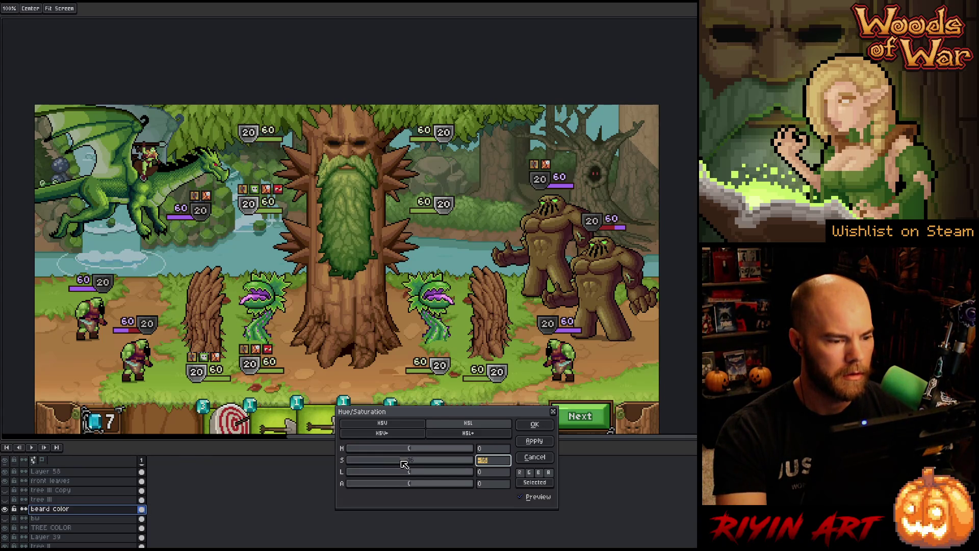
{"action": "left_click_drag", "start_coordinate": [406, 464], "coordinate": [407, 465]}
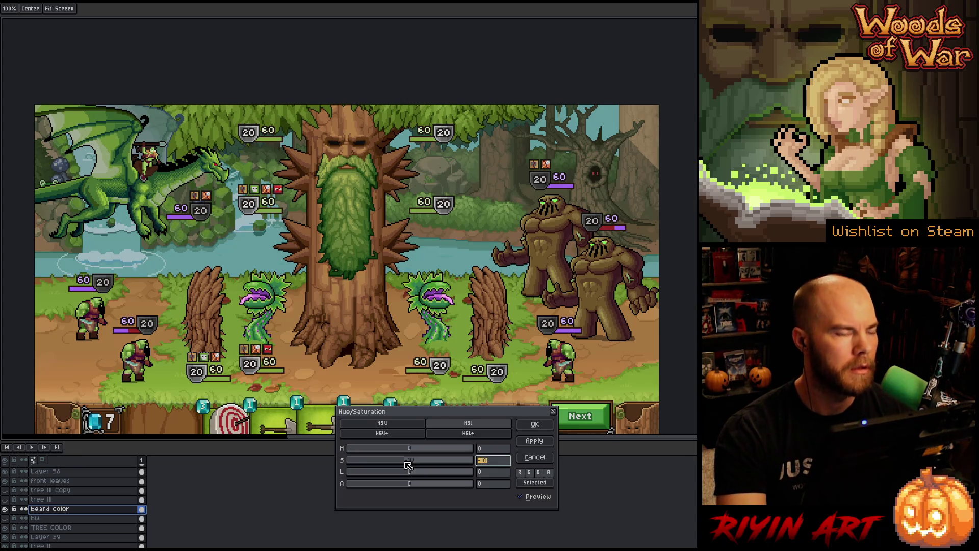
{"action": "left_click_drag", "start_coordinate": [408, 465], "coordinate": [404, 464]}
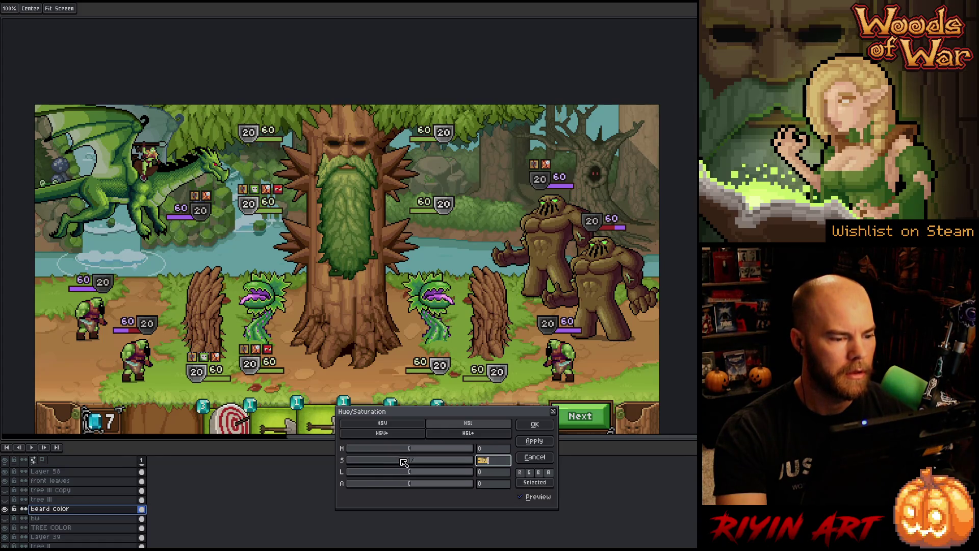
{"action": "left_click", "coordinate": [529, 463]}
{"action": "left_click", "coordinate": [51, 517]}
{"action": "left_click_drag", "start_coordinate": [53, 512], "coordinate": [51, 508]}
- With bw shown, apply a -17 saturation to the beard color layer
{"action": "left_click", "coordinate": [5, 509]}
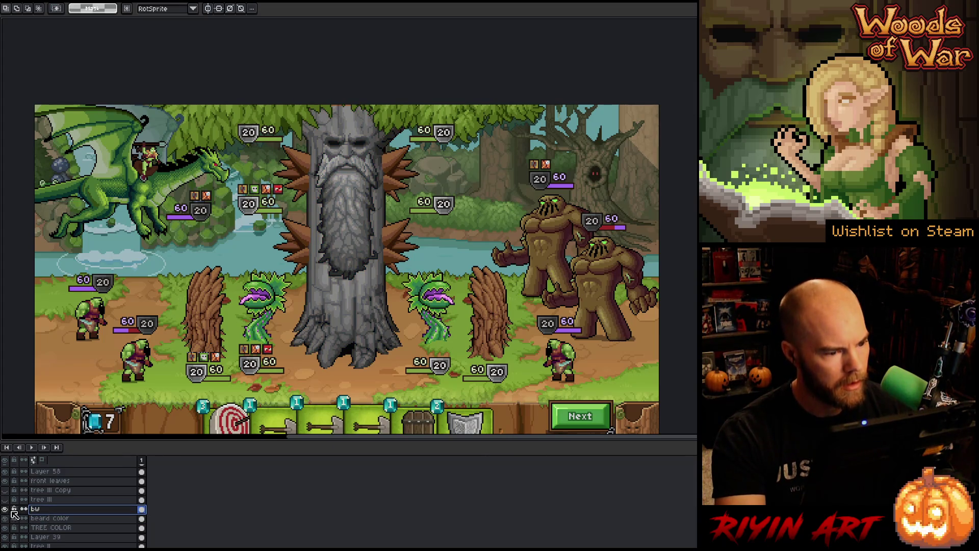
{"action": "left_click", "coordinate": [77, 519]}
{"action": "key", "text": "ctrl+u"}
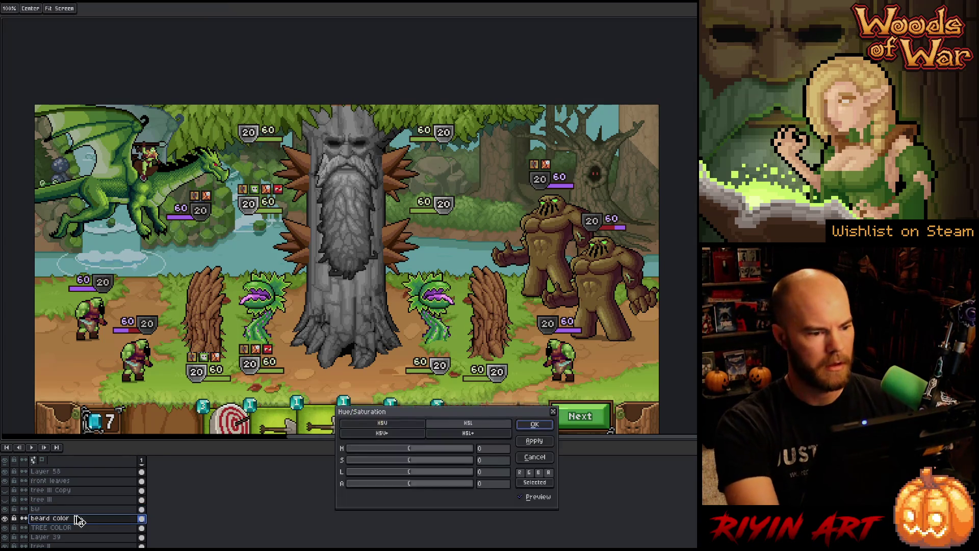
{"action": "left_click_drag", "start_coordinate": [395, 466], "coordinate": [393, 466]}
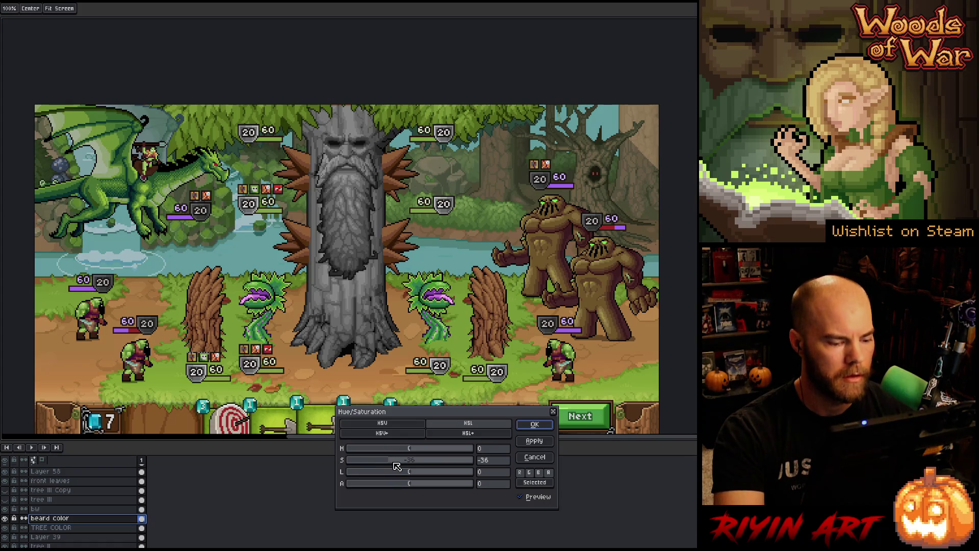
{"action": "left_click_drag", "start_coordinate": [397, 466], "coordinate": [398, 466]}
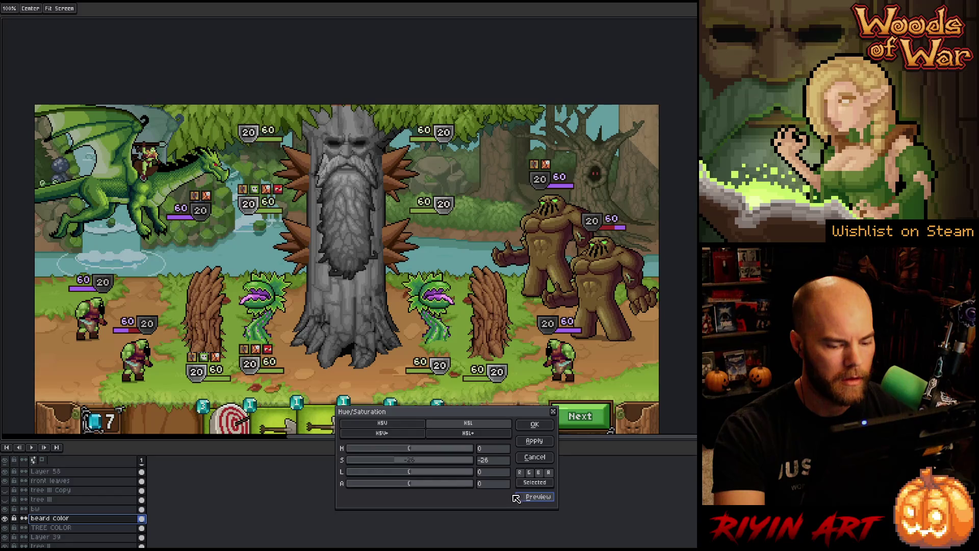
{"action": "left_click", "coordinate": [401, 462]}
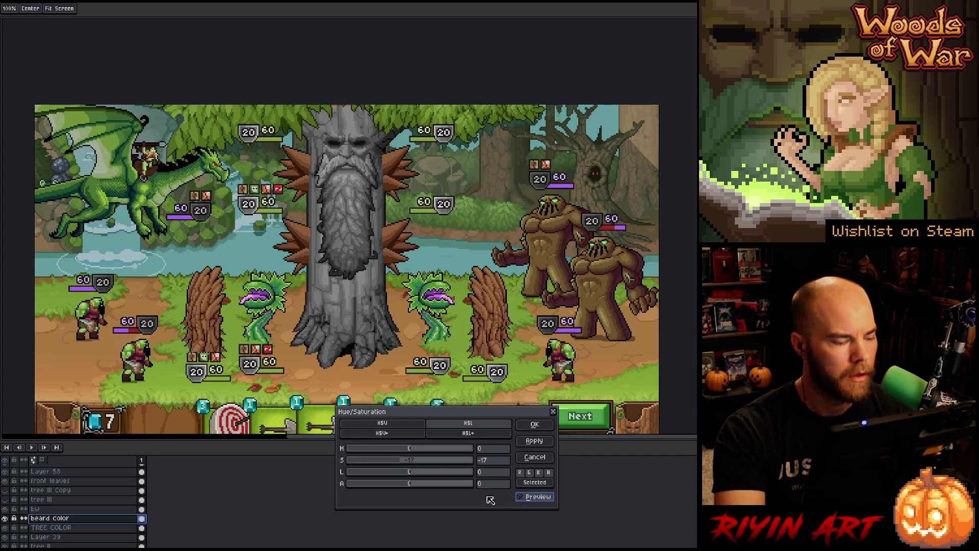
{"action": "left_click", "coordinate": [533, 425]}
- Hide bw and apply a further -8 saturation to the beard color layer
{"action": "left_click", "coordinate": [141, 518]}
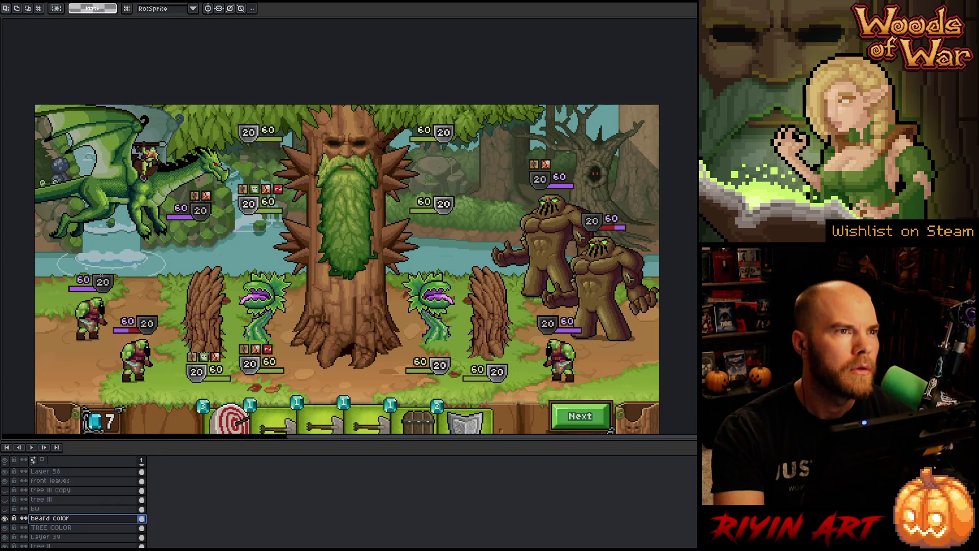
{"action": "key", "text": "ctrl+u"}
{"action": "left_click", "coordinate": [488, 461]}
{"action": "type", "text": "-10"}
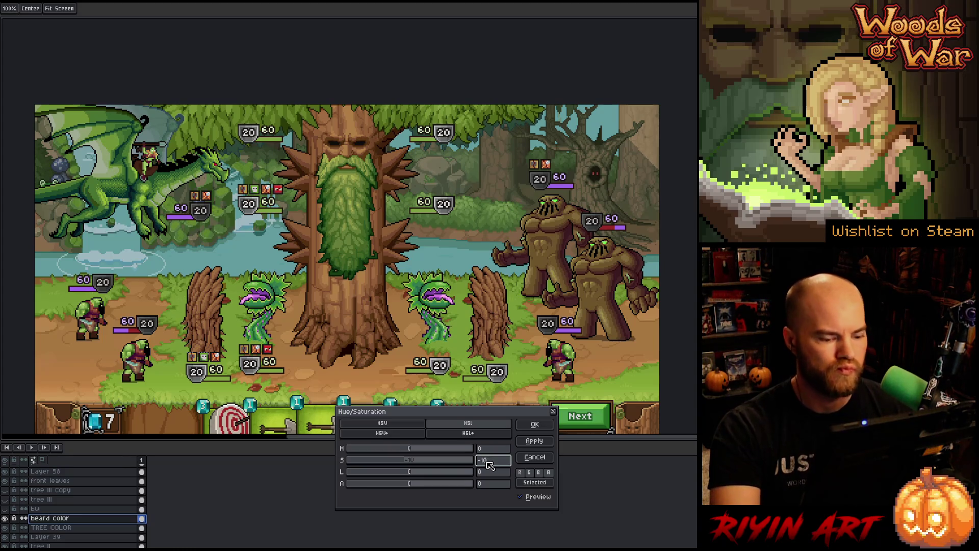
{"action": "left_click_drag", "start_coordinate": [480, 461], "coordinate": [503, 461]}
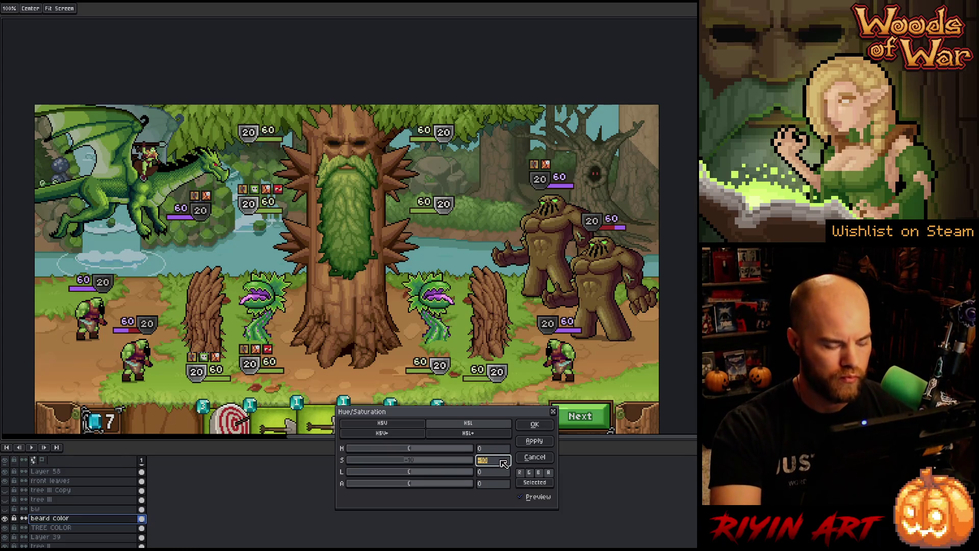
{"action": "type", "text": "-8"}
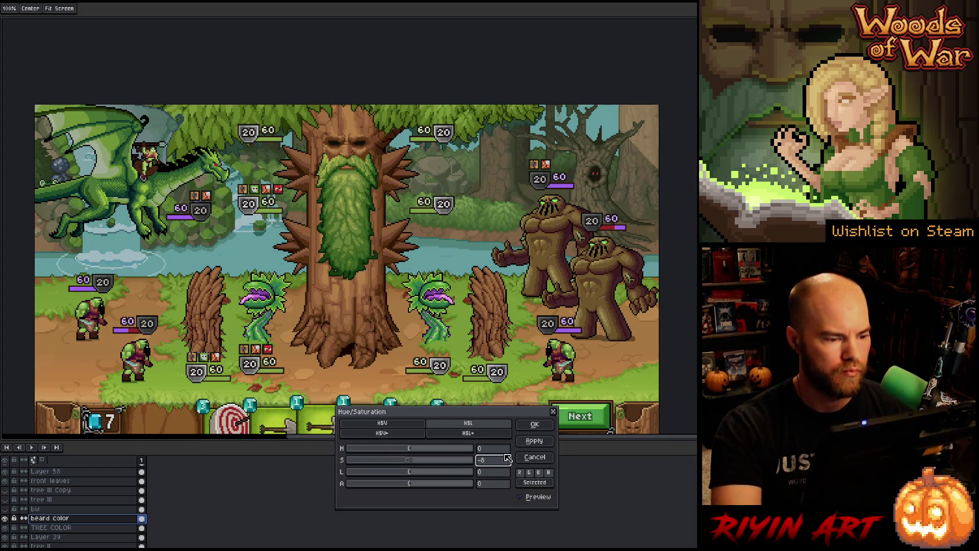
{"action": "left_click", "coordinate": [535, 423]}
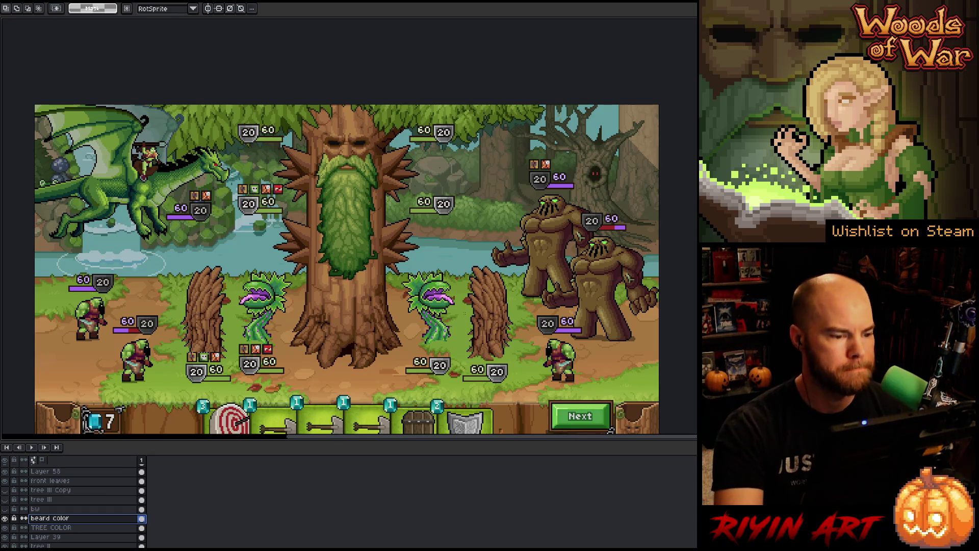
{"action": "key", "text": "i"}
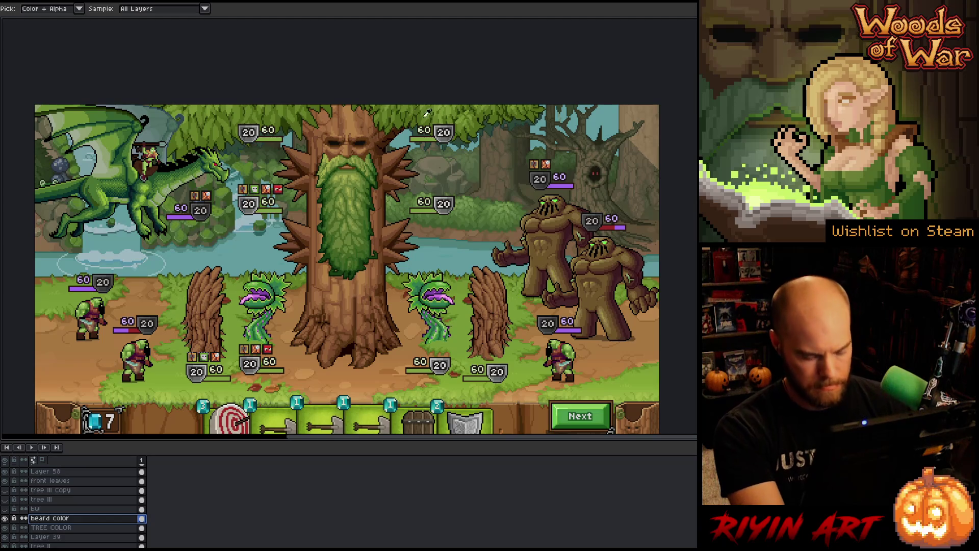
- Hide Layer 58 after comparing the foliage, and select the front leaves layer
{"action": "key", "text": "v"}
{"action": "left_click", "coordinate": [448, 113]}
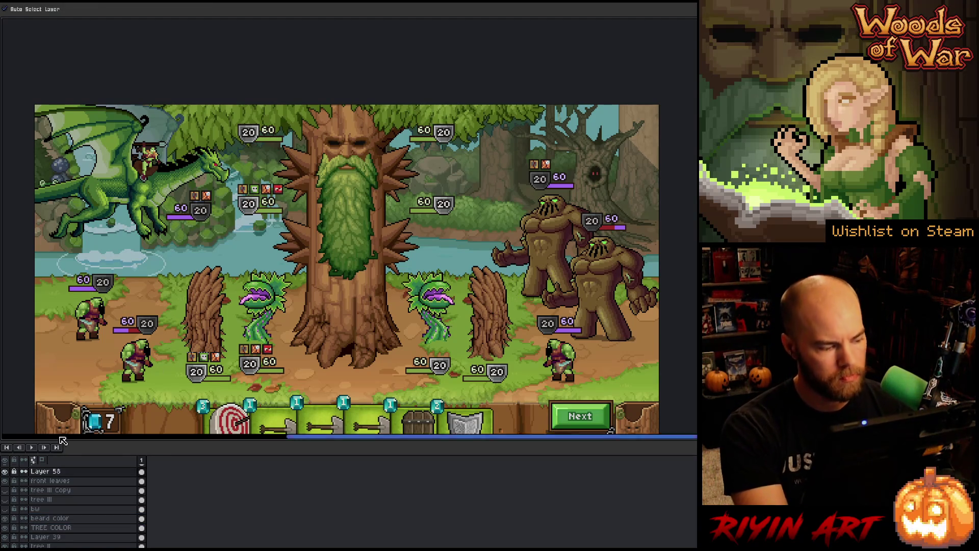
{"action": "left_click", "coordinate": [6, 472]}
{"action": "left_click", "coordinate": [6, 472]}
{"action": "left_click", "coordinate": [6, 472]}
{"action": "left_click", "coordinate": [6, 472]}
{"action": "left_click", "coordinate": [7, 472]}
{"action": "left_click", "coordinate": [64, 481]}
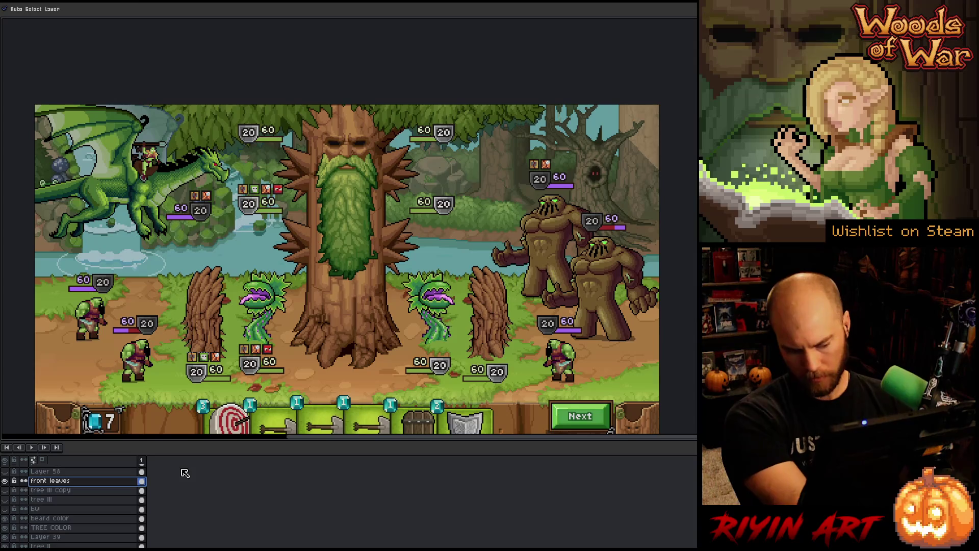
- Replace the canopy's dark green #3f5116 with beard green #2c581c
{"action": "key", "text": "shift+r"}
{"action": "mouse_move", "coordinate": [127, 163]}
{"action": "left_mouse_down"}
{"action": "mouse_move", "coordinate": [234, 251]}
{"action": "mouse_move", "coordinate": [224, 259]}
{"action": "left_mouse_up"}
{"action": "left_click", "coordinate": [437, 132]}
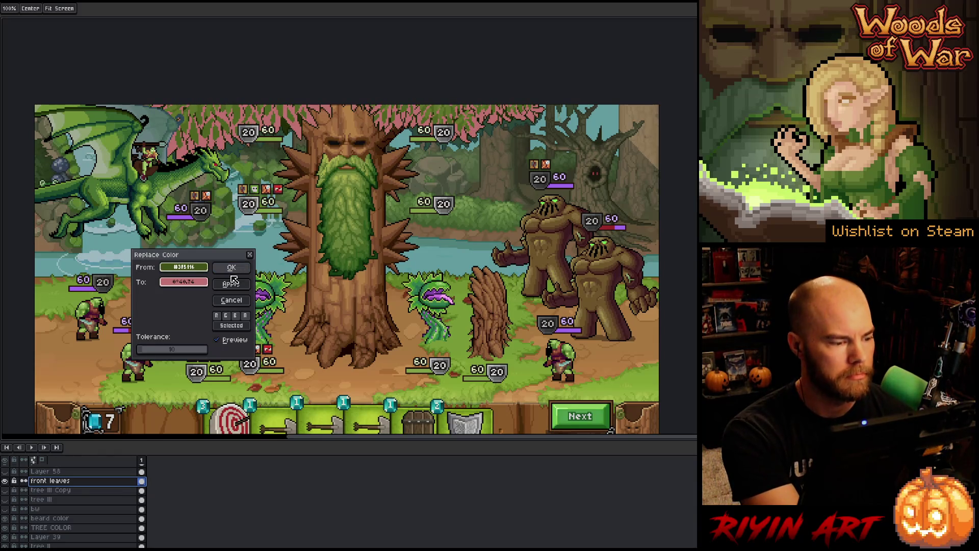
{"action": "right_click", "coordinate": [369, 255]}
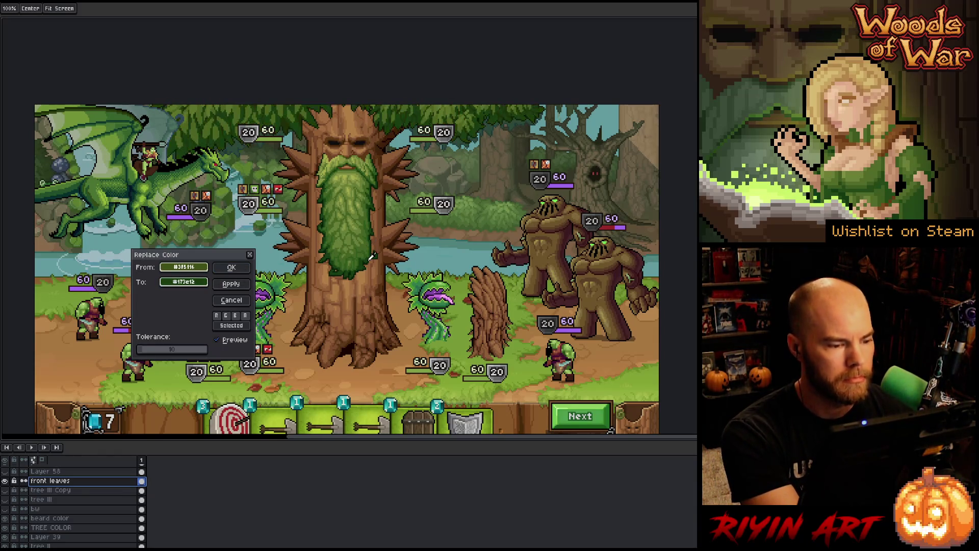
{"action": "right_click", "coordinate": [367, 248]}
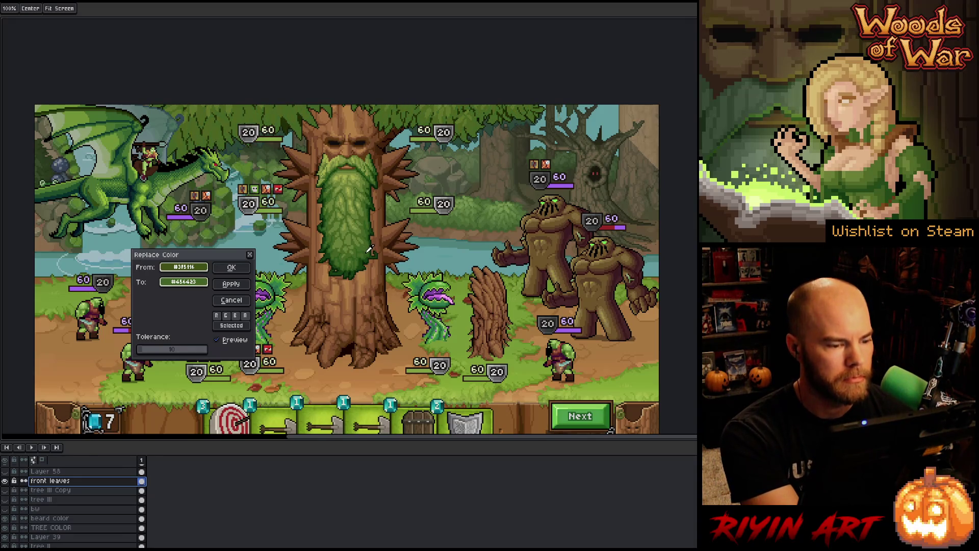
{"action": "right_click", "coordinate": [369, 249]}
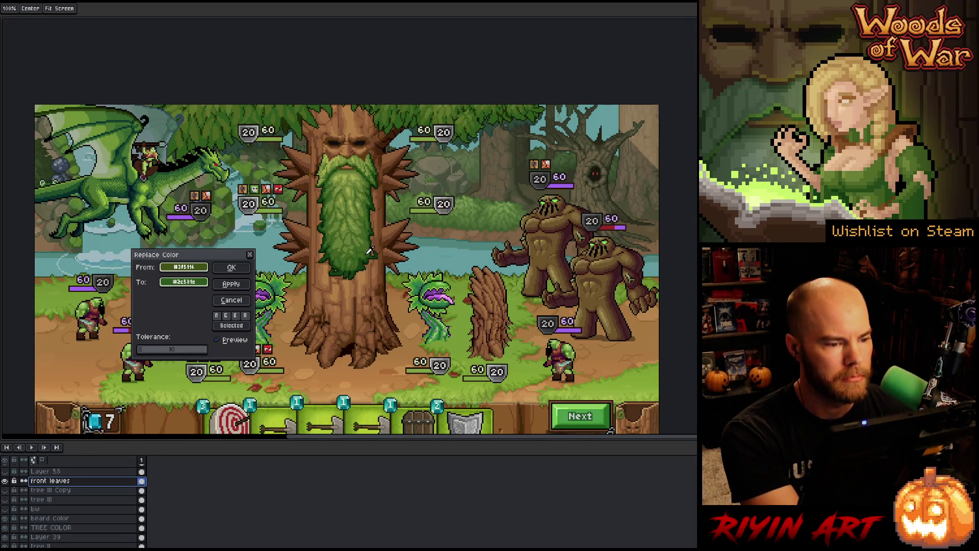
{"action": "left_click", "coordinate": [239, 268]}
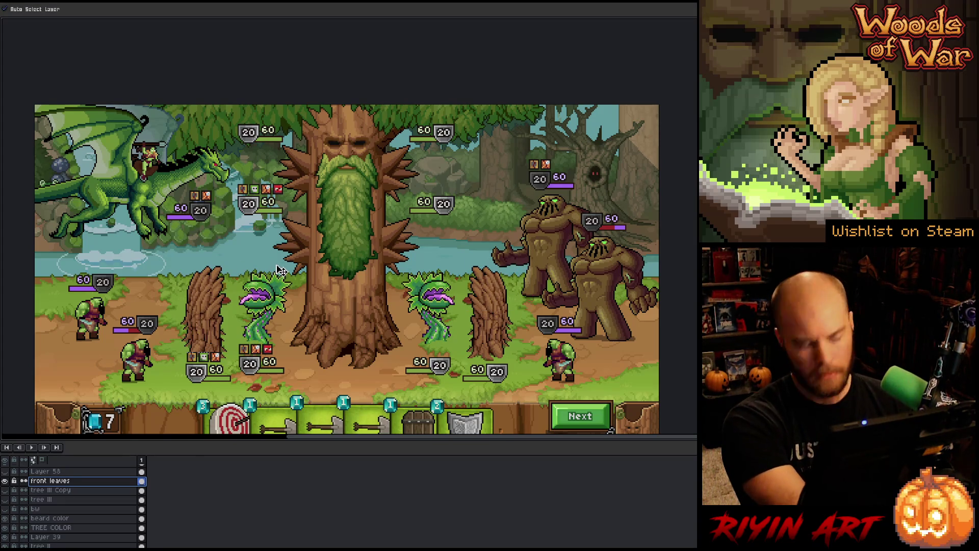
- Try replacing canopy green #4a6320 at tolerance 0, then abandon it
{"action": "key", "text": "shift+r"}
{"action": "left_click", "coordinate": [356, 164]}
{"action": "left_click", "coordinate": [355, 163]}
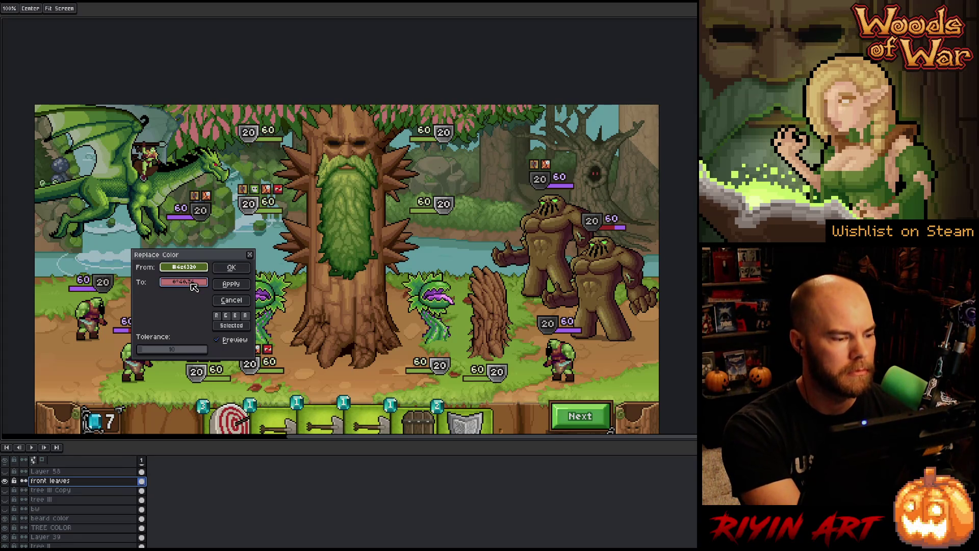
{"action": "left_click_drag", "start_coordinate": [152, 358], "coordinate": [107, 353]}
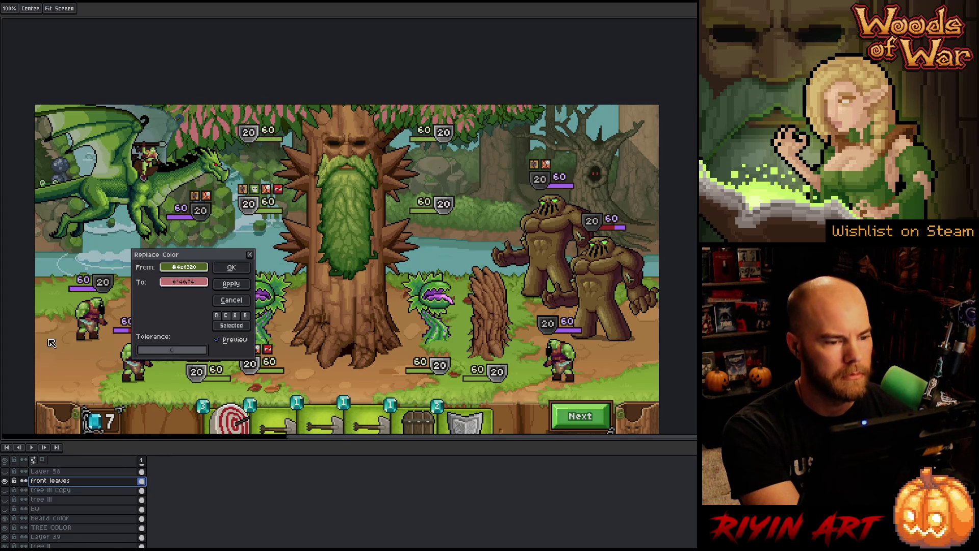
{"action": "left_click", "coordinate": [234, 301]}
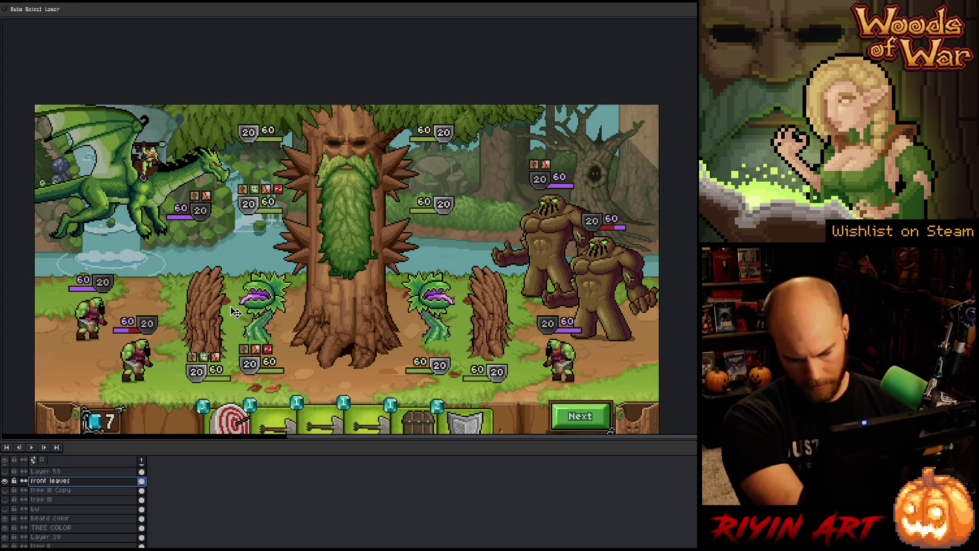
- At tolerance 0, replace dark green #3f5116 with beard green #2c581c
{"action": "key", "text": "shift+r"}
{"action": "left_click_drag", "start_coordinate": [148, 349], "coordinate": [137, 350]}
{"action": "left_click", "coordinate": [182, 269]}
{"action": "left_click", "coordinate": [488, 109]}
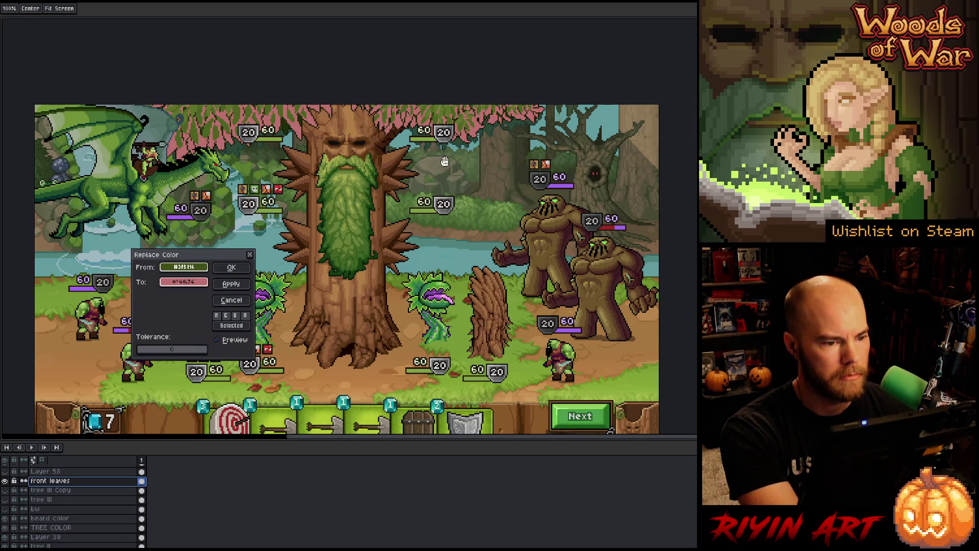
{"action": "left_click", "coordinate": [365, 241]}
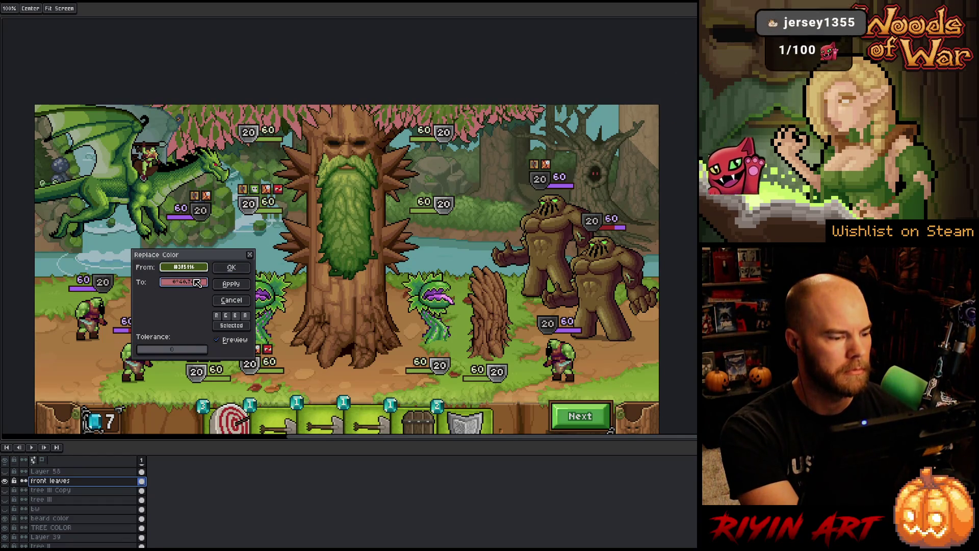
{"action": "left_click", "coordinate": [370, 250]}
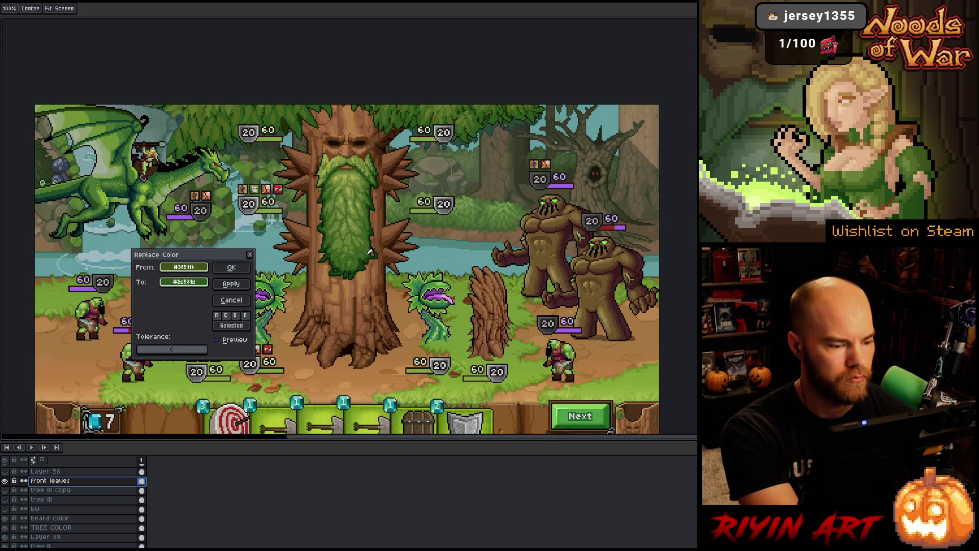
{"action": "left_click", "coordinate": [369, 248]}
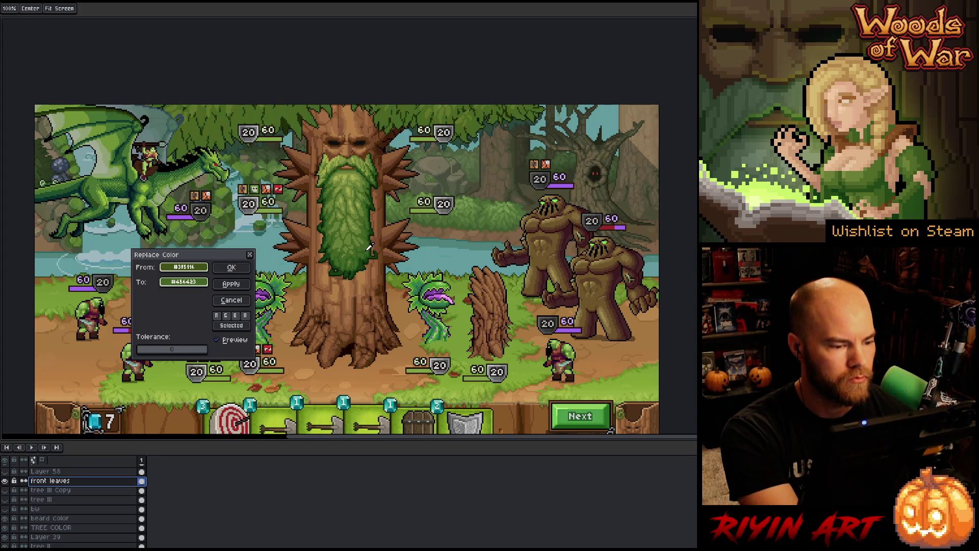
{"action": "left_click", "coordinate": [369, 250]}
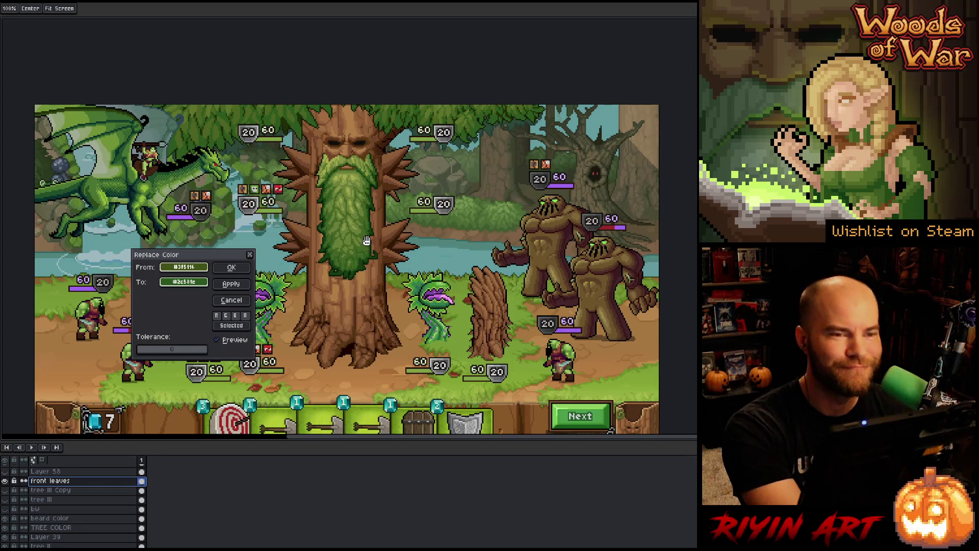
{"action": "left_click", "coordinate": [232, 268]}
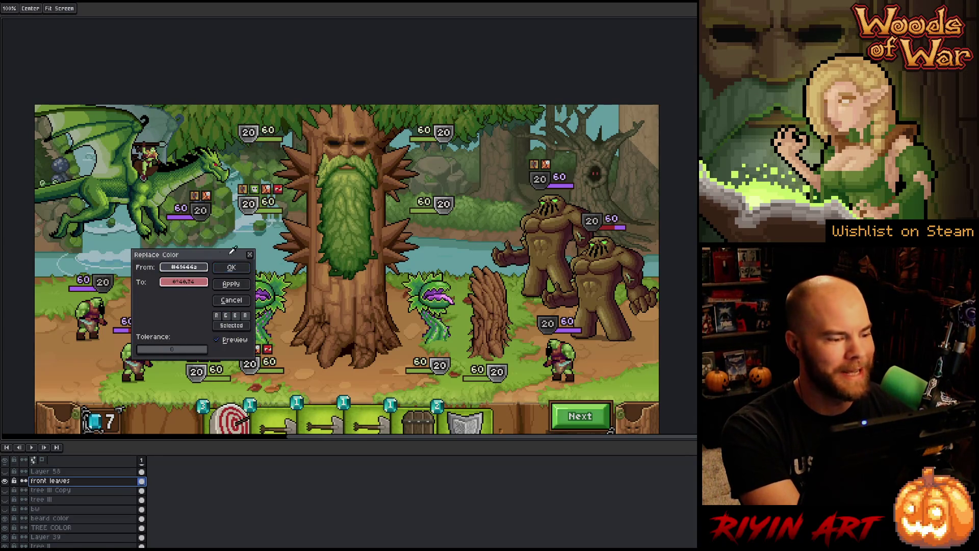
- Replace canopy green #4c6320 with beard green #456423
{"action": "left_click", "coordinate": [439, 117]}
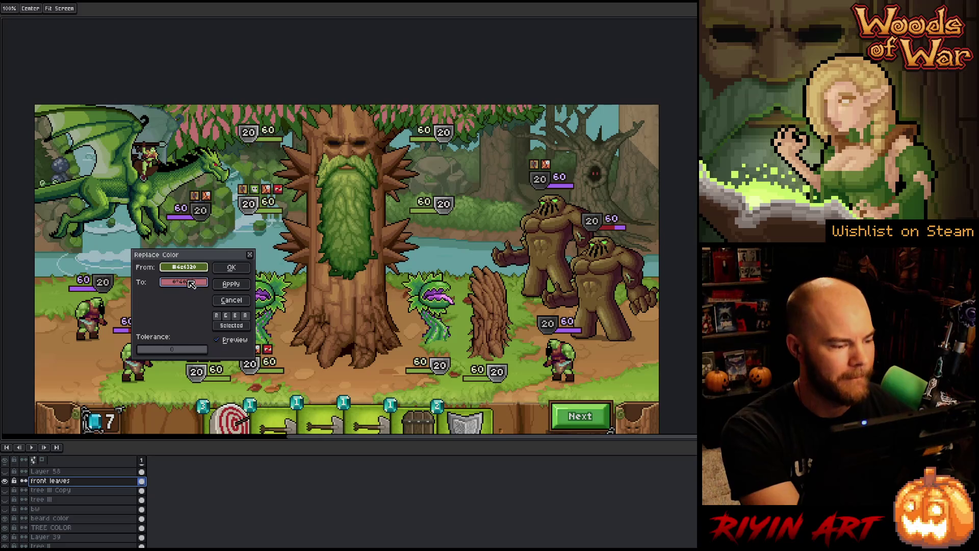
{"action": "left_click", "coordinate": [357, 250]}
{"action": "left_click_drag", "start_coordinate": [357, 250], "coordinate": [372, 244]}
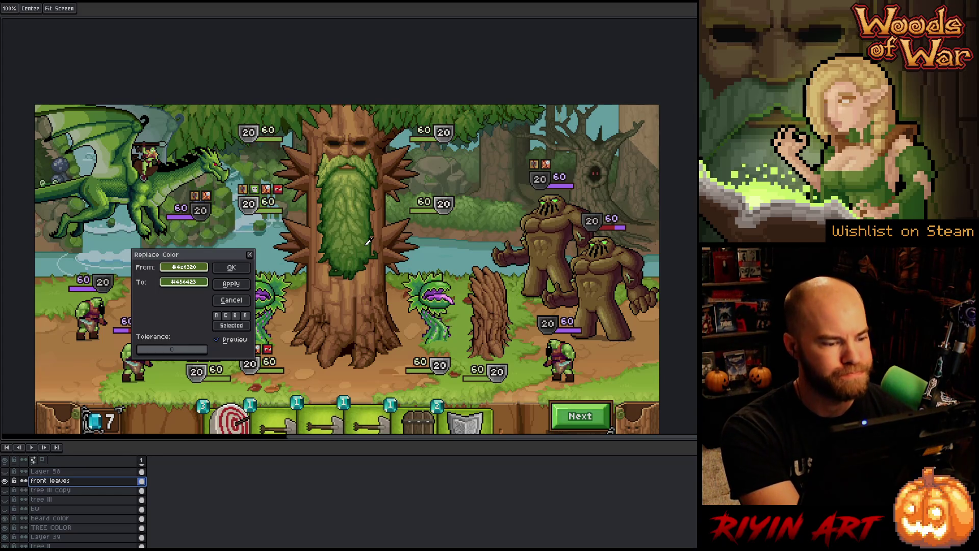
{"action": "left_click", "coordinate": [231, 267]}
- Replace canopy green #456423 with the lighter beard green #677e37
{"action": "right_click", "coordinate": [467, 250]}
{"action": "left_click", "coordinate": [489, 266]}
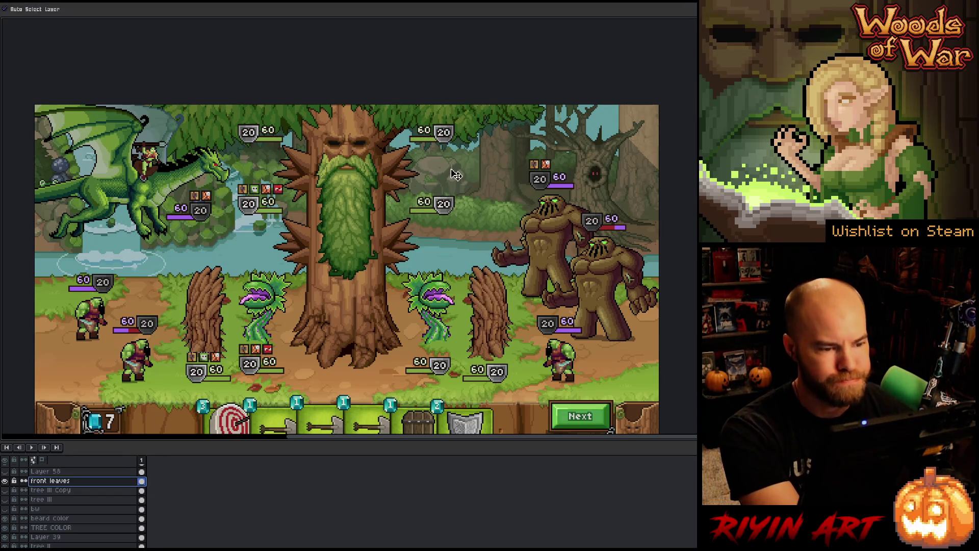
{"action": "left_click", "coordinate": [184, 267]}
{"action": "left_click", "coordinate": [474, 116]}
{"action": "left_click", "coordinate": [468, 117]}
{"action": "left_click", "coordinate": [183, 281]}
{"action": "left_click", "coordinate": [352, 235]}
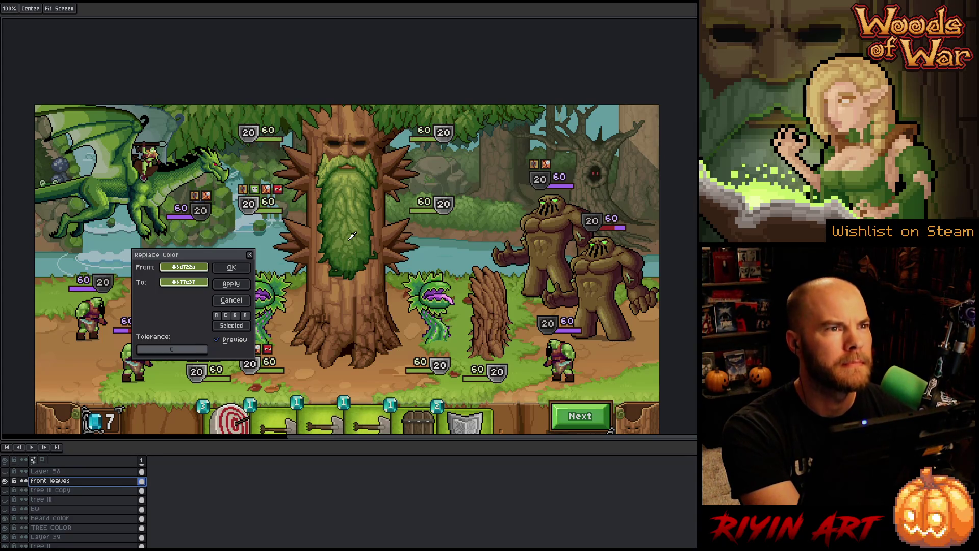
{"action": "left_click", "coordinate": [241, 267]}
- Try replacing leaf green #454423 with the beard colour, then abandon it
{"action": "key", "text": "shift+r"}
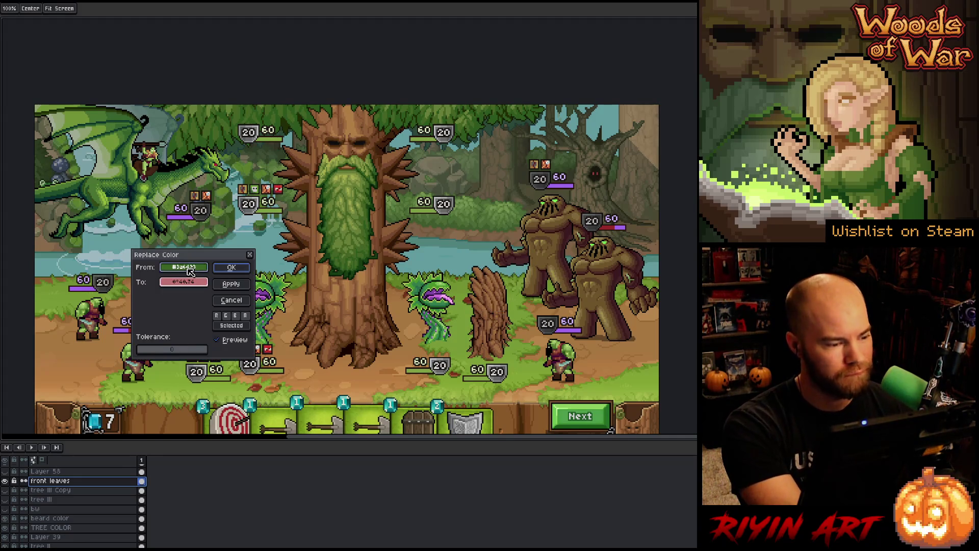
{"action": "left_click", "coordinate": [432, 80]}
{"action": "left_click", "coordinate": [414, 109]}
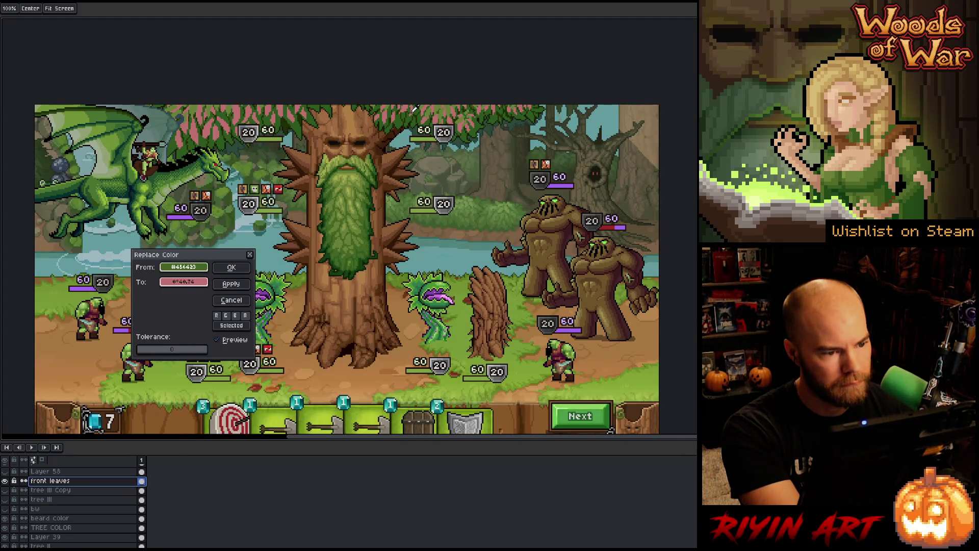
{"action": "left_click", "coordinate": [360, 243]}
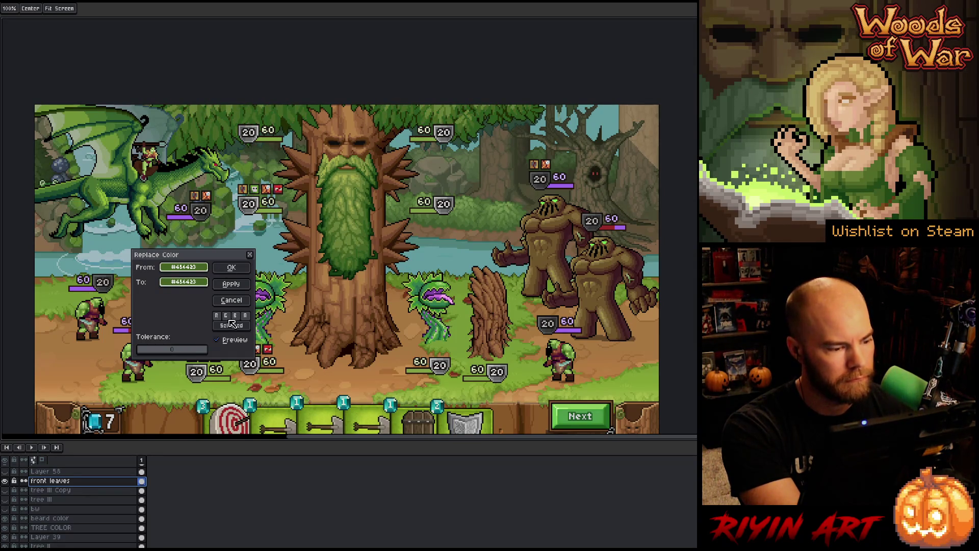
{"action": "left_click", "coordinate": [231, 302]}
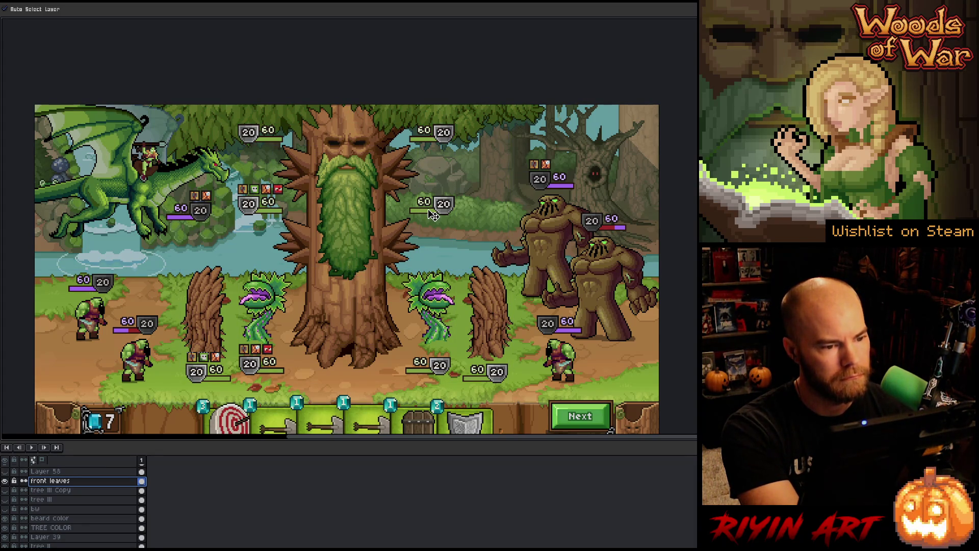
- Replace dark green #3f5116 with beard green #2c581c again
{"action": "key", "text": "shift+r"}
{"action": "mouse_move", "coordinate": [165, 267]}
{"action": "left_mouse_down"}
{"action": "mouse_move", "coordinate": [265, 214]}
{"action": "mouse_move", "coordinate": [481, 148]}
{"action": "mouse_move", "coordinate": [511, 124]}
{"action": "left_mouse_up"}
{"action": "left_click_drag", "start_coordinate": [263, 278], "coordinate": [371, 244]}
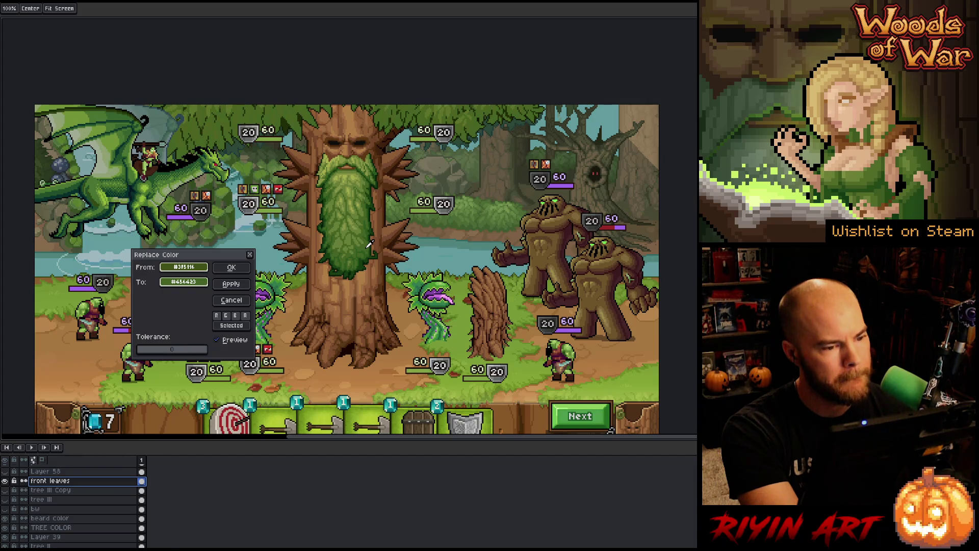
{"action": "left_click_drag", "start_coordinate": [368, 247], "coordinate": [369, 250]}
{"action": "key", "text": "Return"}
- Replace canopy green #4c6320 with lighter beard green #677e37
{"action": "key", "text": "shift+r"}
{"action": "mouse_move", "coordinate": [335, 234]}
{"action": "left_mouse_down"}
{"action": "mouse_move", "coordinate": [398, 163]}
{"action": "mouse_move", "coordinate": [461, 121]}
{"action": "mouse_move", "coordinate": [326, 245]}
{"action": "left_mouse_up"}
{"action": "left_click", "coordinate": [359, 237]}
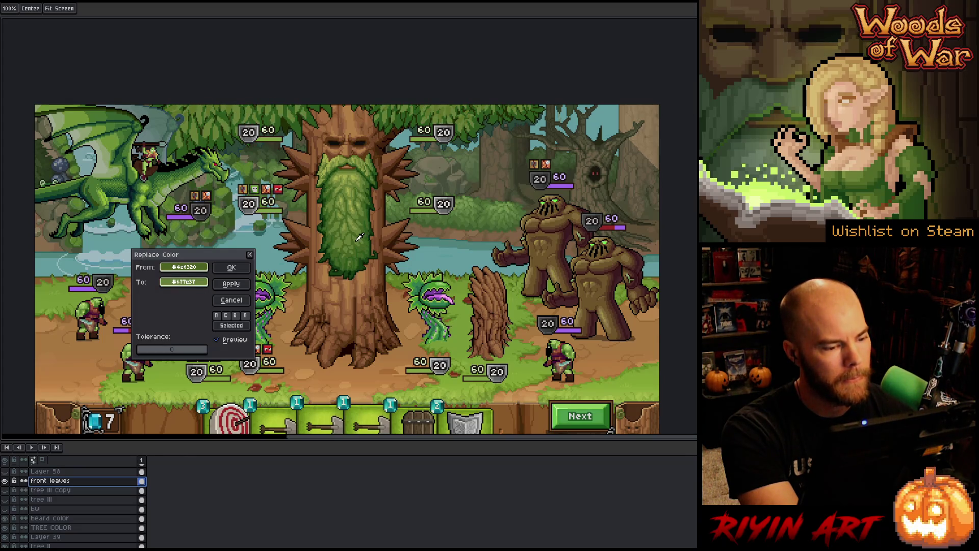
{"action": "left_click", "coordinate": [231, 268]}
- Replace canopy-top green #5d722a with a lighter green sampled from the guardian's beard
{"action": "key", "text": "shift+r"}
{"action": "left_click", "coordinate": [451, 109]}
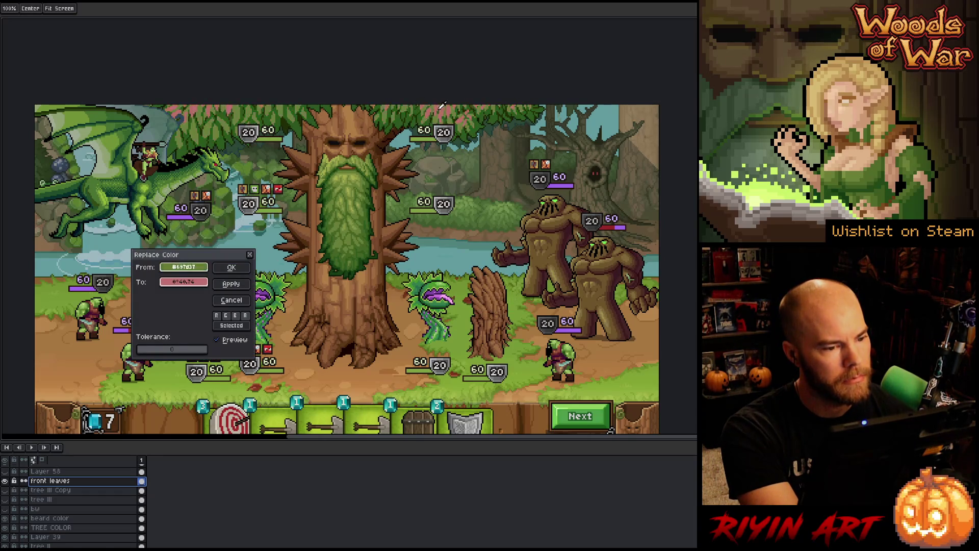
{"action": "left_click", "coordinate": [190, 286]}
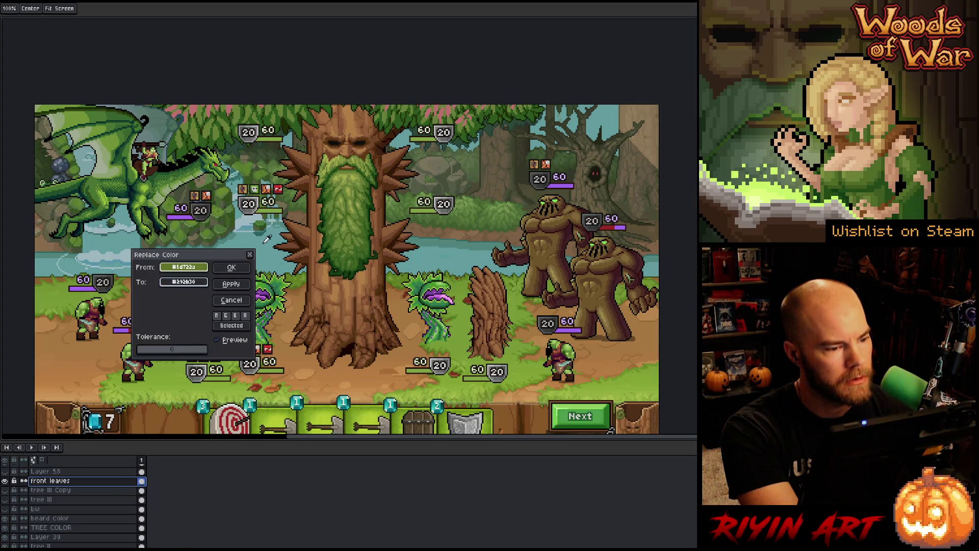
{"action": "left_click", "coordinate": [360, 225]}
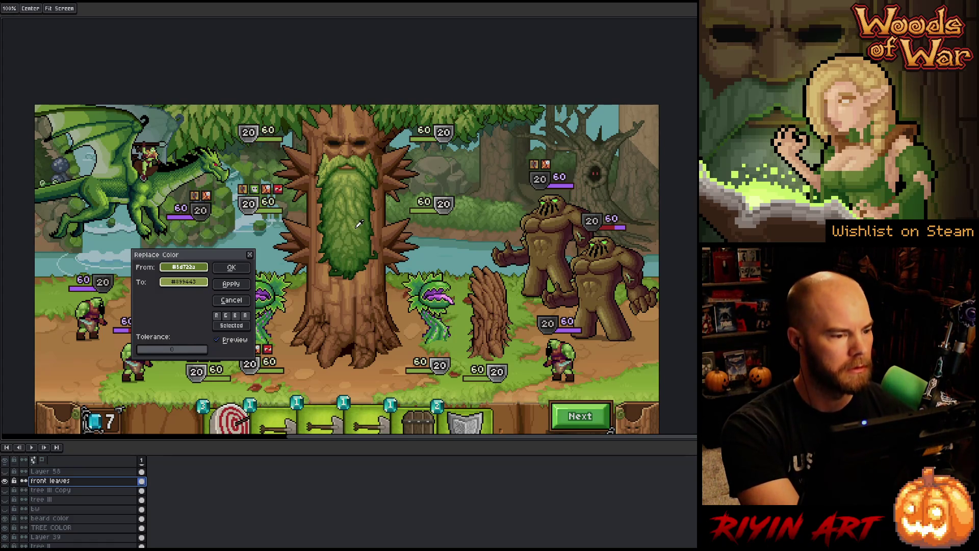
{"action": "left_click", "coordinate": [232, 268]}
- Replace canopy green #2c581e with the darker green #456423
{"action": "key", "text": "shift+r"}
{"action": "left_click", "coordinate": [188, 270]}
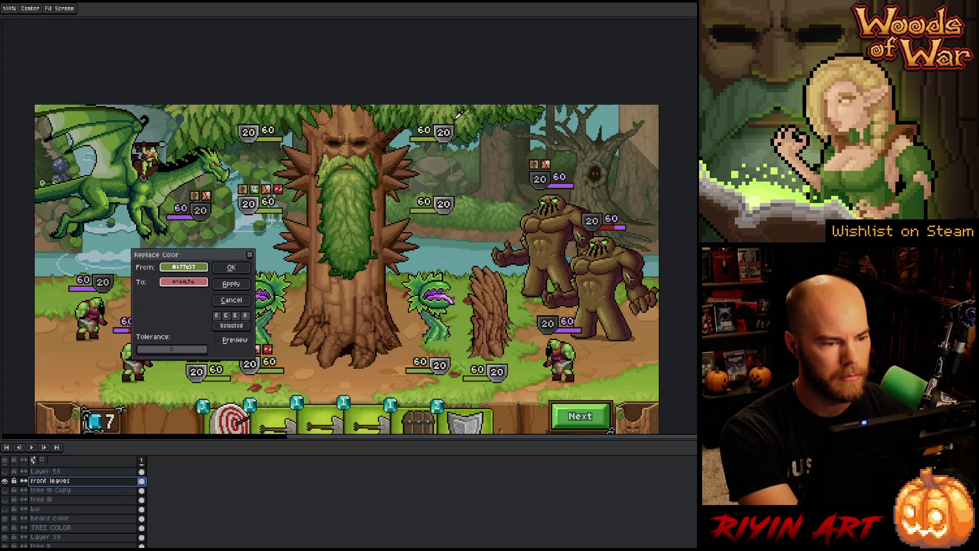
{"action": "left_click", "coordinate": [416, 123]}
{"action": "left_click", "coordinate": [199, 282]}
{"action": "left_click", "coordinate": [363, 241]}
{"action": "left_click", "coordinate": [366, 243]}
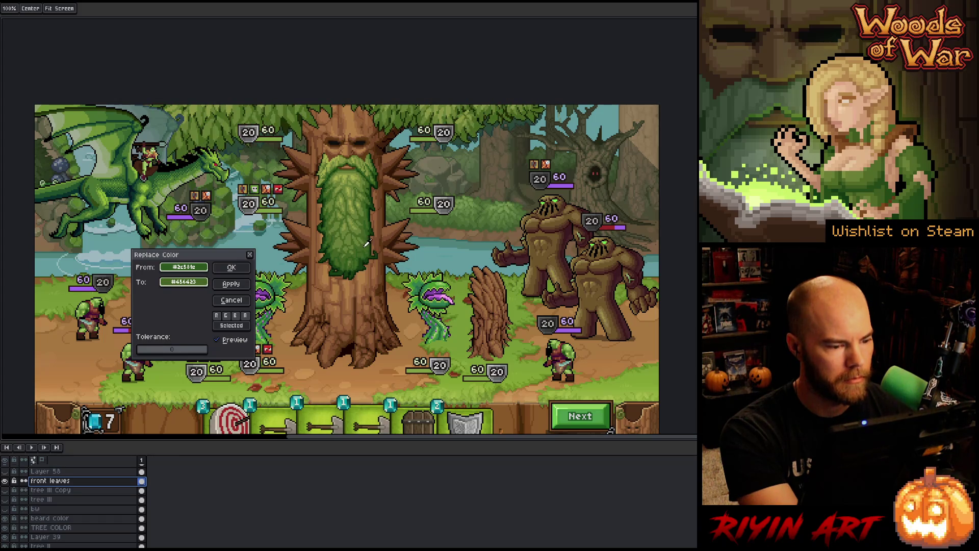
{"action": "left_click", "coordinate": [231, 267]}
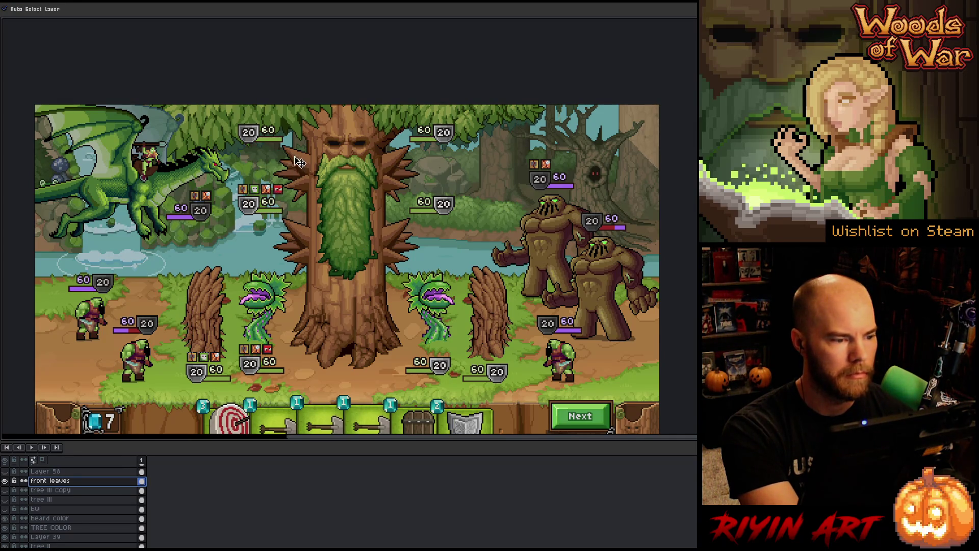
- Swap the dark canopy green #212d06 for the deeper green #173e12
{"action": "key", "text": "shift+r"}
{"action": "left_click", "coordinate": [289, 117]}
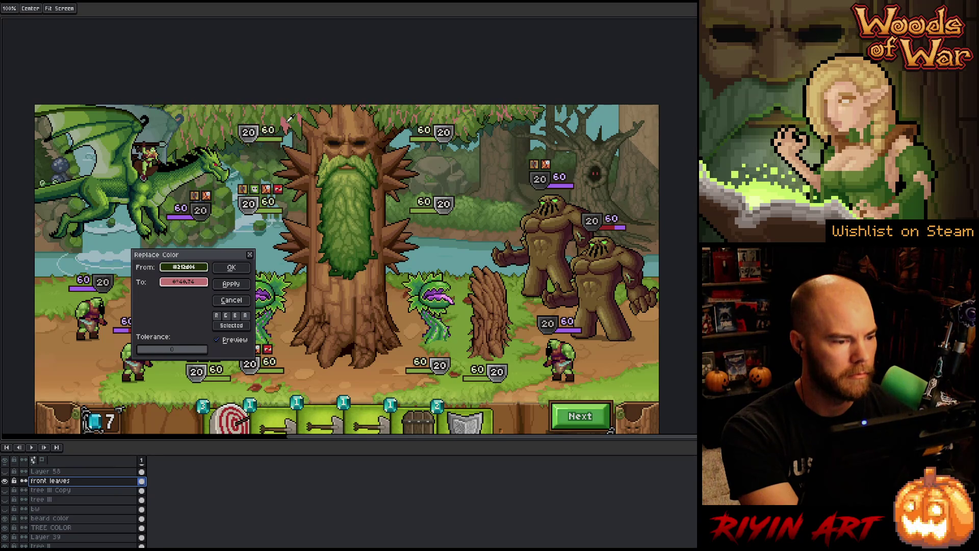
{"action": "left_click", "coordinate": [184, 282]}
{"action": "left_click", "coordinate": [333, 263]}
{"action": "left_click", "coordinate": [368, 253]}
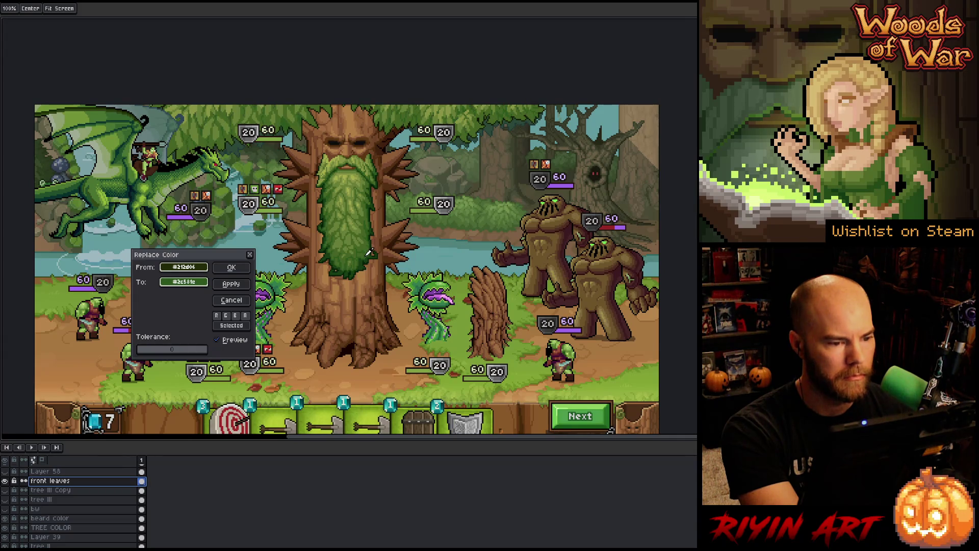
{"action": "left_click", "coordinate": [371, 257]}
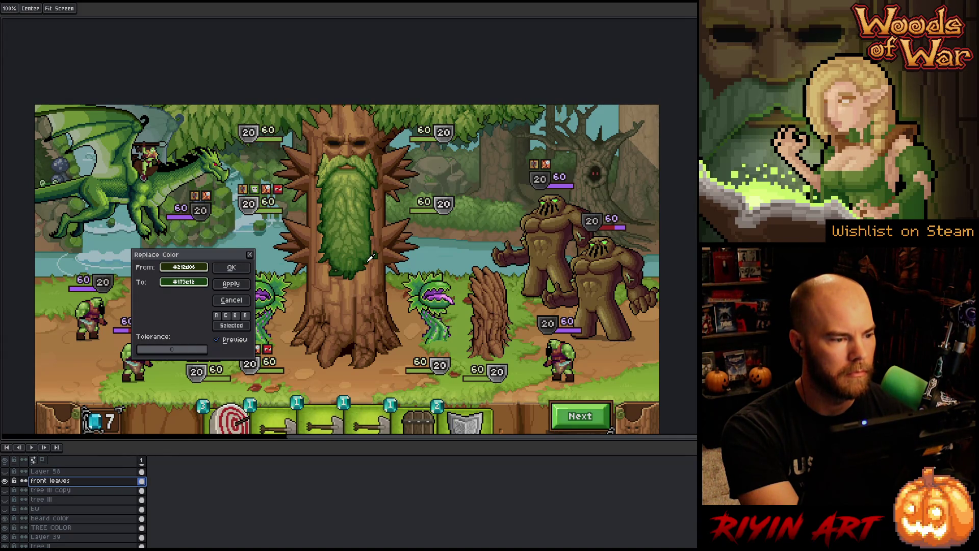
{"action": "left_click", "coordinate": [239, 267]}
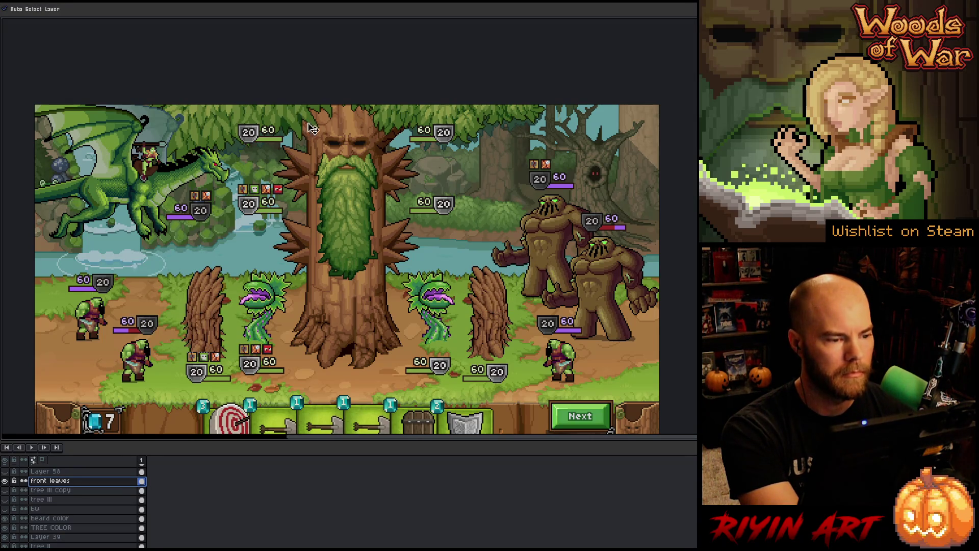
- Recolour the darkest leaf outline #131a02 to trunk brown #6f4326
{"action": "scroll", "coordinate": [312, 129], "scroll_direction": "up", "scroll_amount": 5}
{"action": "key", "text": "shift+r"}
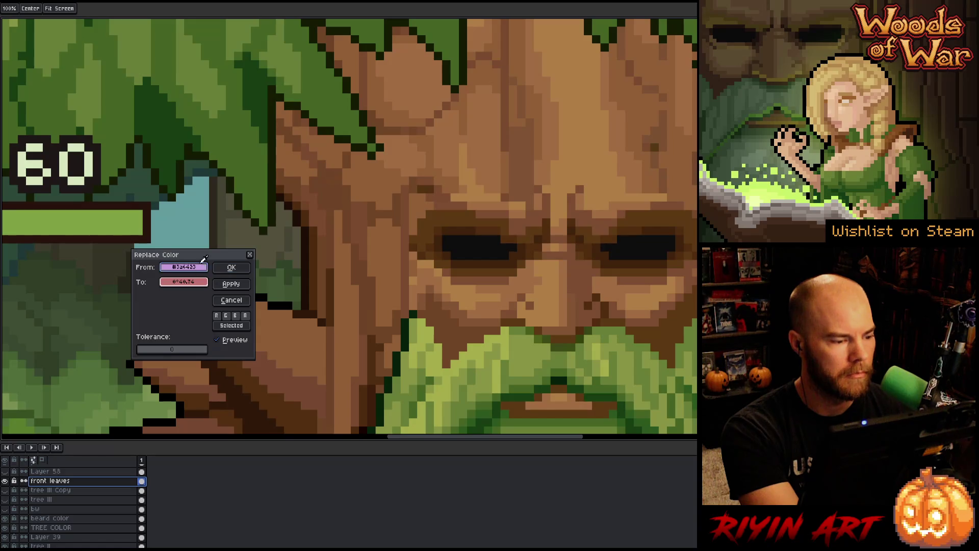
{"action": "left_click", "coordinate": [360, 150]}
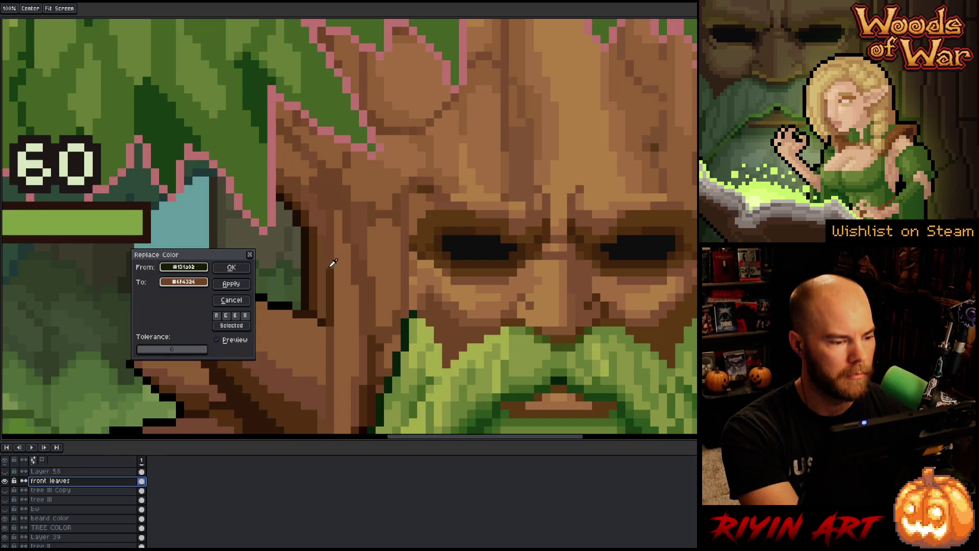
{"action": "left_click", "coordinate": [231, 268]}
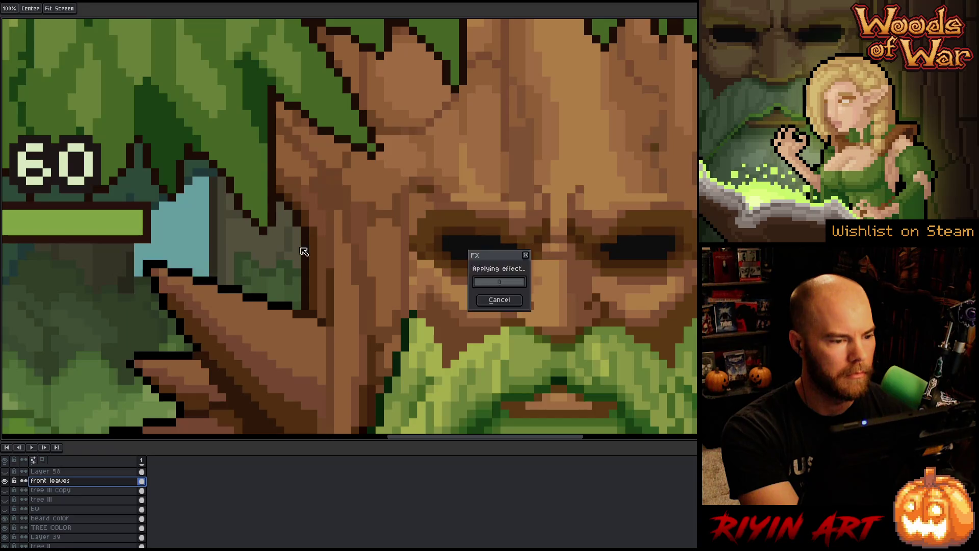
{"action": "scroll", "coordinate": [321, 250], "scroll_direction": "down", "scroll_amount": 5}
- Zoom and pan to frame the whole recoloured battle scene
{"action": "scroll", "coordinate": [362, 242], "scroll_direction": "down", "scroll_amount": 2}
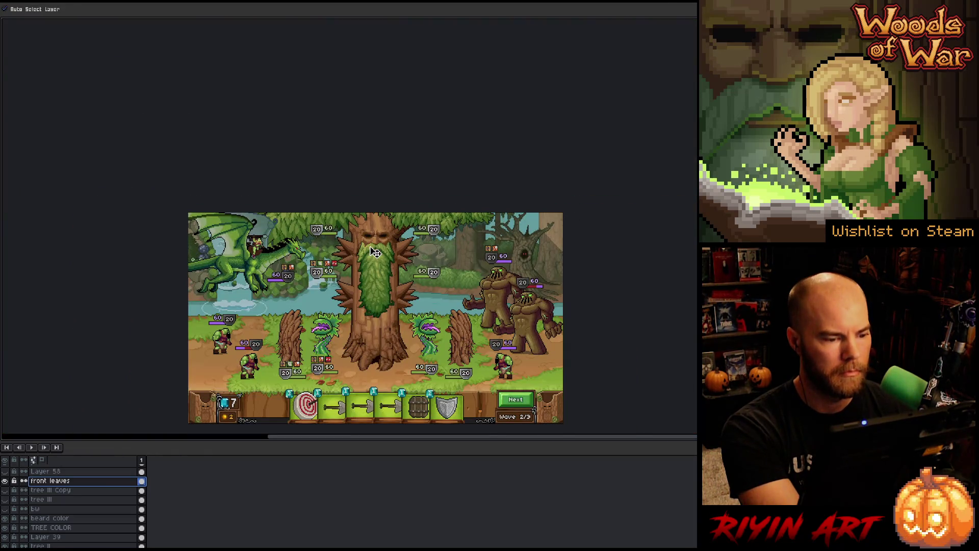
{"action": "scroll", "coordinate": [372, 244], "scroll_direction": "up", "scroll_amount": 1}
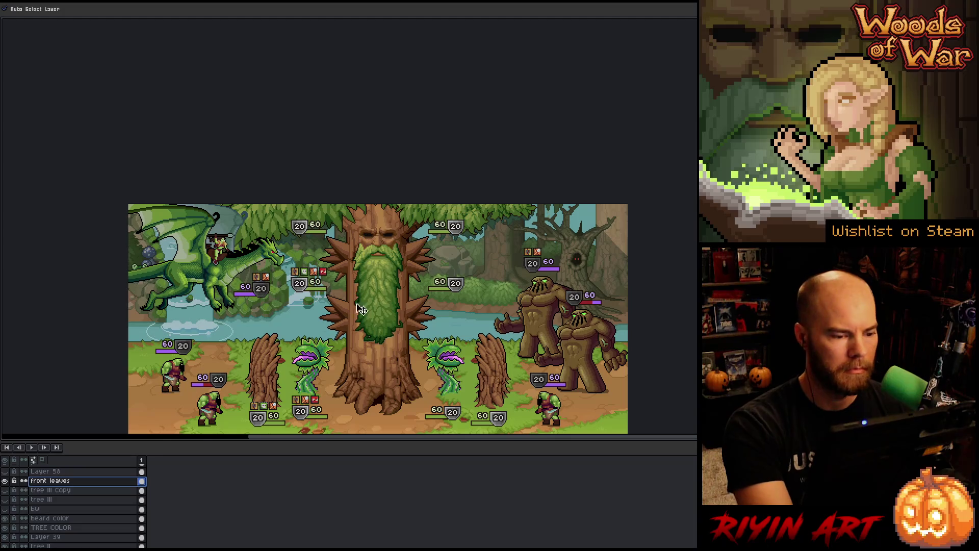
{"action": "scroll", "coordinate": [367, 272], "scroll_direction": "up", "scroll_amount": 1}
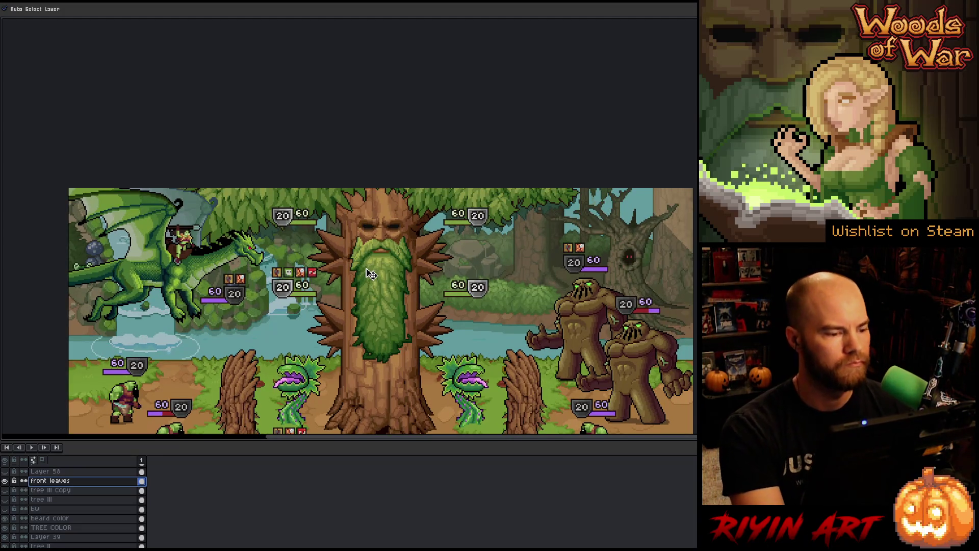
{"action": "scroll", "coordinate": [371, 274], "scroll_direction": "down", "scroll_amount": 1}
{"action": "scroll", "coordinate": [383, 283], "scroll_direction": "up", "scroll_amount": 1}
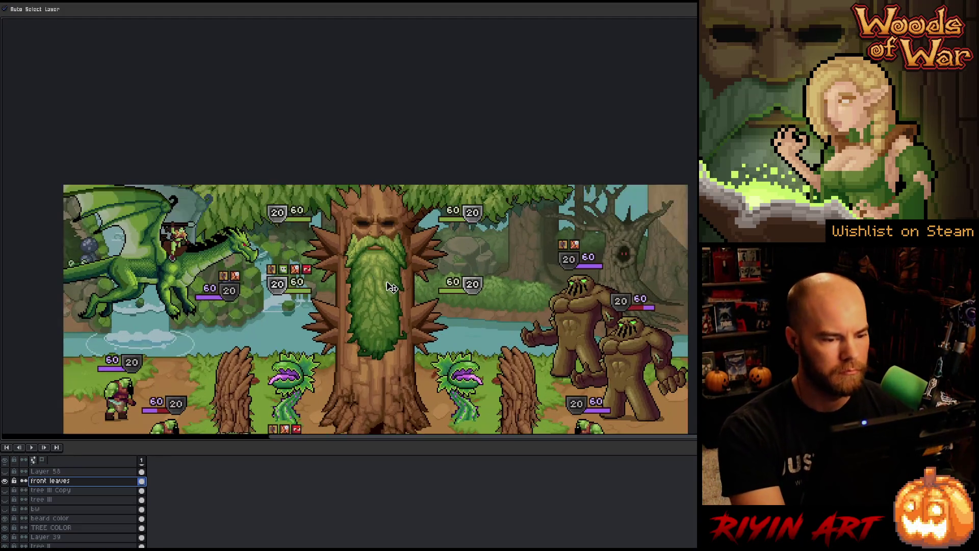
{"action": "left_click_drag", "start_coordinate": [399, 321], "coordinate": [381, 221]}
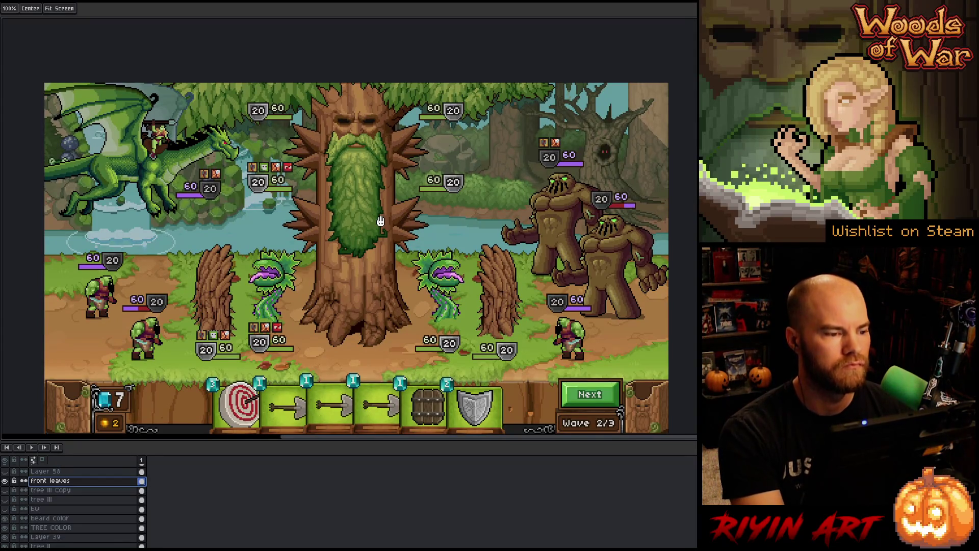
- Hide and restore the timeline, then select the DRAGON COLOR Copy layer
{"action": "key", "text": "v"}
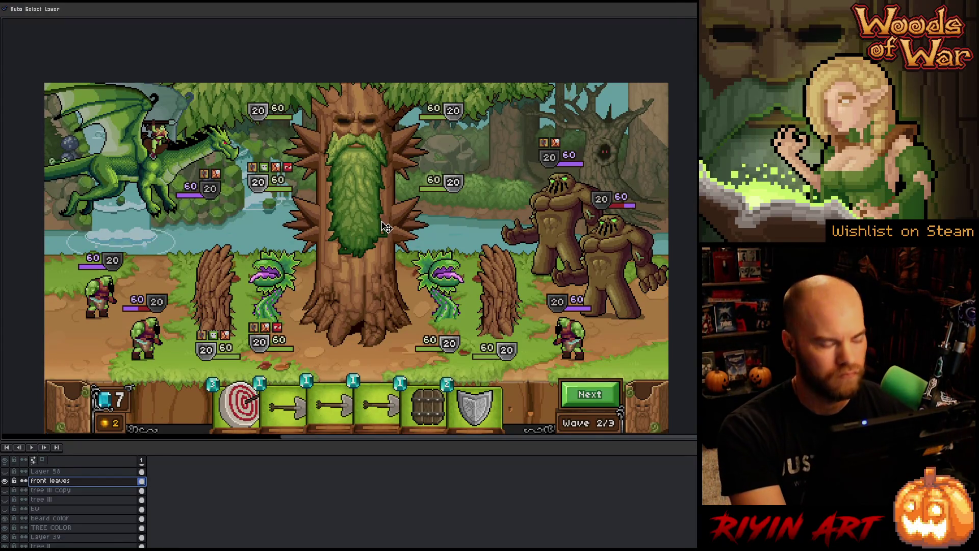
{"action": "key", "text": "Tab"}
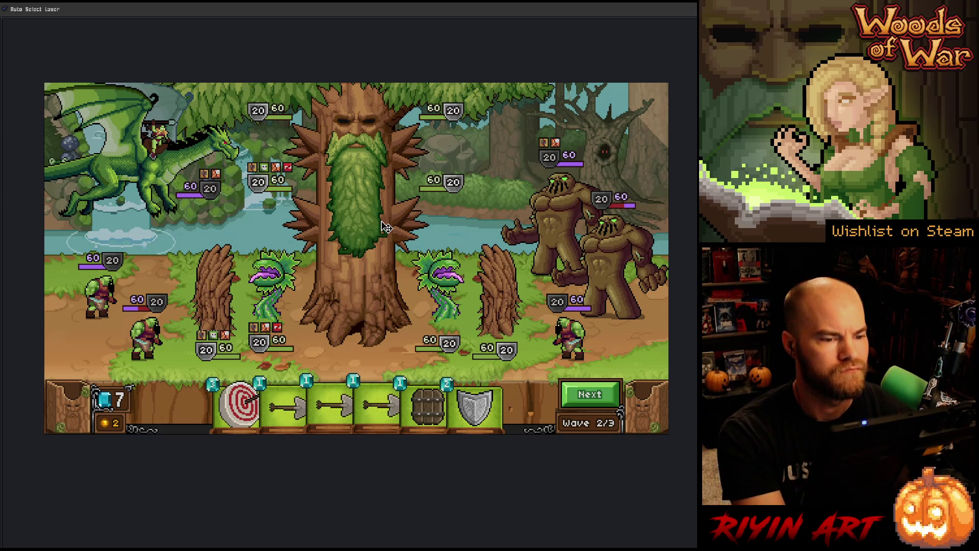
{"action": "key", "text": "Tab"}
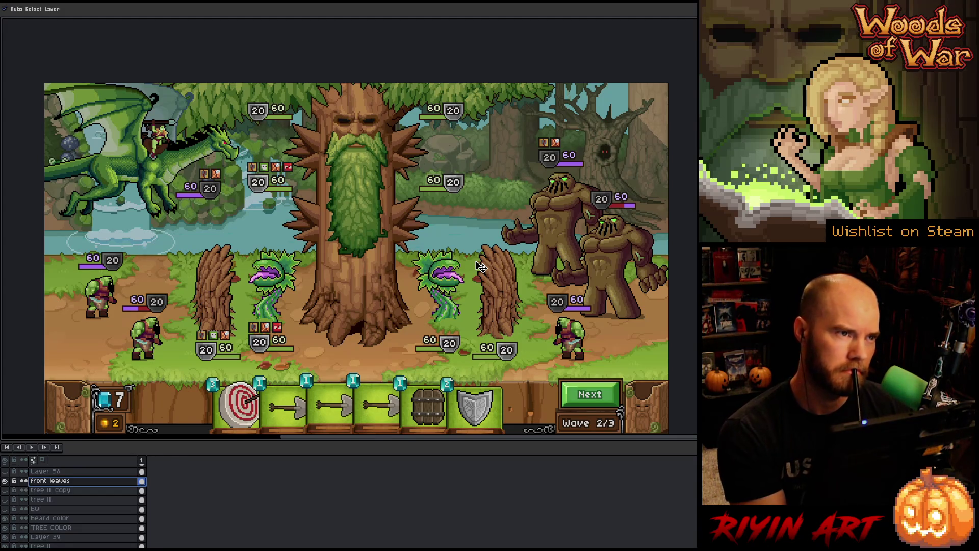
{"action": "left_click", "coordinate": [112, 147]}
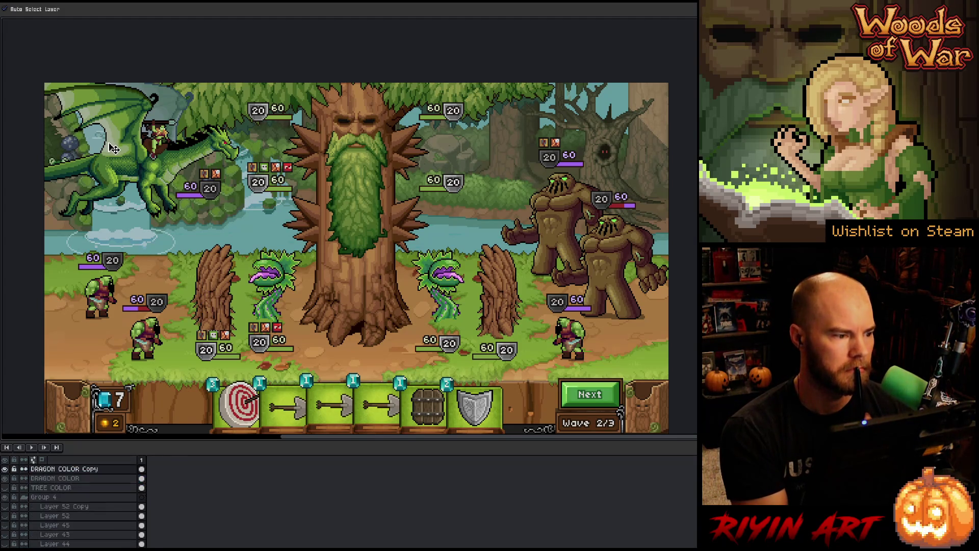
- Compare the dragon layer on and off, then zoom in on the dragon and rider
{"action": "left_click", "coordinate": [5, 468]}
{"action": "left_click", "coordinate": [5, 468]}
{"action": "left_click", "coordinate": [6, 469]}
{"action": "left_click", "coordinate": [5, 468]}
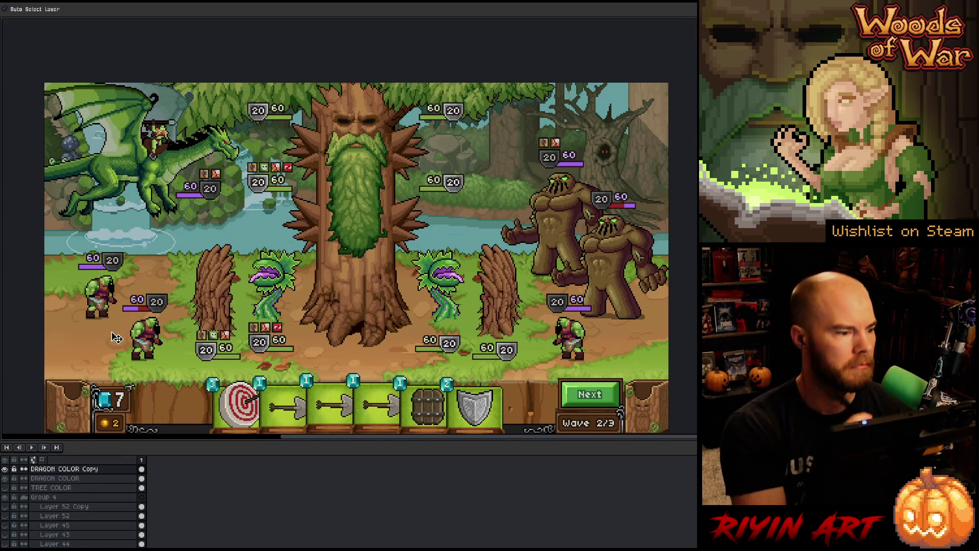
{"action": "key", "text": "i"}
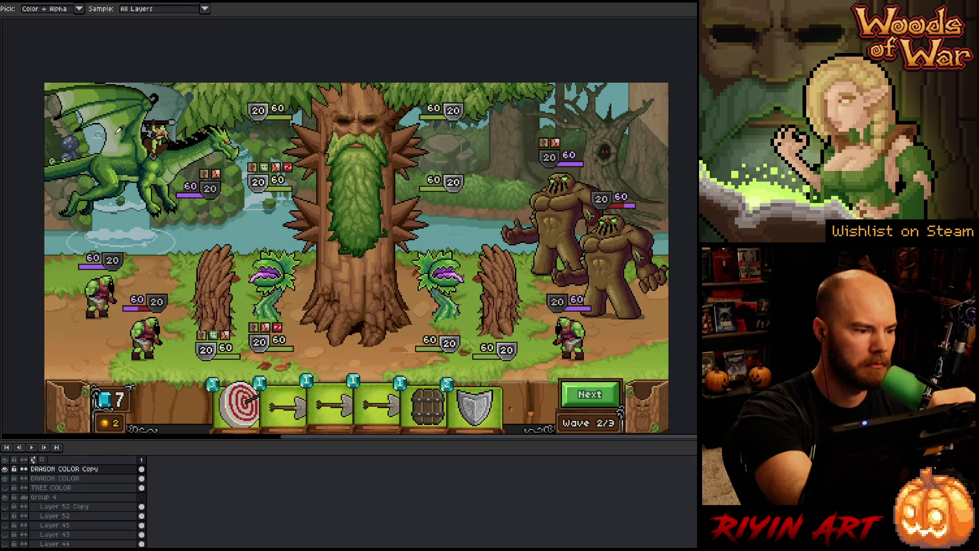
{"action": "key", "text": "Tab"}
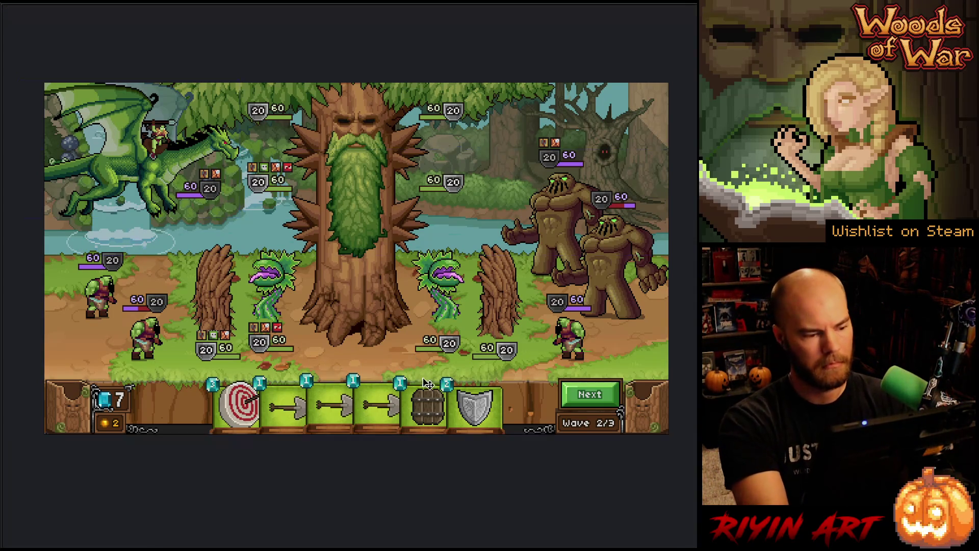
{"action": "key", "text": "Tab"}
{"action": "left_click_drag", "start_coordinate": [533, 436], "coordinate": [388, 442]}
{"action": "scroll", "coordinate": [396, 119], "scroll_direction": "up", "scroll_amount": 1}
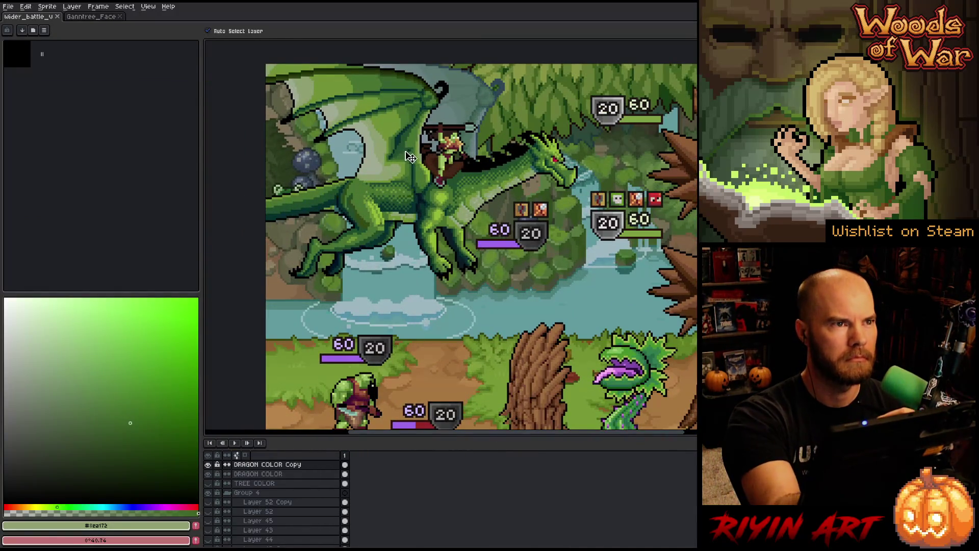
{"action": "scroll", "coordinate": [411, 157], "scroll_direction": "up", "scroll_amount": 1}
{"action": "left_click_drag", "start_coordinate": [423, 155], "coordinate": [456, 216]}
- Try filling the dragon's pale wing membrane with a darker sampled green, then undo it
{"action": "key", "text": "i"}
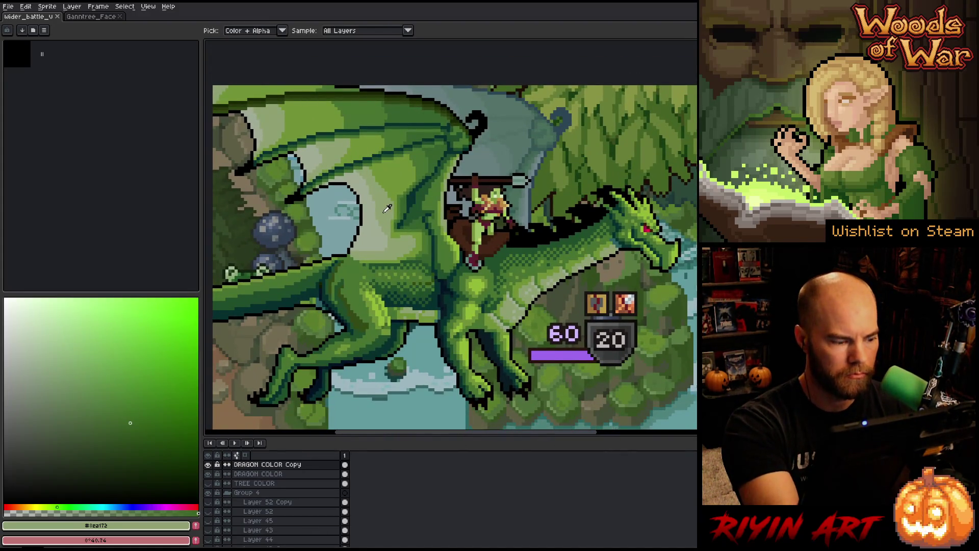
{"action": "left_click", "coordinate": [374, 232]}
{"action": "left_click", "coordinate": [79, 389]}
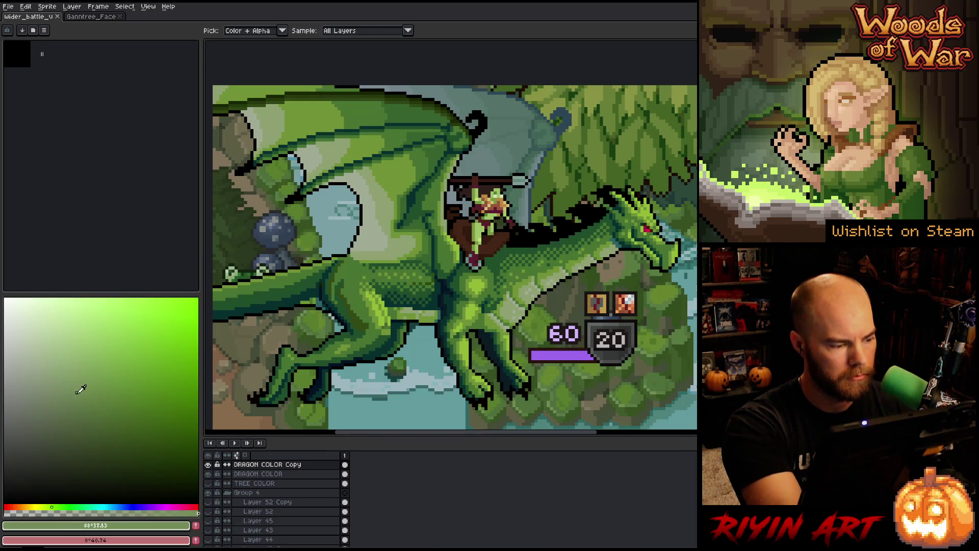
{"action": "left_click", "coordinate": [81, 404]}
{"action": "key", "text": "w"}
{"action": "left_click", "coordinate": [368, 233]}
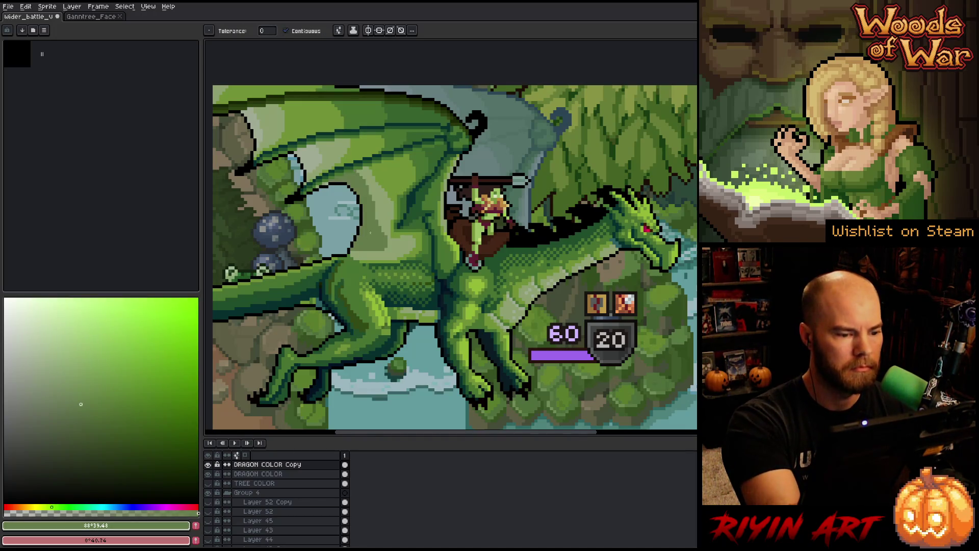
{"action": "key", "text": "ctrl+z"}
{"action": "key", "text": "i"}
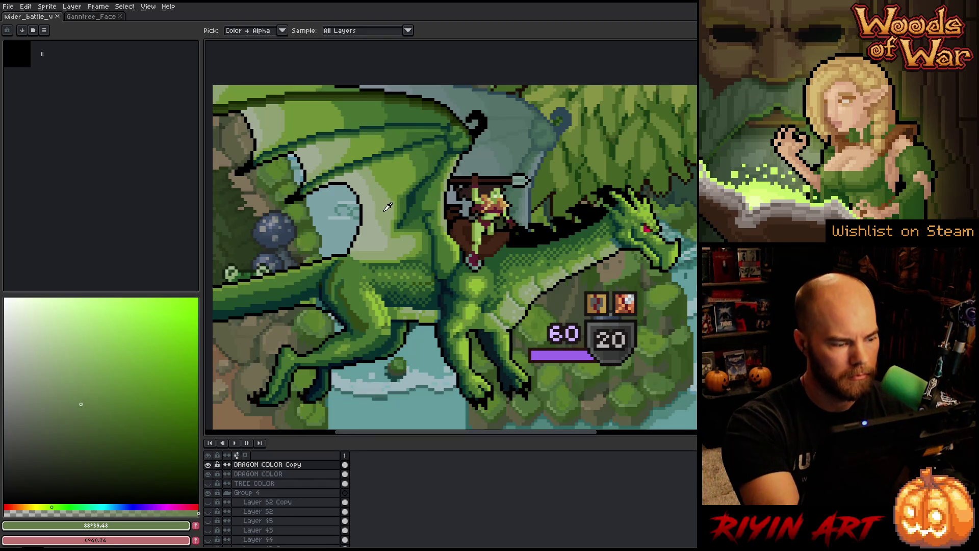
- Sample greens from the dragon's wing and fine-tune a slightly darker mid green
{"action": "left_click", "coordinate": [386, 210]}
{"action": "left_click", "coordinate": [376, 230]}
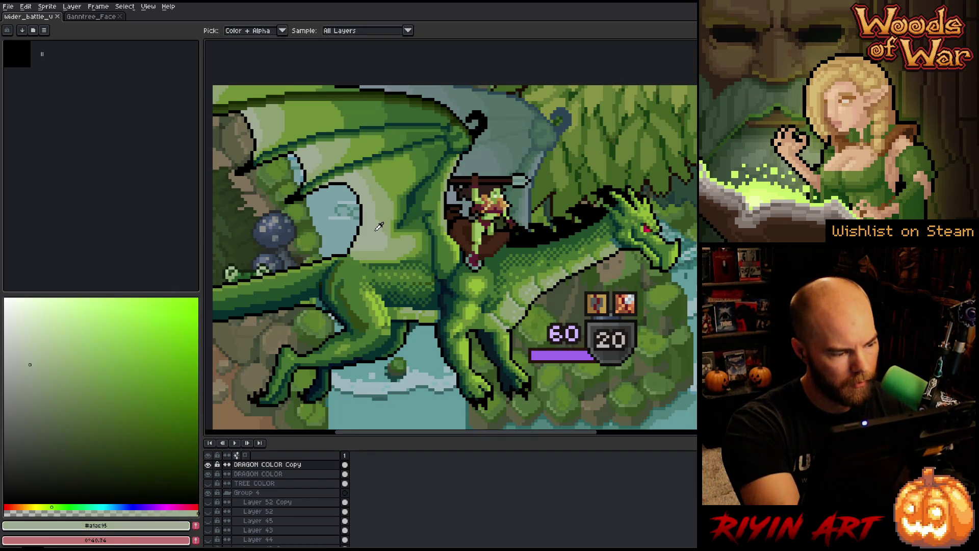
{"action": "left_click", "coordinate": [48, 367]}
{"action": "key", "text": "g"}
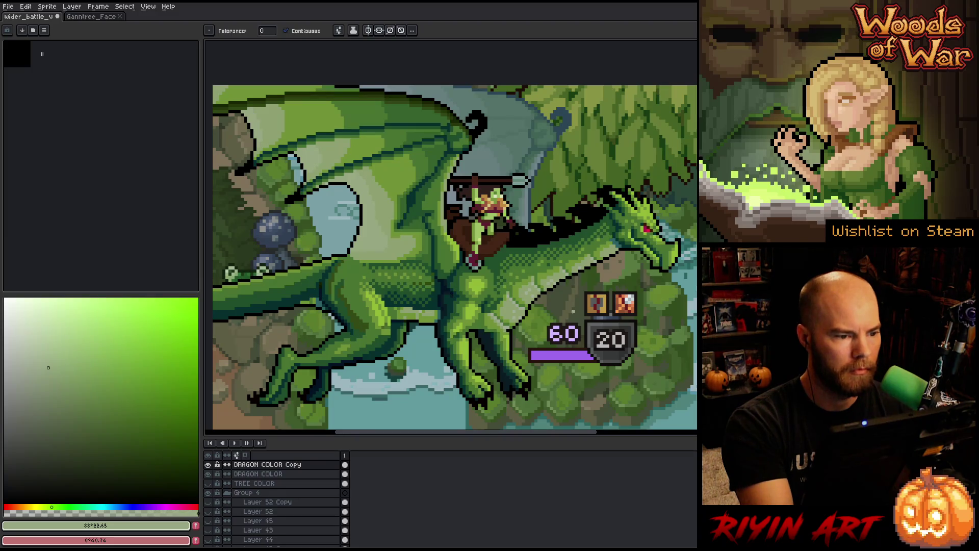
{"action": "left_click_drag", "start_coordinate": [357, 255], "coordinate": [477, 311]}
{"action": "left_click", "coordinate": [478, 311], "text": "alt"}
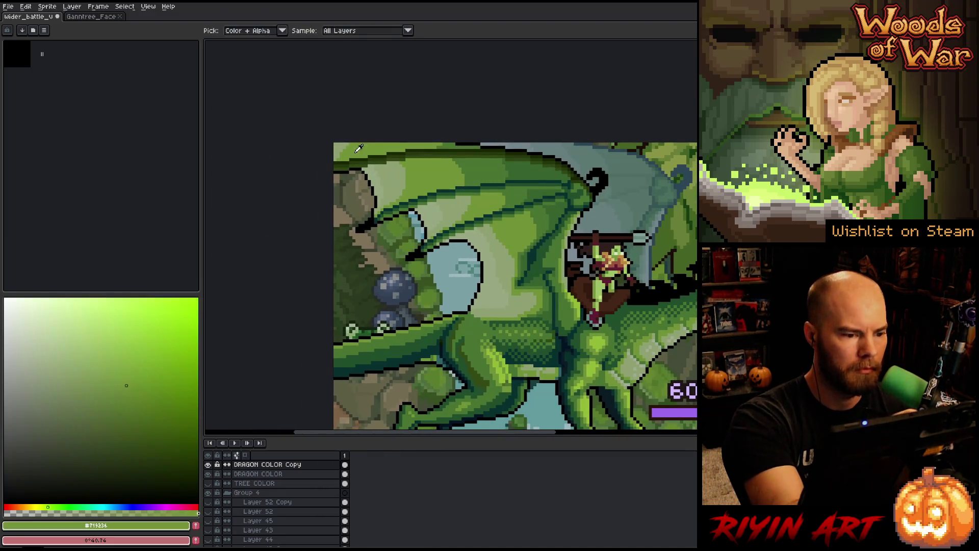
{"action": "mouse_move", "coordinate": [707, 346]}
{"action": "left_mouse_down"}
{"action": "mouse_move", "coordinate": [585, 309]}
{"action": "mouse_move", "coordinate": [501, 299]}
{"action": "mouse_move", "coordinate": [538, 295]}
{"action": "left_mouse_up"}
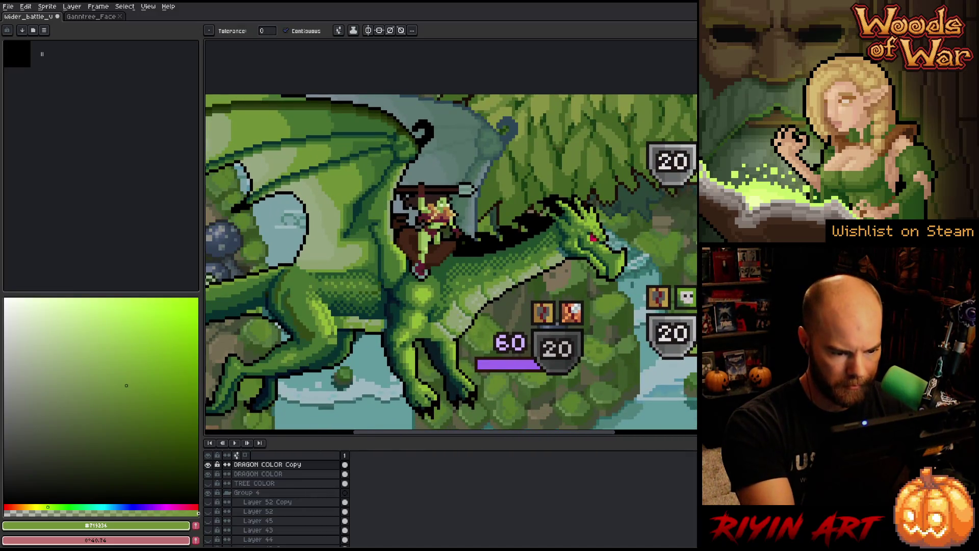
{"action": "key", "text": "i"}
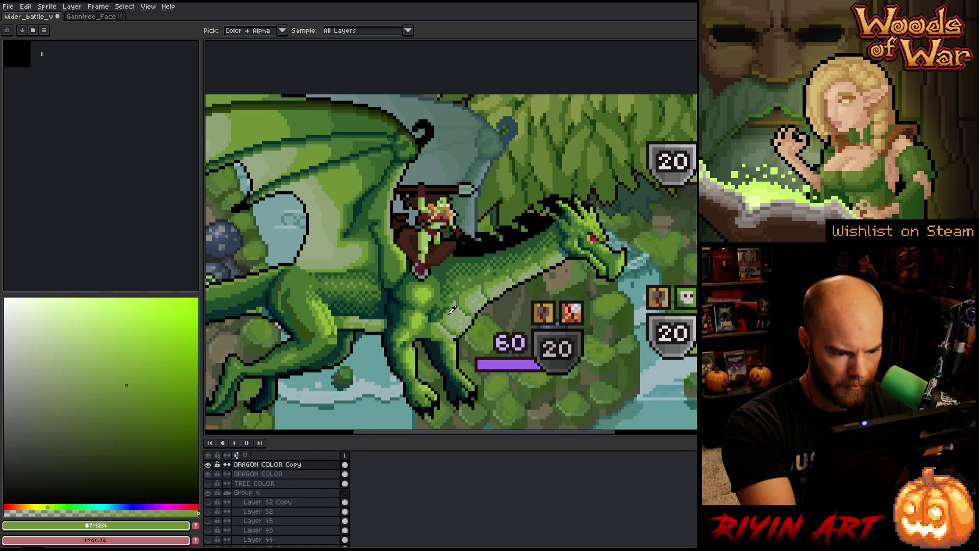
{"action": "key", "text": "g"}
{"action": "left_click", "coordinate": [88, 386]}
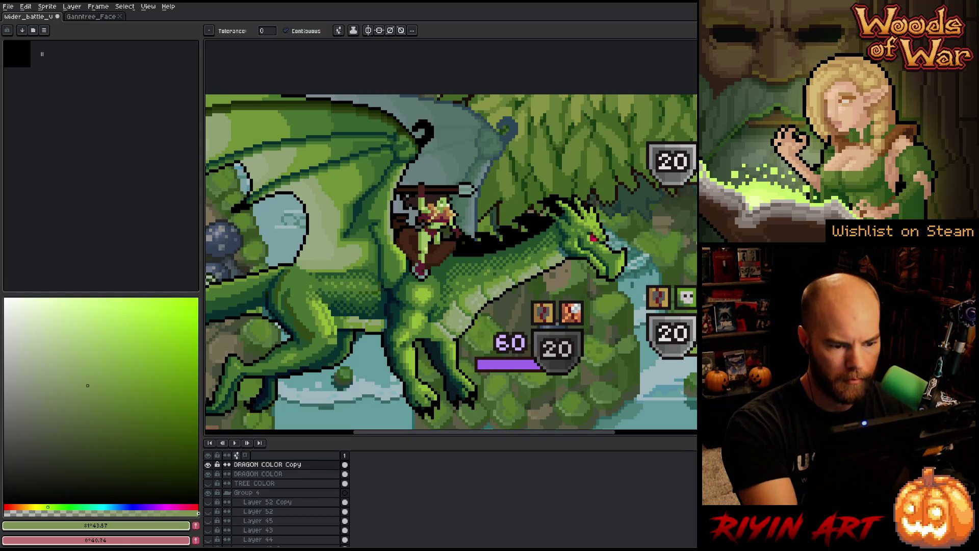
- Lasso the dragon's lower body, recolour its lighter stripe to #7C9253, then deselect
{"action": "key", "text": "m"}
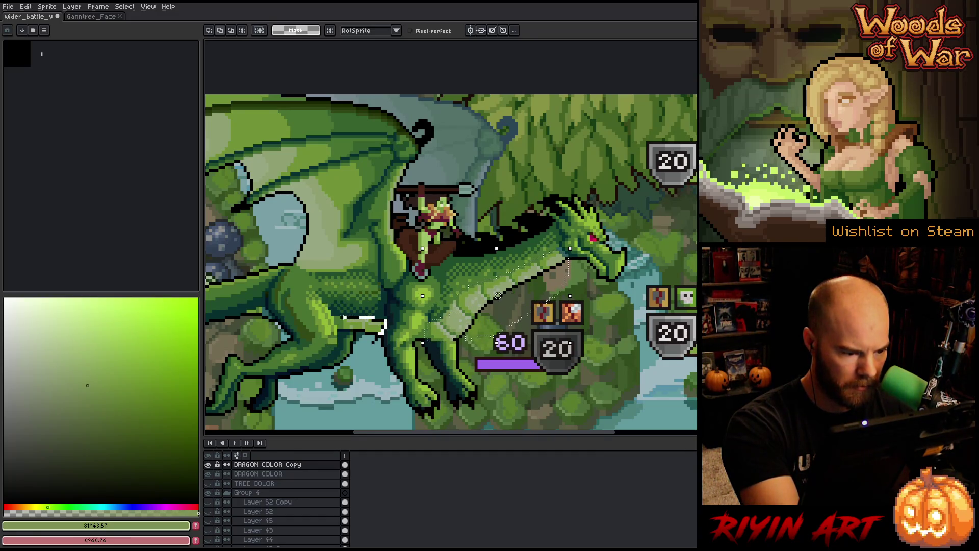
{"action": "mouse_move", "coordinate": [386, 327]}
{"action": "left_mouse_down"}
{"action": "mouse_move", "coordinate": [357, 339]}
{"action": "mouse_move", "coordinate": [342, 326]}
{"action": "left_mouse_up"}
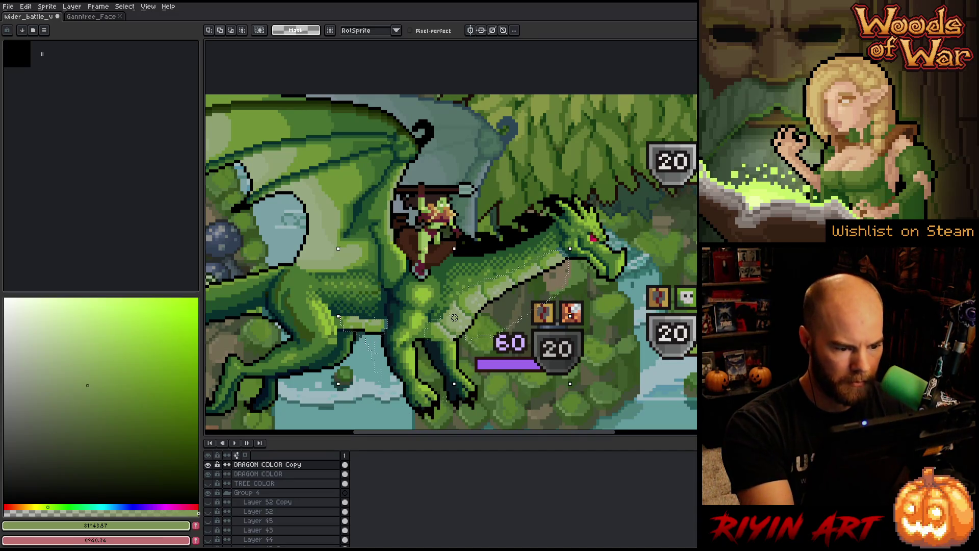
{"action": "key", "text": "shift+r"}
{"action": "left_click", "coordinate": [368, 288]}
{"action": "left_click", "coordinate": [368, 289]}
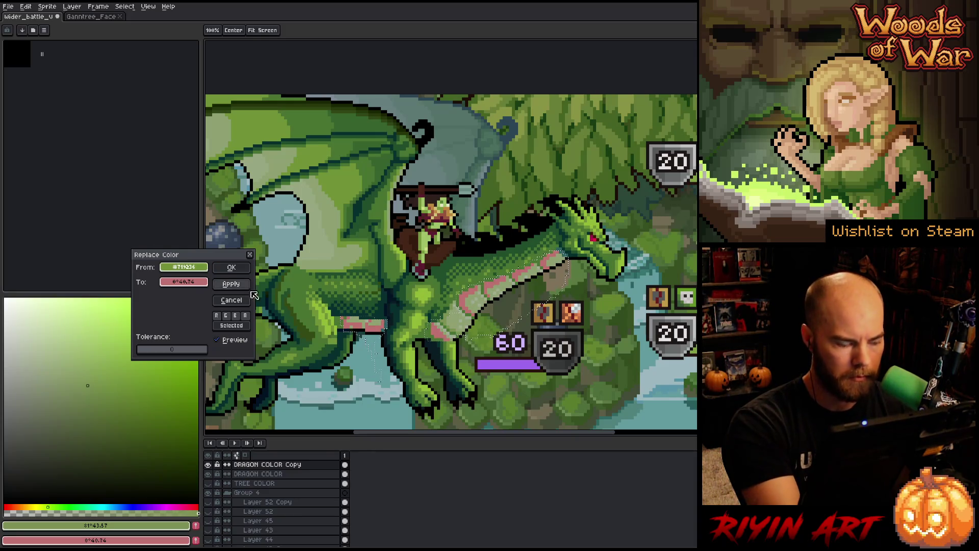
{"action": "left_click", "coordinate": [449, 318]}
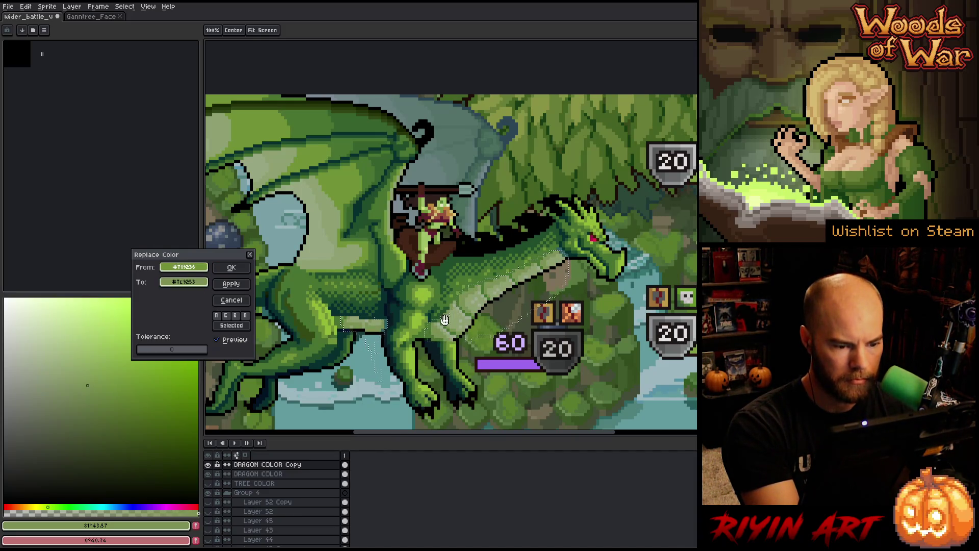
{"action": "left_click", "coordinate": [231, 267]}
{"action": "key", "text": "ctrl+d"}
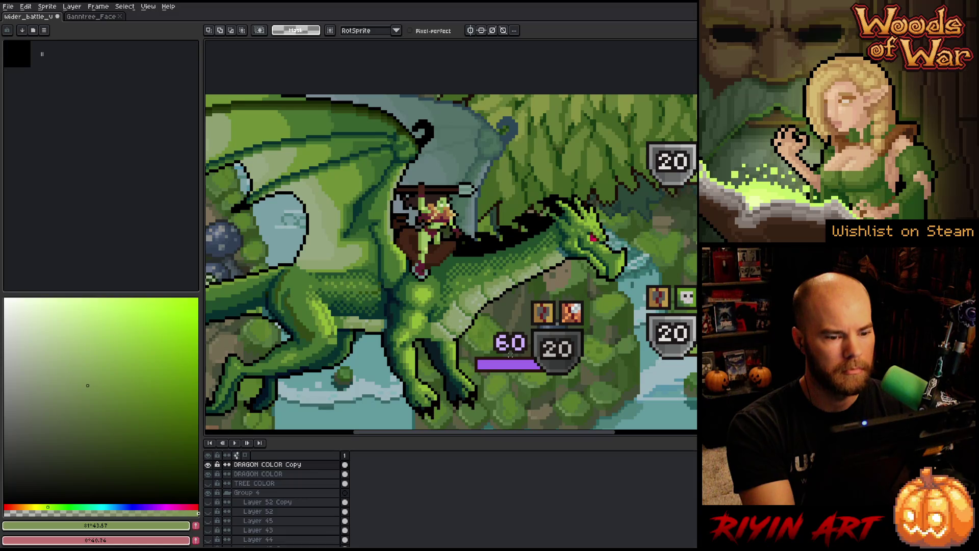
- Cancel a Replace Color on the black outlines, then reopen Replace Color
{"action": "key", "text": "shift+r"}
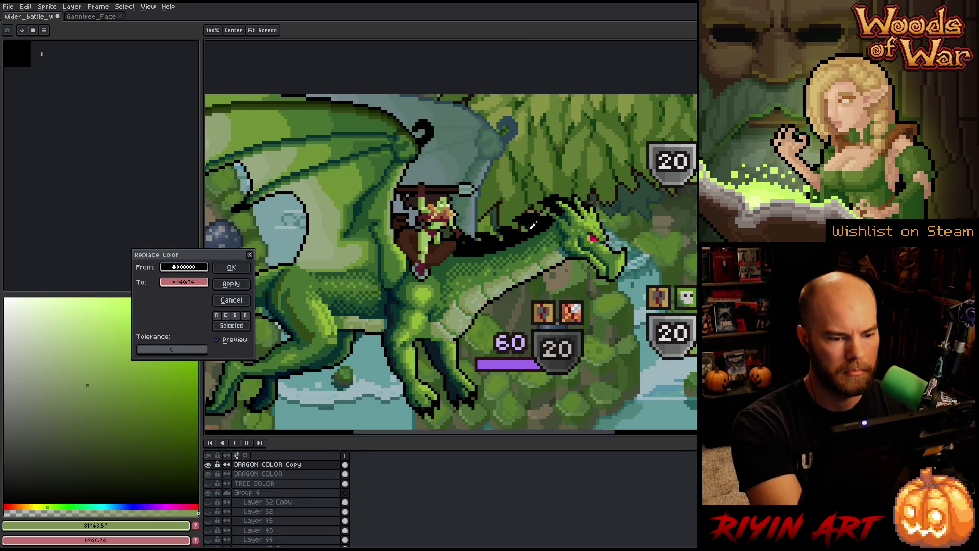
{"action": "left_click", "coordinate": [527, 230]}
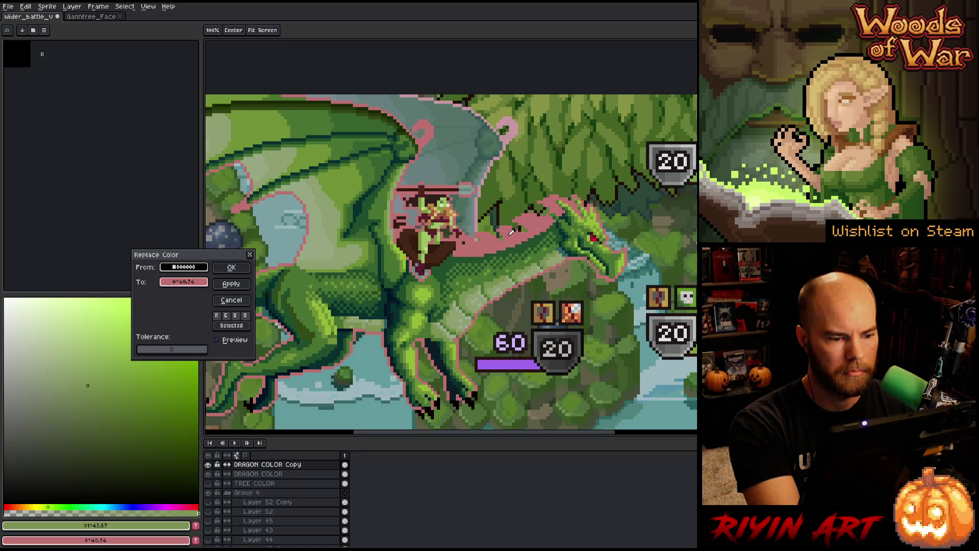
{"action": "left_click", "coordinate": [231, 300]}
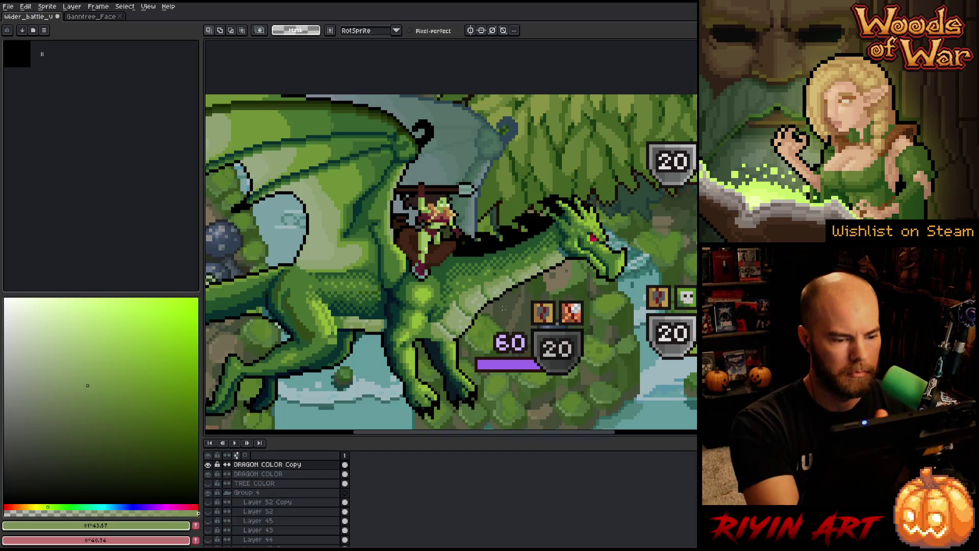
{"action": "key", "text": "w"}
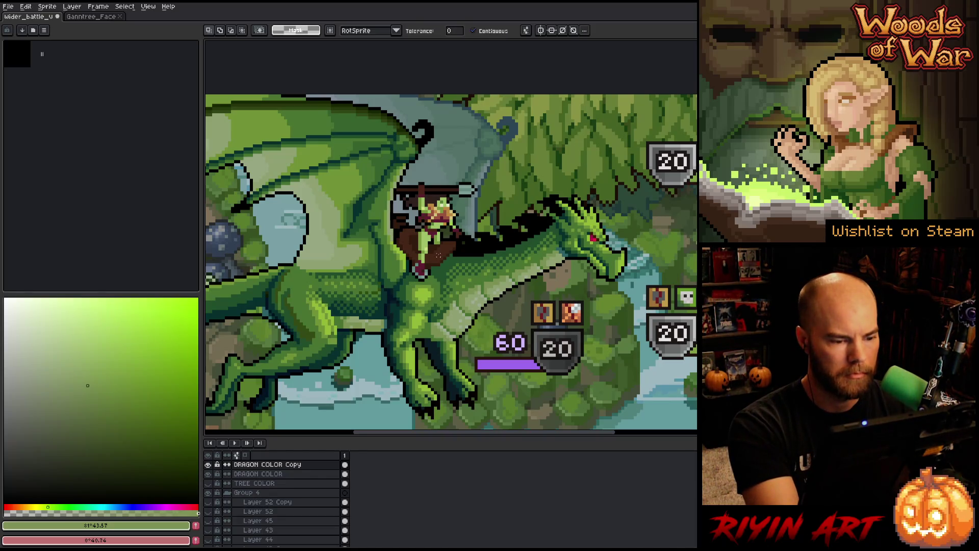
{"action": "key", "text": "shift+r"}
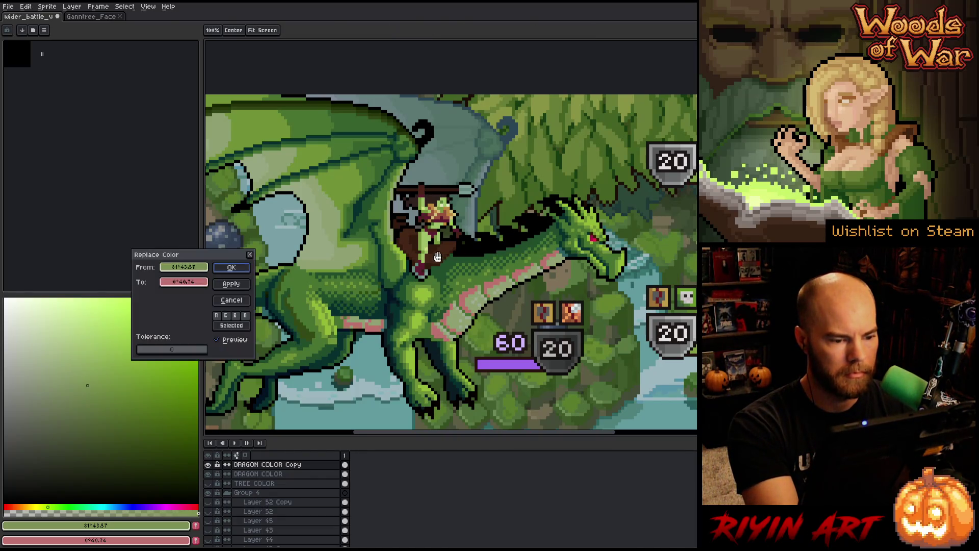
{"action": "left_click", "coordinate": [438, 255]}
{"action": "left_click", "coordinate": [439, 250]}
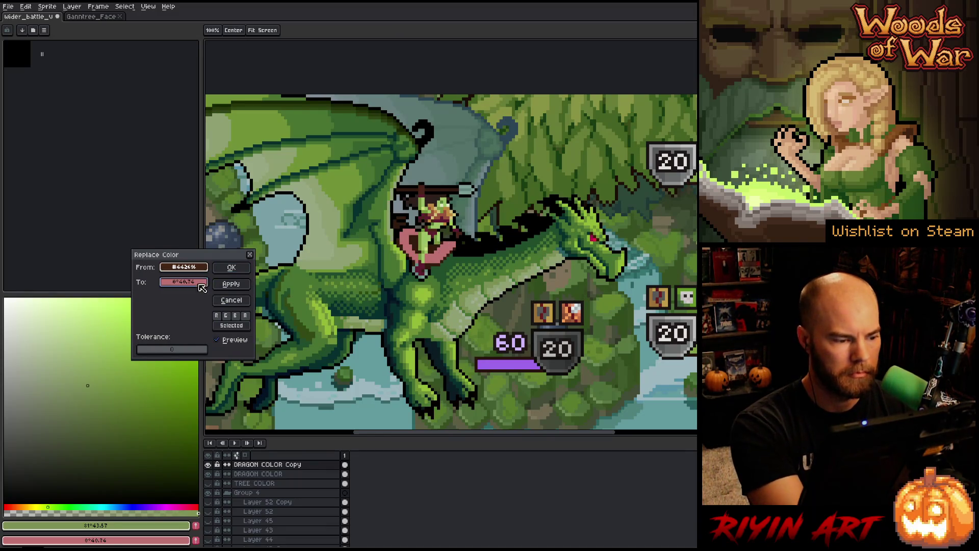
{"action": "right_click", "coordinate": [439, 250]}
{"action": "left_click", "coordinate": [199, 282]}
{"action": "left_click", "coordinate": [217, 297]}
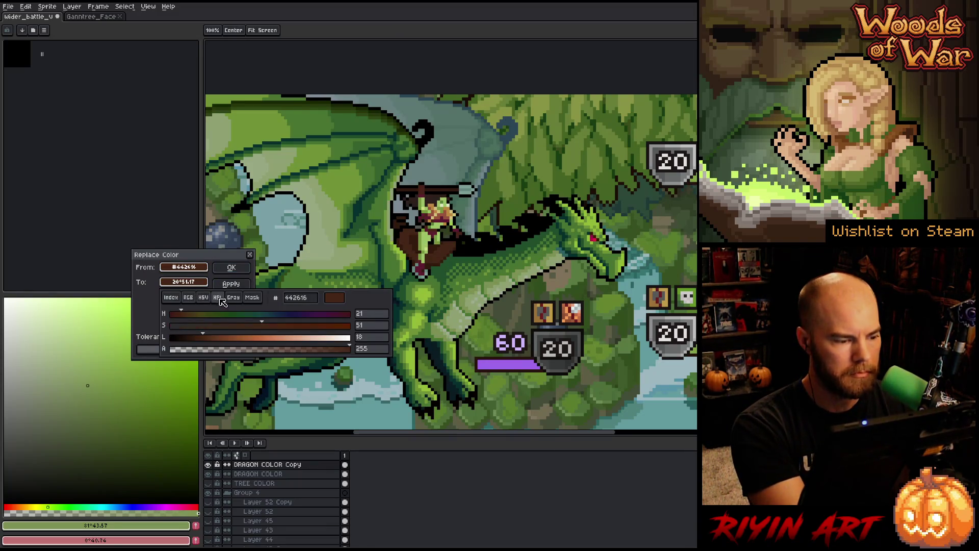
{"action": "left_click", "coordinate": [221, 337]}
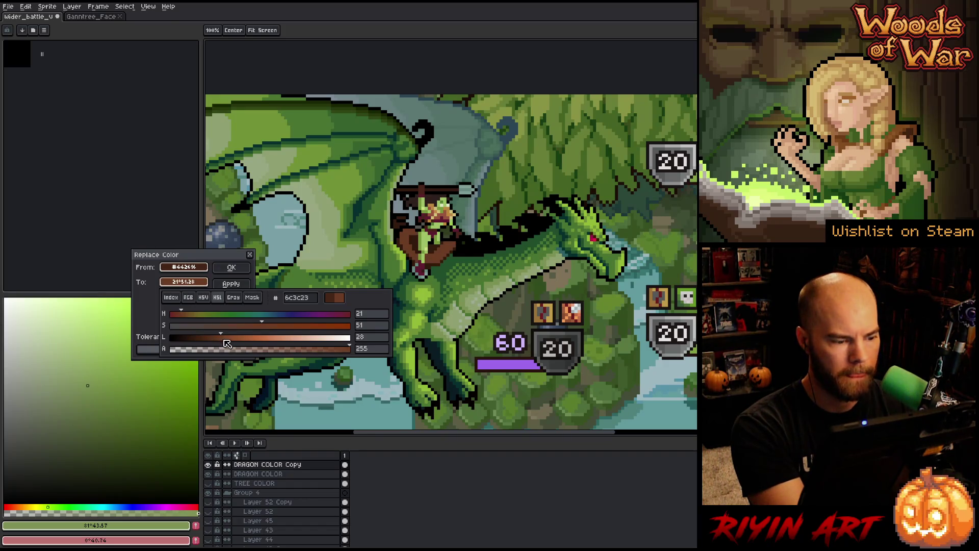
{"action": "mouse_move", "coordinate": [257, 327]}
{"action": "left_mouse_down"}
{"action": "mouse_move", "coordinate": [226, 327]}
{"action": "mouse_move", "coordinate": [249, 334]}
{"action": "left_mouse_up"}
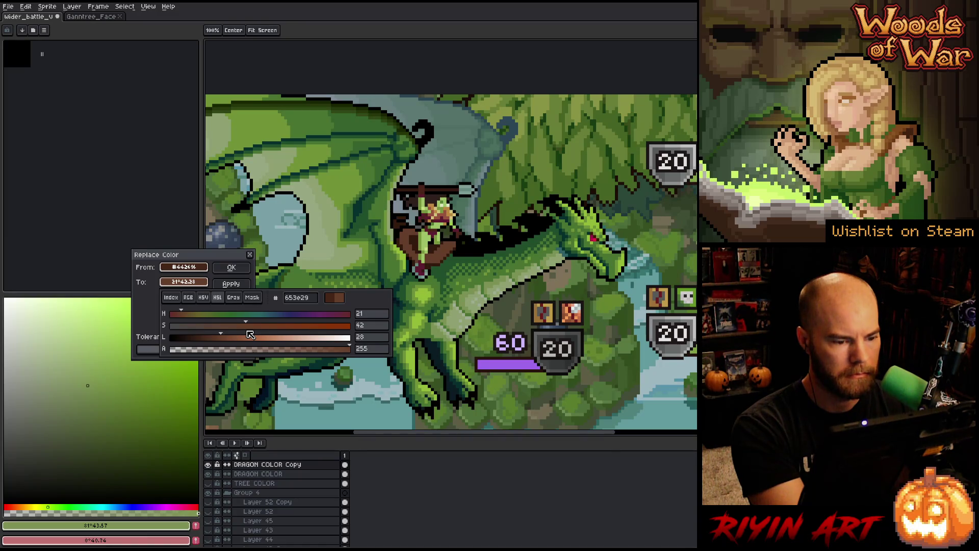
{"action": "mouse_move", "coordinate": [192, 314]}
{"action": "left_mouse_down"}
{"action": "mouse_move", "coordinate": [198, 322]}
{"action": "mouse_move", "coordinate": [349, 313]}
{"action": "mouse_move", "coordinate": [181, 319]}
{"action": "left_mouse_up"}
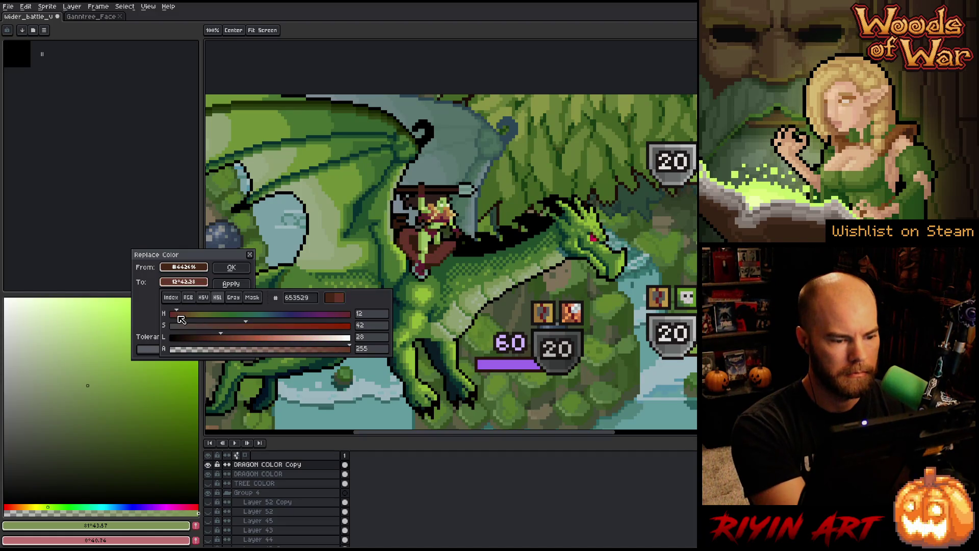
{"action": "mouse_move", "coordinate": [247, 325]}
{"action": "left_mouse_down"}
{"action": "mouse_move", "coordinate": [213, 343]}
{"action": "mouse_move", "coordinate": [177, 319]}
{"action": "mouse_move", "coordinate": [266, 334]}
{"action": "mouse_move", "coordinate": [214, 340]}
{"action": "left_mouse_up"}
{"action": "left_click", "coordinate": [237, 325]}
{"action": "left_click", "coordinate": [210, 339]}
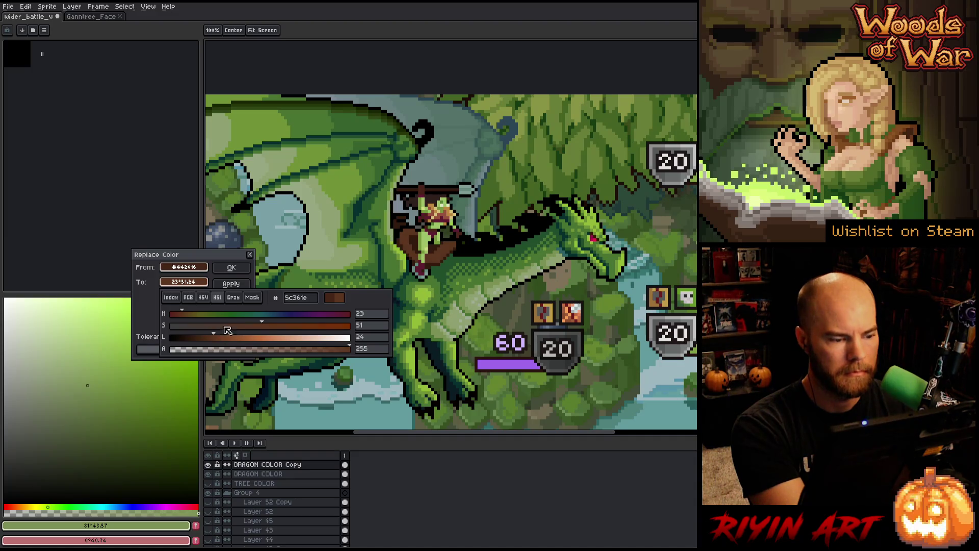
{"action": "left_click", "coordinate": [219, 344]}
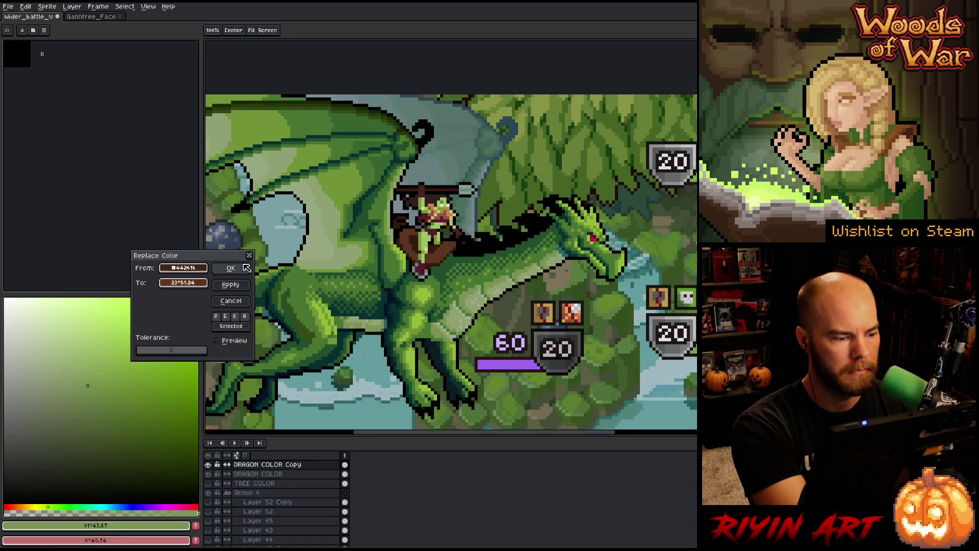
{"action": "left_click", "coordinate": [206, 284]}
{"action": "left_click", "coordinate": [218, 339]}
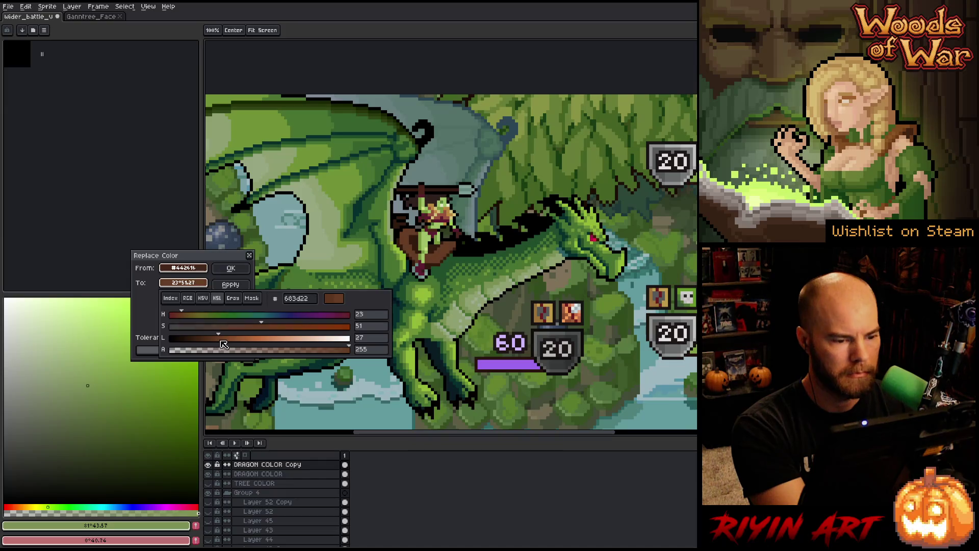
{"action": "mouse_move", "coordinate": [260, 327]}
{"action": "left_mouse_down"}
{"action": "mouse_move", "coordinate": [242, 329]}
{"action": "mouse_move", "coordinate": [250, 330]}
{"action": "left_mouse_up"}
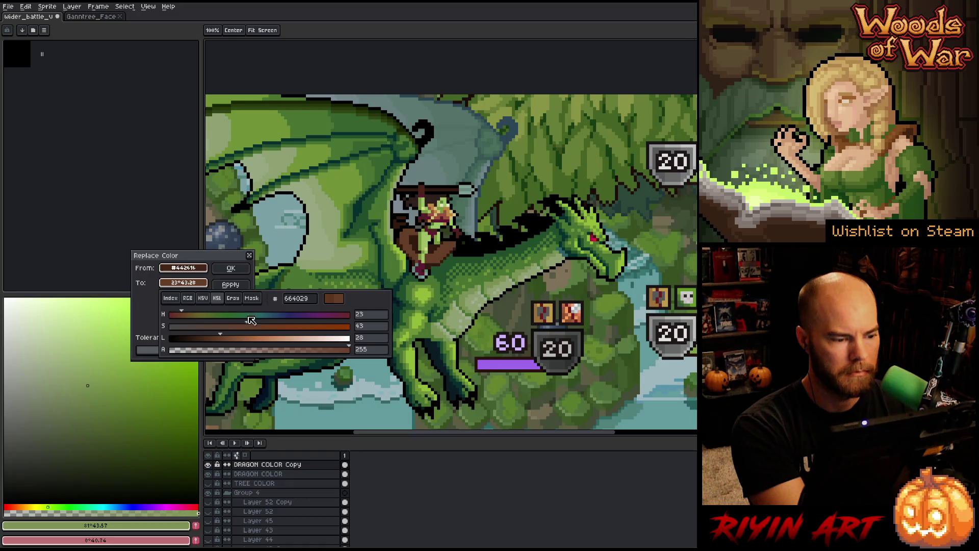
{"action": "key", "text": "Escape"}
{"action": "key", "text": "shift+r"}
{"action": "left_click", "coordinate": [433, 248]}
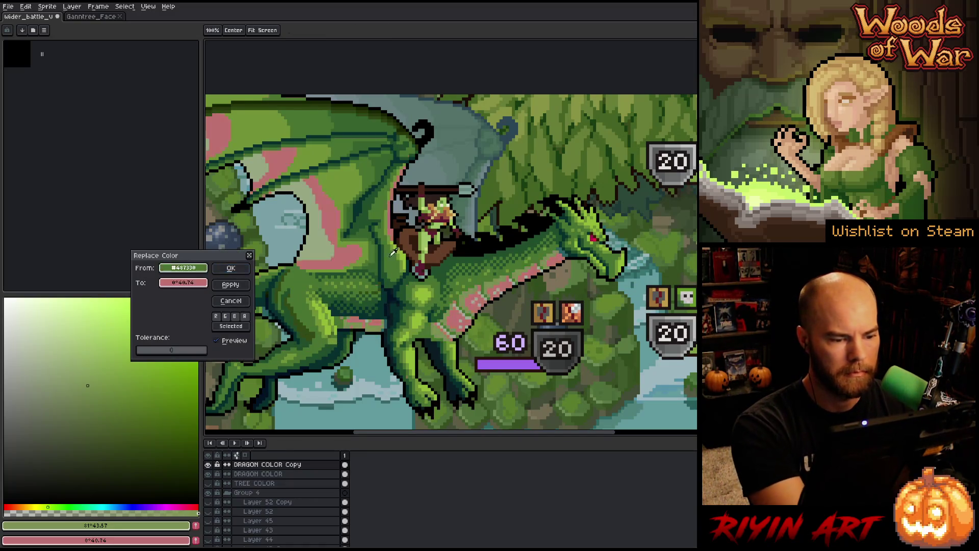
{"action": "left_click_drag", "start_coordinate": [183, 268], "coordinate": [184, 282]}
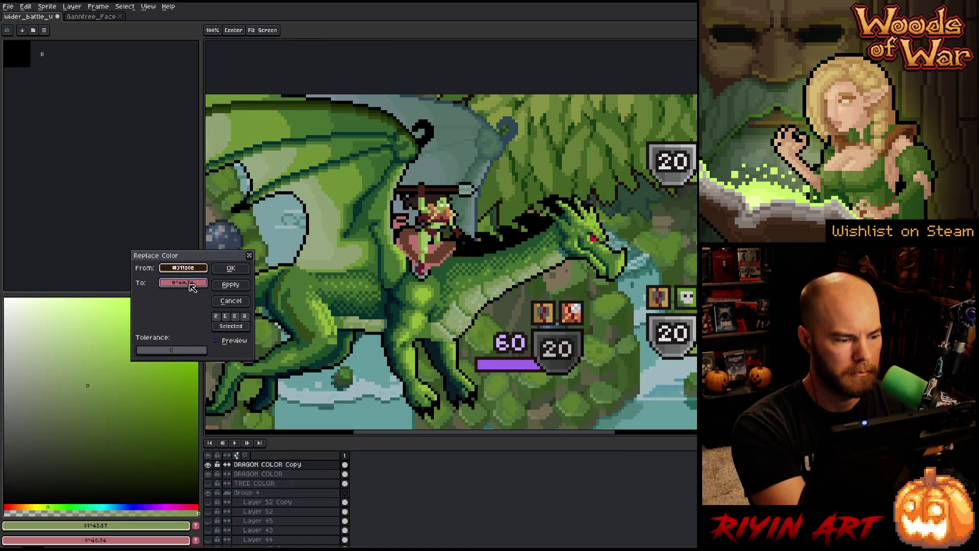
{"action": "left_click", "coordinate": [204, 285]}
{"action": "left_click", "coordinate": [217, 298]}
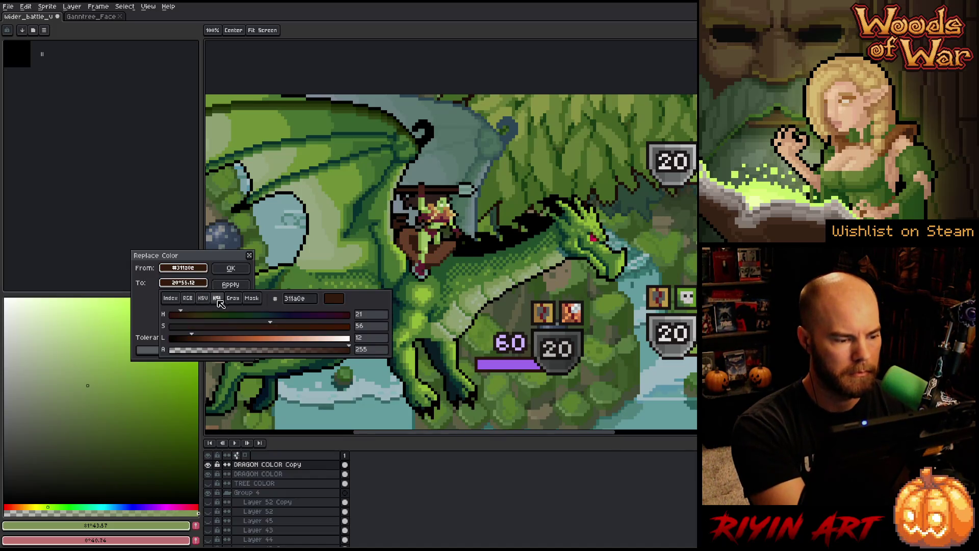
{"action": "left_click", "coordinate": [209, 340]}
{"action": "left_click_drag", "start_coordinate": [209, 343], "coordinate": [205, 341]}
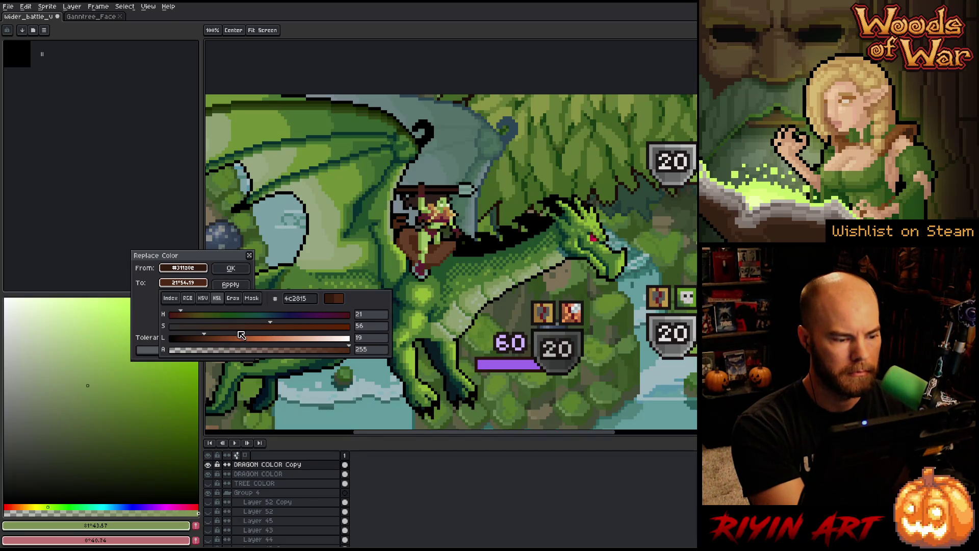
{"action": "left_click_drag", "start_coordinate": [266, 329], "coordinate": [262, 329]}
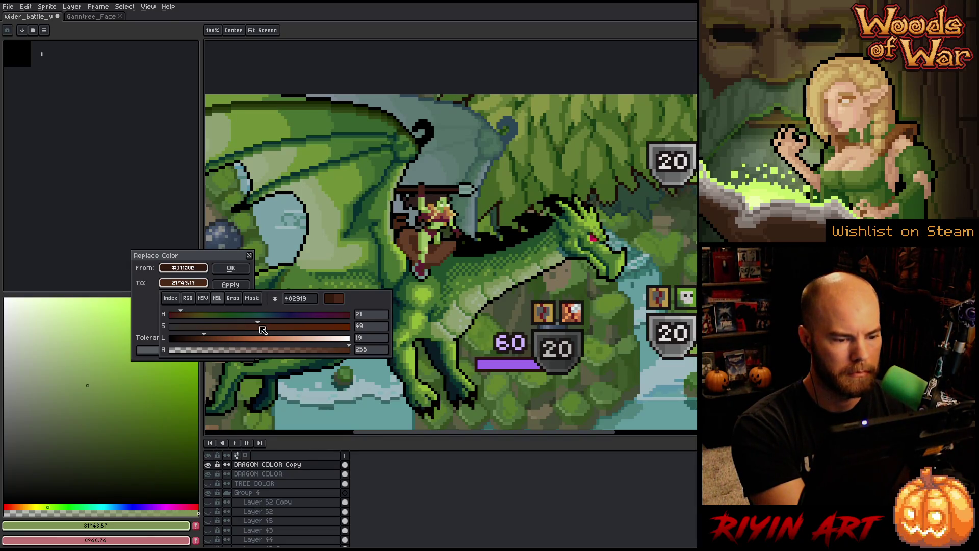
{"action": "left_click", "coordinate": [202, 342]}
{"action": "left_click_drag", "start_coordinate": [202, 341], "coordinate": [201, 345]}
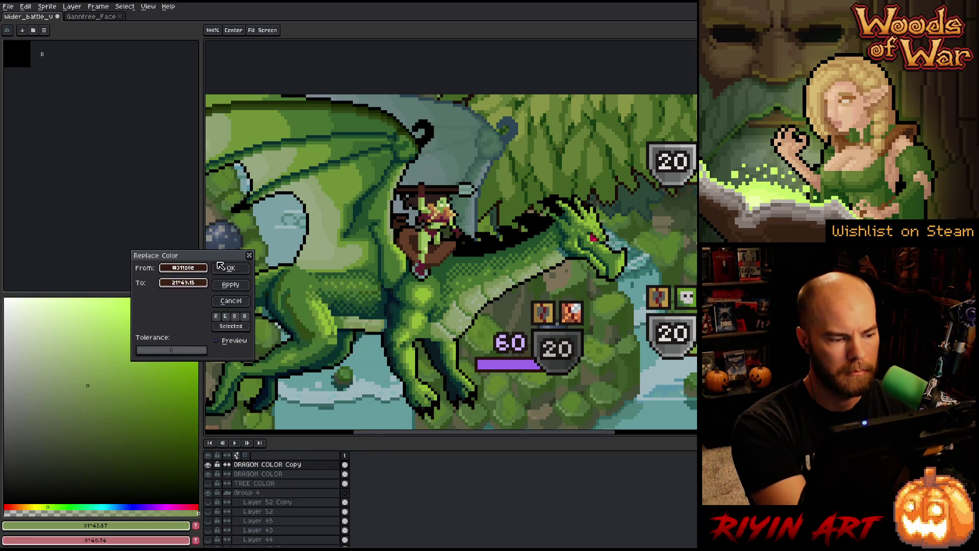
{"action": "left_click", "coordinate": [217, 341]}
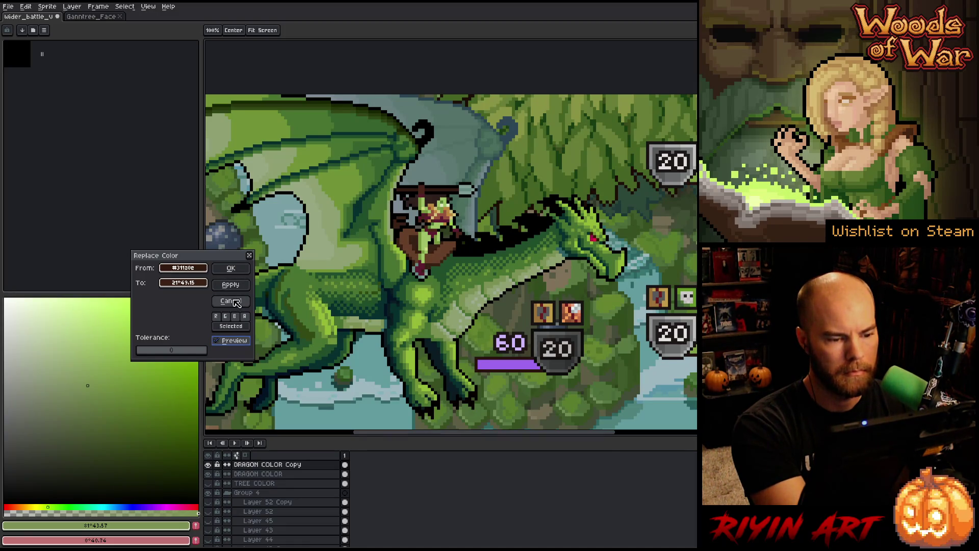
{"action": "left_click", "coordinate": [227, 302]}
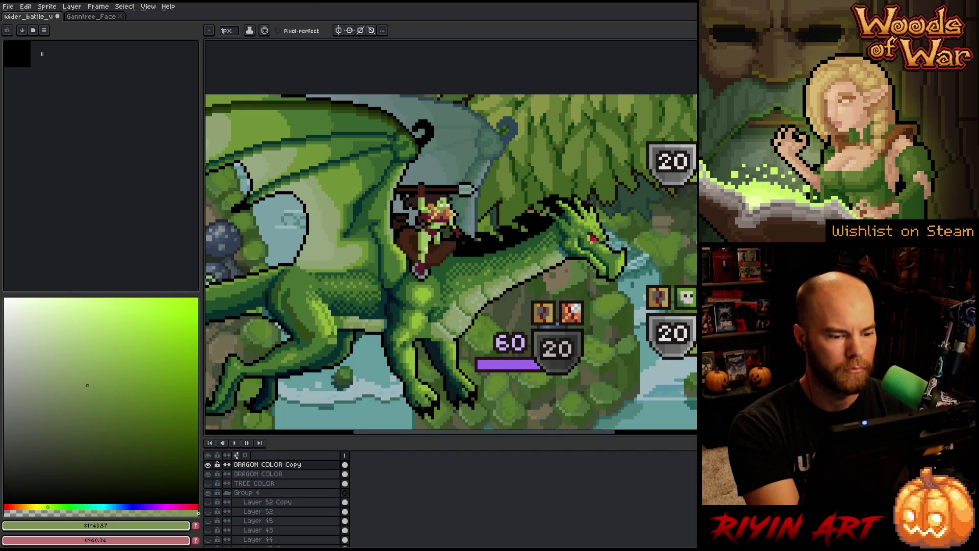
- Replace the saddle's dark brown #442616 with a duller brown at HSL 22°, 37, 22
{"action": "key", "text": "shift+r"}
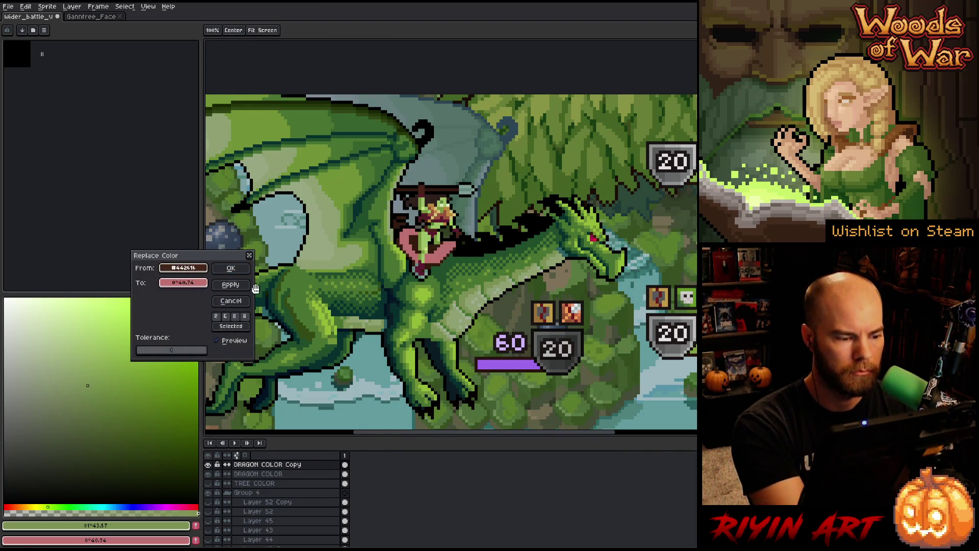
{"action": "left_click_drag", "start_coordinate": [183, 267], "coordinate": [183, 283]}
{"action": "left_click", "coordinate": [183, 283]}
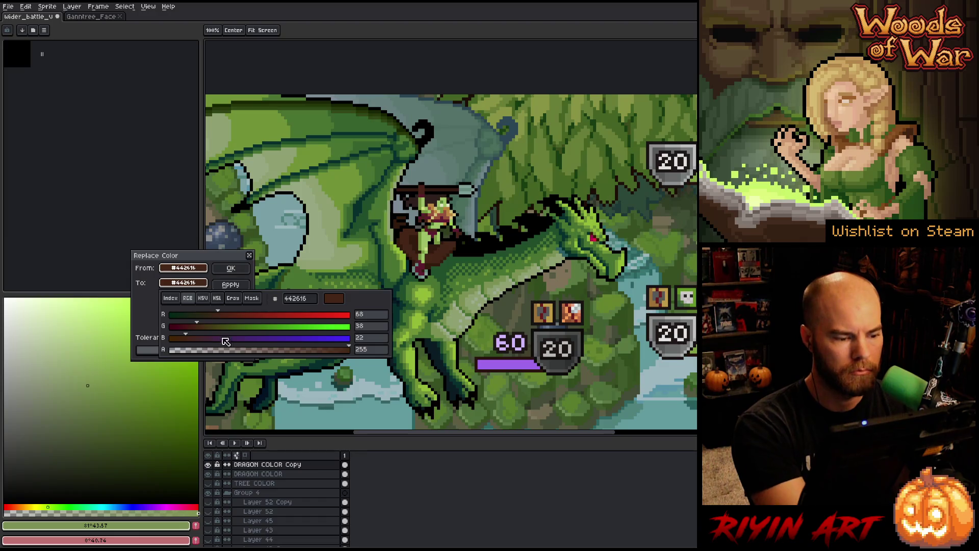
{"action": "left_click", "coordinate": [218, 300]}
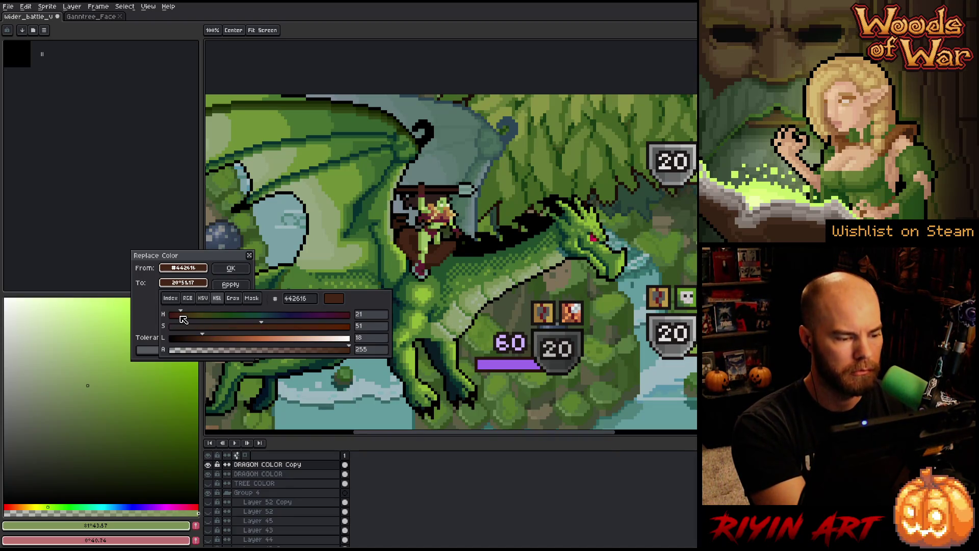
{"action": "left_click_drag", "start_coordinate": [184, 319], "coordinate": [193, 321]}
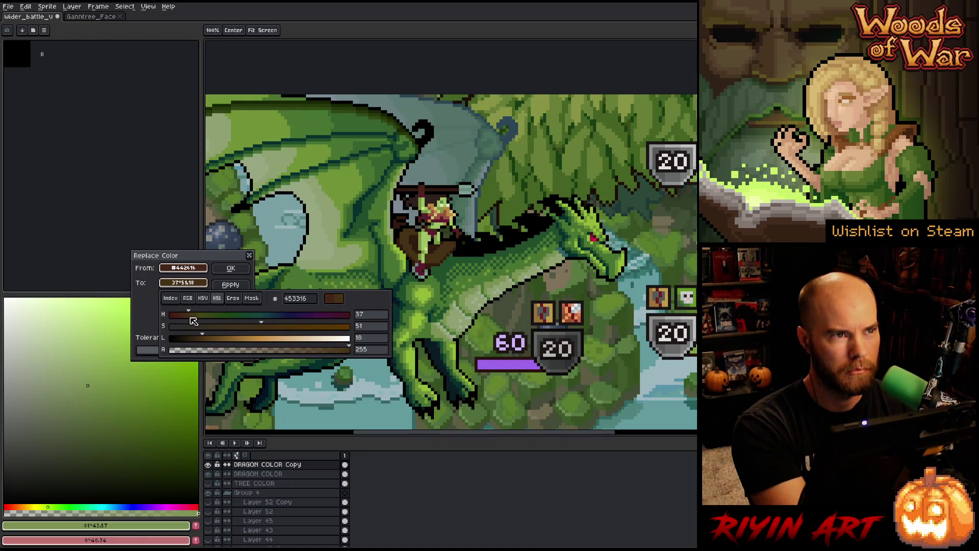
{"action": "left_click_drag", "start_coordinate": [192, 320], "coordinate": [187, 321]}
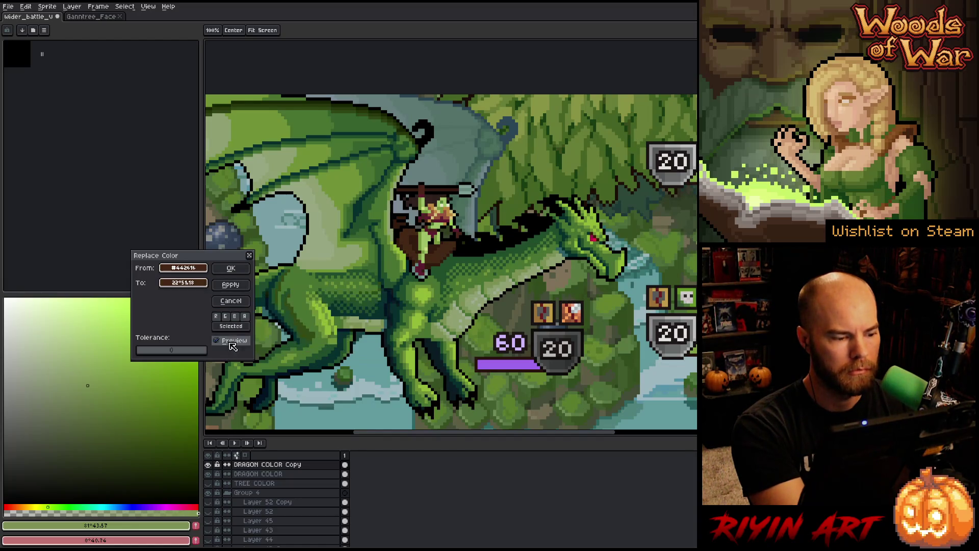
{"action": "left_click", "coordinate": [183, 283]}
{"action": "mouse_move", "coordinate": [255, 328]}
{"action": "left_mouse_down"}
{"action": "mouse_move", "coordinate": [218, 330]}
{"action": "mouse_move", "coordinate": [240, 332]}
{"action": "mouse_move", "coordinate": [208, 342]}
{"action": "left_mouse_up"}
{"action": "left_click", "coordinate": [212, 342]}
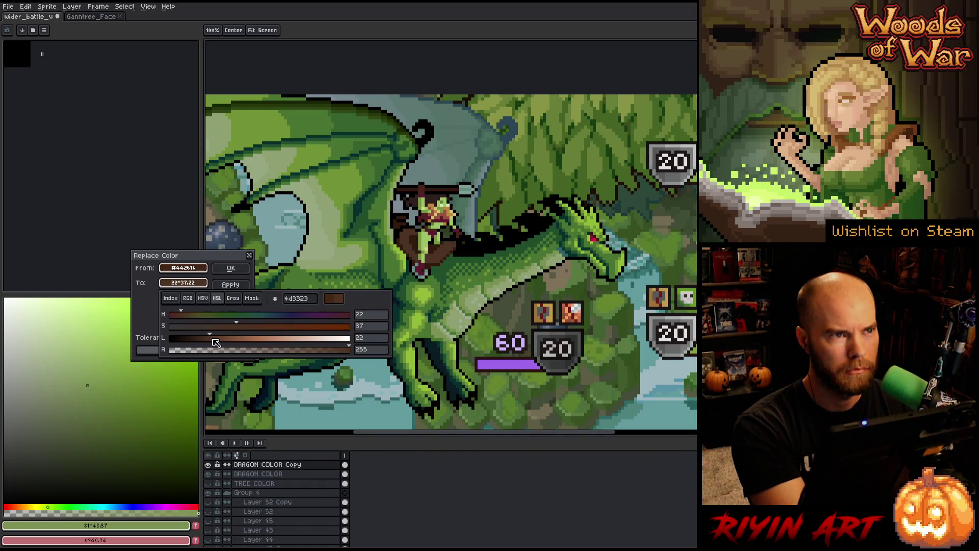
{"action": "left_click", "coordinate": [230, 268]}
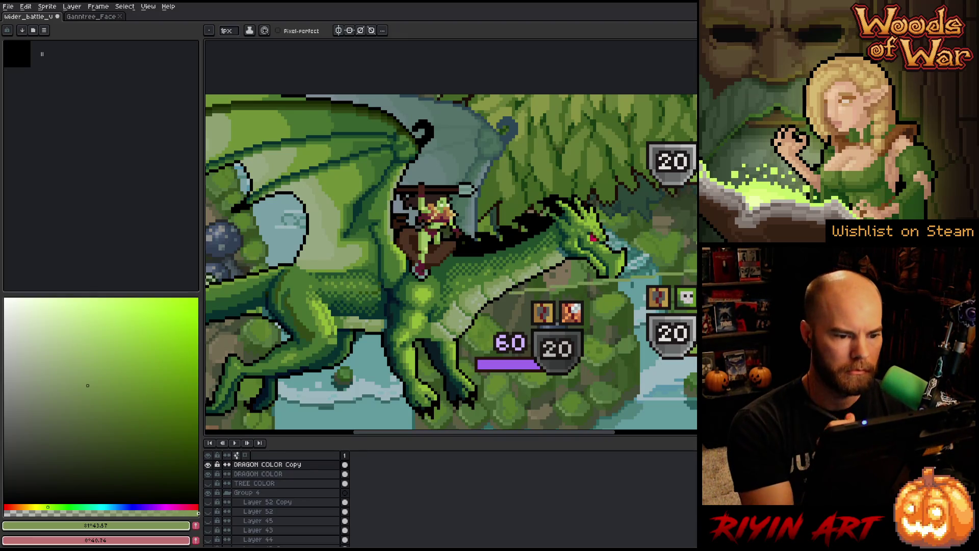
- Set up a Replace Color on a dragon teal, lightening the To colour in HSL
{"action": "key", "text": "shift+r"}
{"action": "left_click_drag", "start_coordinate": [197, 261], "coordinate": [191, 281]}
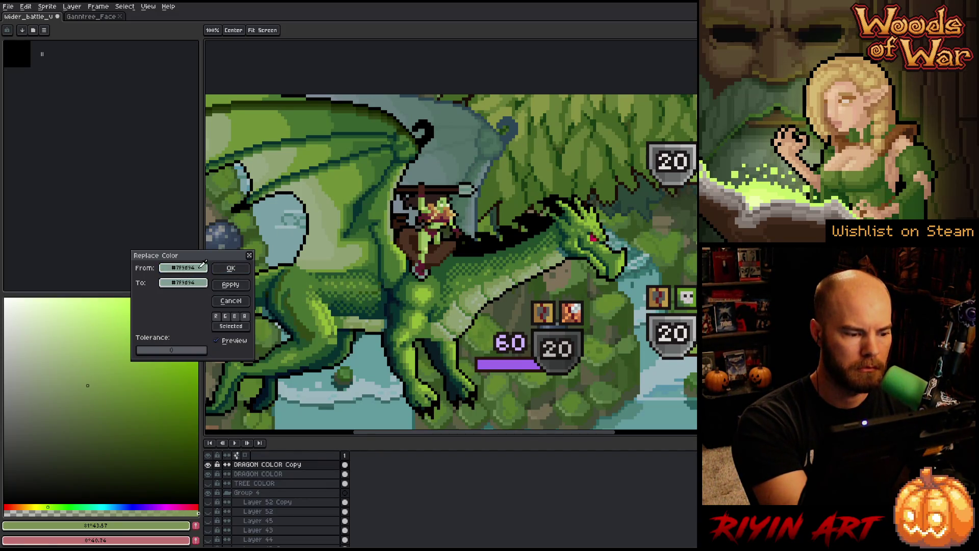
{"action": "left_click", "coordinate": [198, 284]}
{"action": "left_click", "coordinate": [218, 298]}
{"action": "left_click", "coordinate": [184, 283]}
{"action": "left_click", "coordinate": [184, 283]}
{"action": "left_click", "coordinate": [194, 284]}
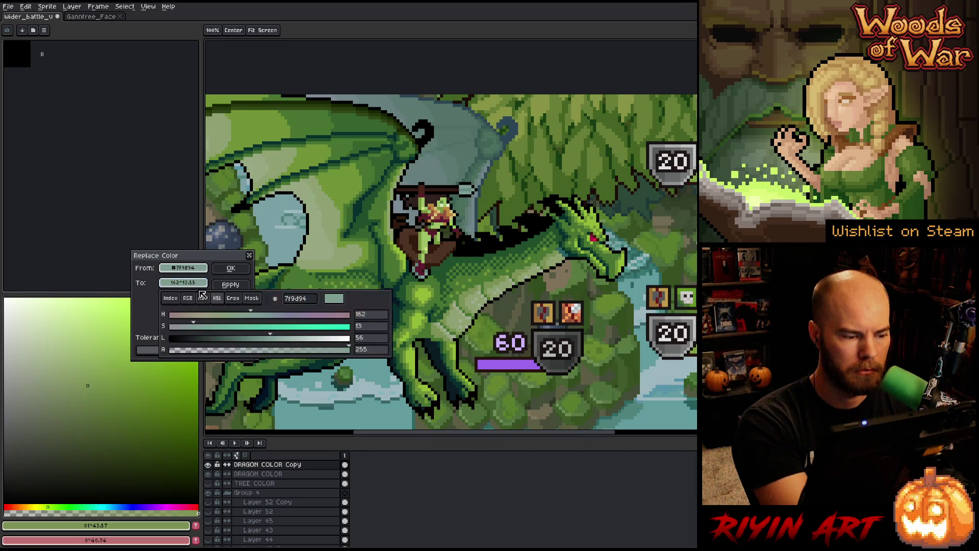
{"action": "left_click", "coordinate": [280, 340]}
{"action": "left_click_drag", "start_coordinate": [282, 343], "coordinate": [293, 344]}
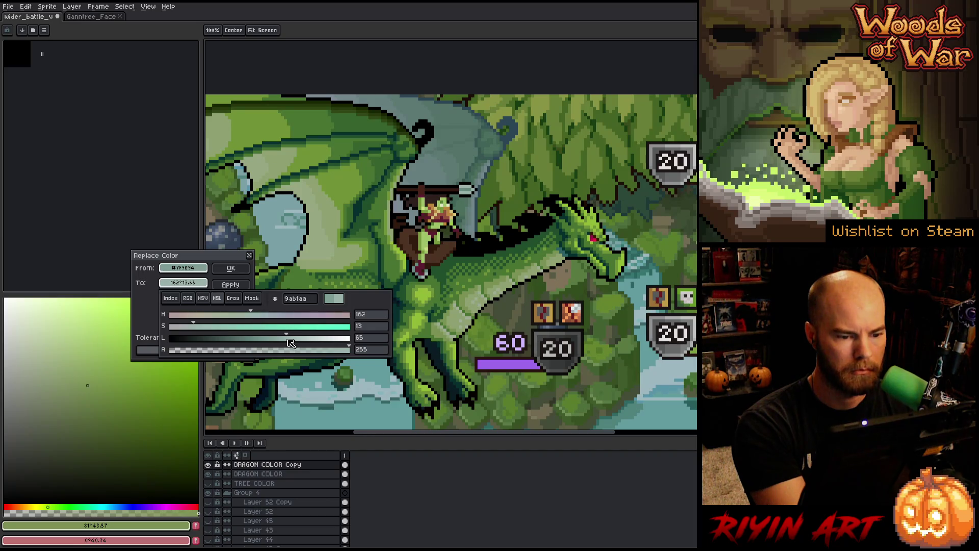
{"action": "right_click", "coordinate": [467, 250]}
- Replace the dragon's grey-teal #668881 with the lighter teal #71948d
{"action": "left_click", "coordinate": [499, 270]}
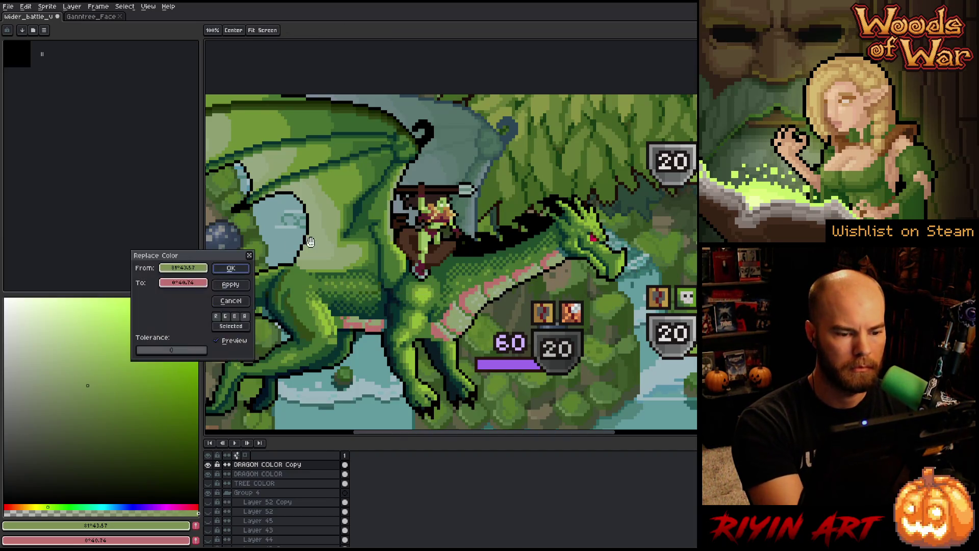
{"action": "left_click", "coordinate": [183, 268]}
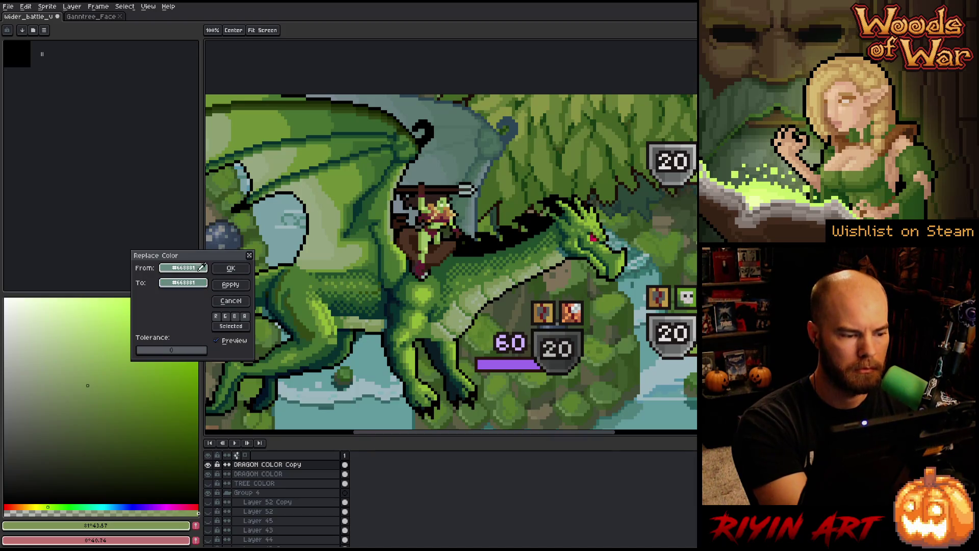
{"action": "left_click", "coordinate": [184, 281]}
{"action": "left_click", "coordinate": [199, 282]}
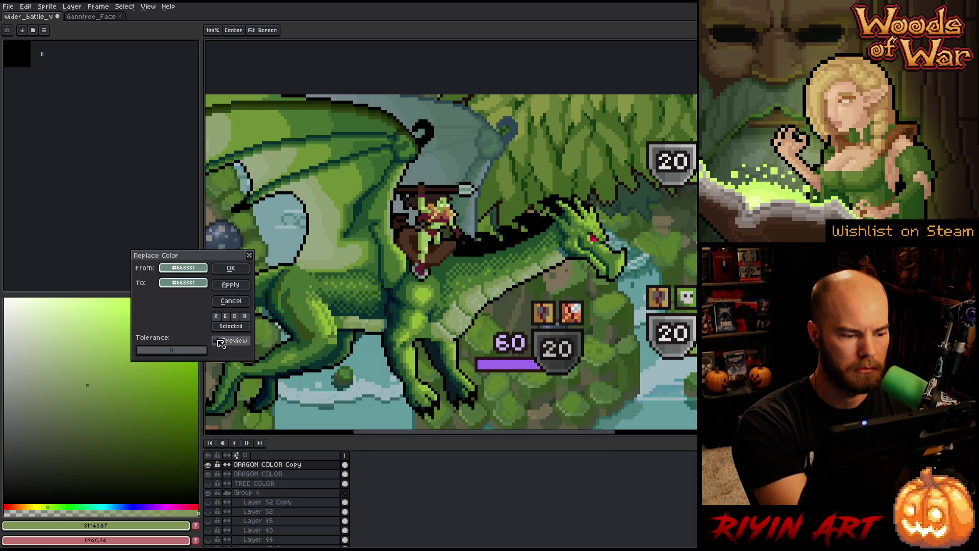
{"action": "left_click", "coordinate": [199, 283]}
{"action": "left_click", "coordinate": [216, 298]}
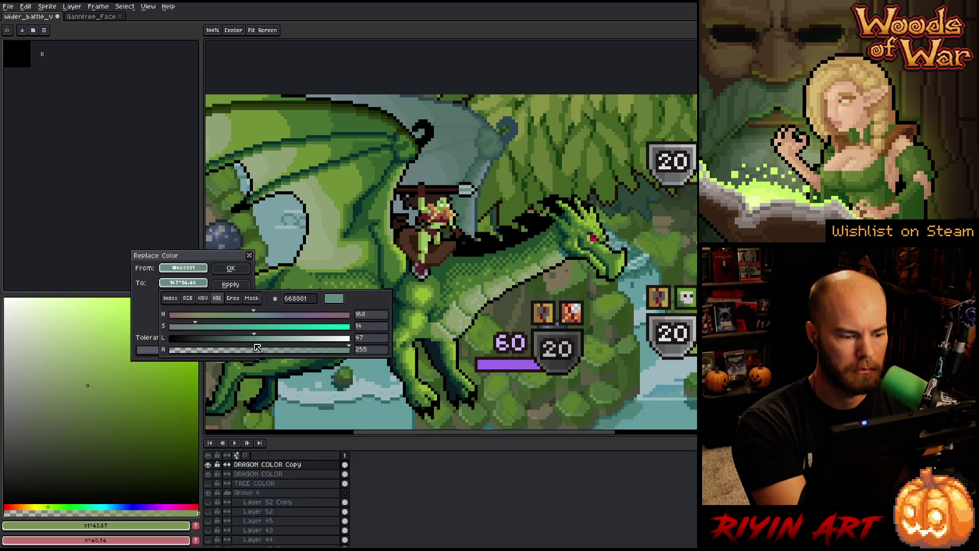
{"action": "left_click_drag", "start_coordinate": [259, 341], "coordinate": [264, 341]}
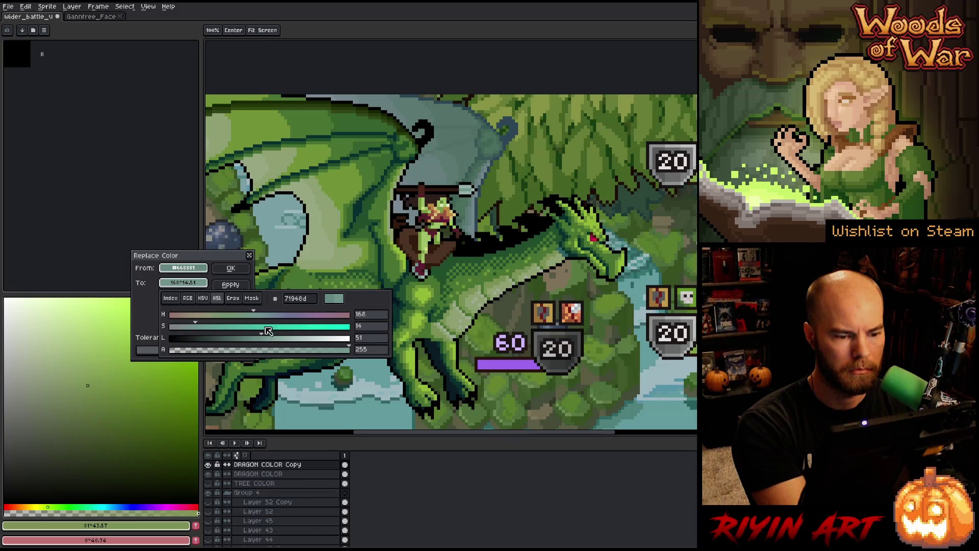
{"action": "left_click", "coordinate": [230, 268]}
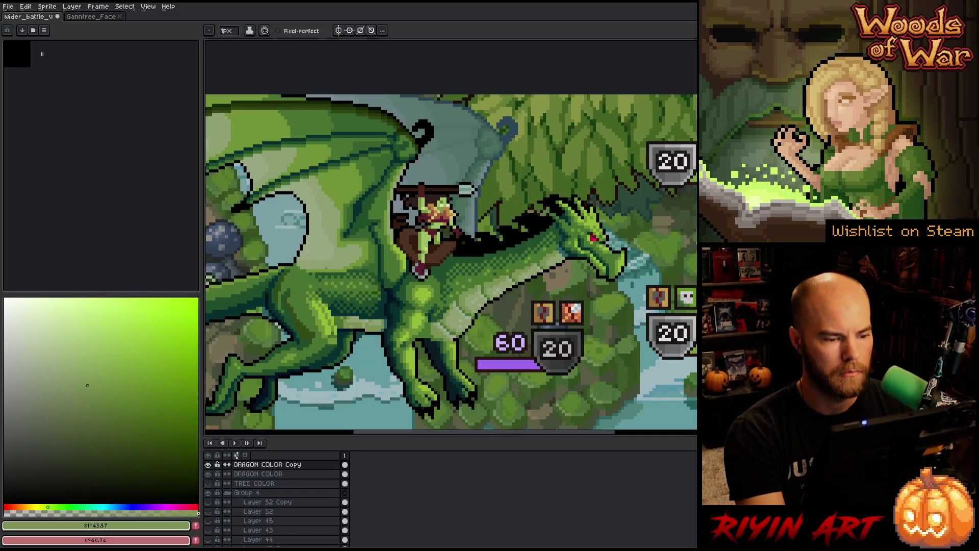
- Zoom out to the whole scene and select the barricade layer from a trunk
{"action": "scroll", "coordinate": [508, 308], "scroll_direction": "down", "scroll_amount": 2}
{"action": "left_click_drag", "start_coordinate": [508, 308], "coordinate": [425, 239]}
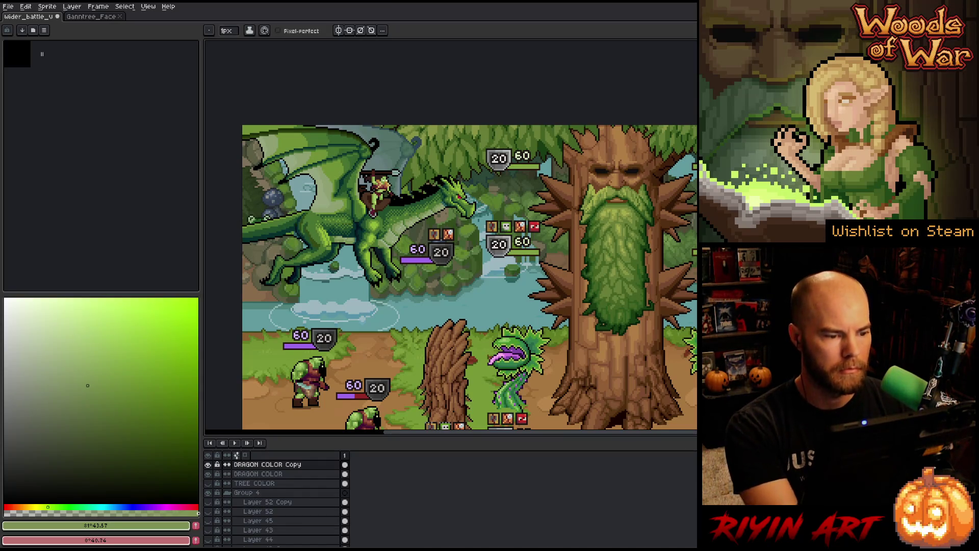
{"action": "scroll", "coordinate": [492, 235], "scroll_direction": "down", "scroll_amount": 1}
{"action": "scroll", "coordinate": [546, 263], "scroll_direction": "right", "scroll_amount": 1}
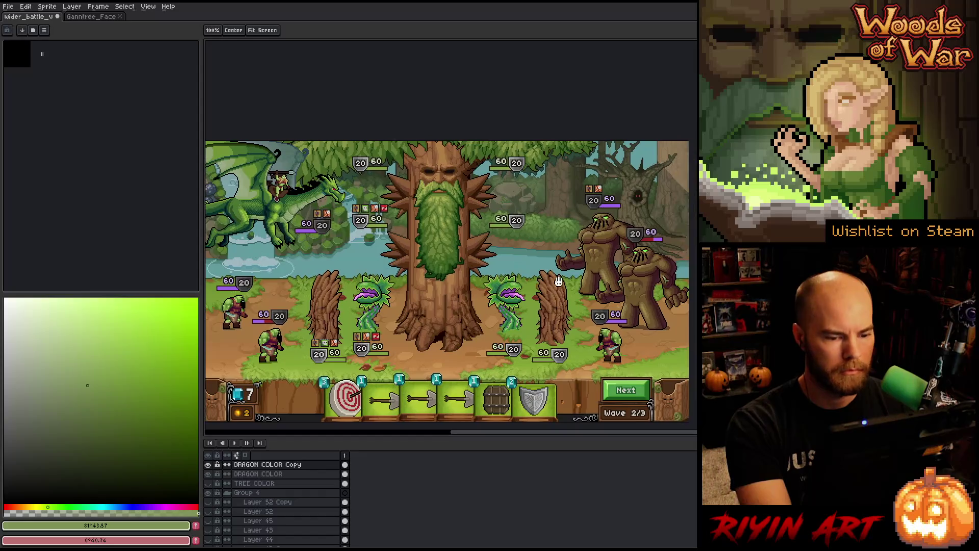
{"action": "scroll", "coordinate": [558, 282], "scroll_direction": "right", "scroll_amount": 2}
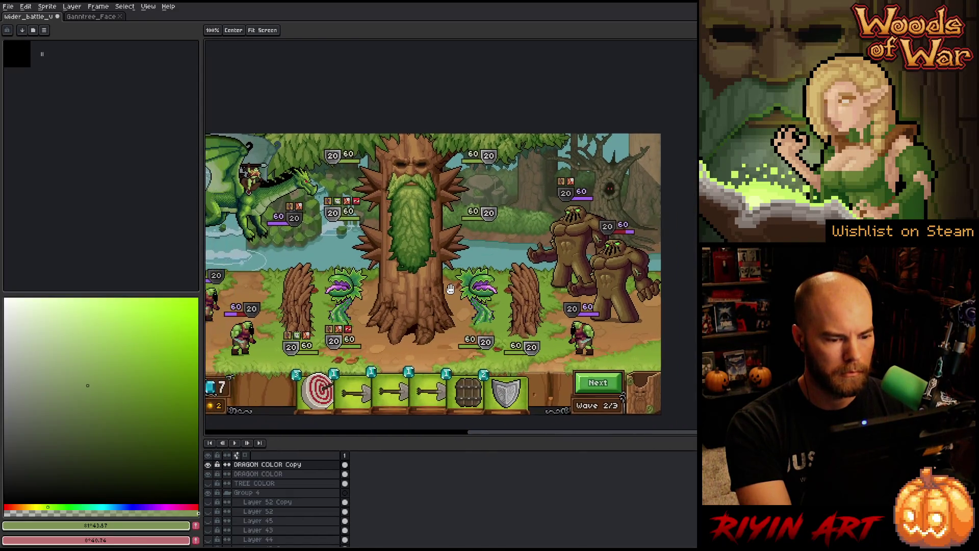
{"action": "scroll", "coordinate": [453, 311], "scroll_direction": "up", "scroll_amount": 2}
{"action": "key", "text": "v"}
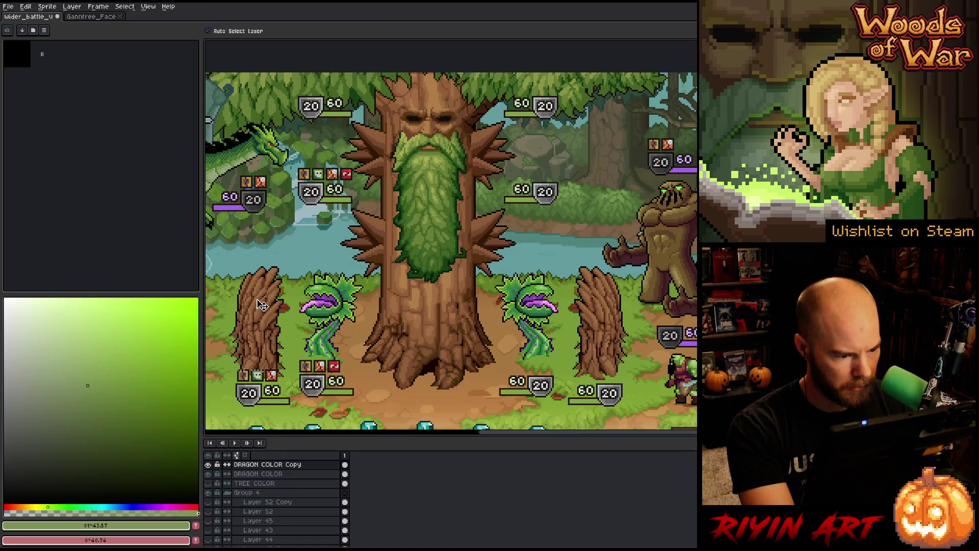
{"action": "left_click", "coordinate": [261, 305]}
{"action": "scroll", "coordinate": [262, 301], "scroll_direction": "up", "scroll_amount": 1}
- Replace the trunk's first brown with a slightly darker brown
{"action": "key", "text": "shift+r"}
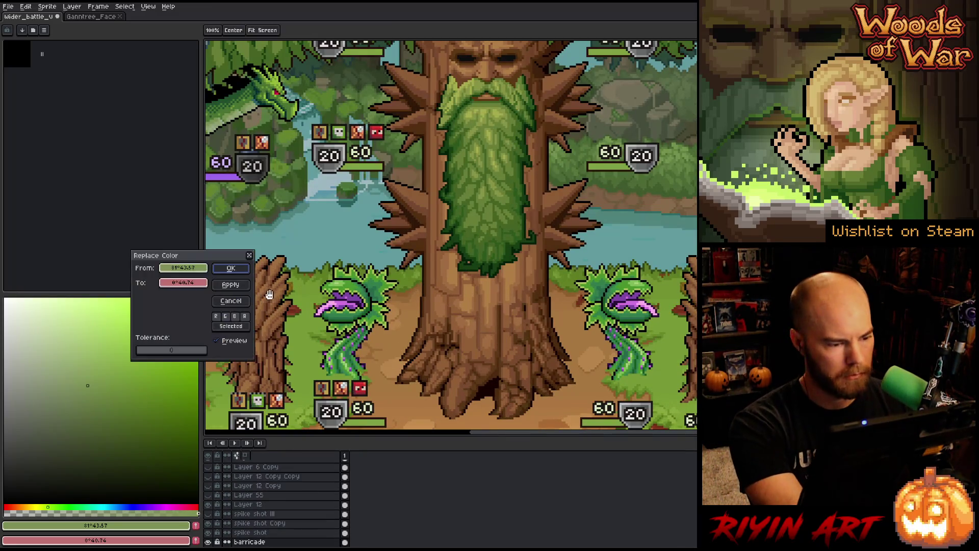
{"action": "left_click", "coordinate": [277, 262]}
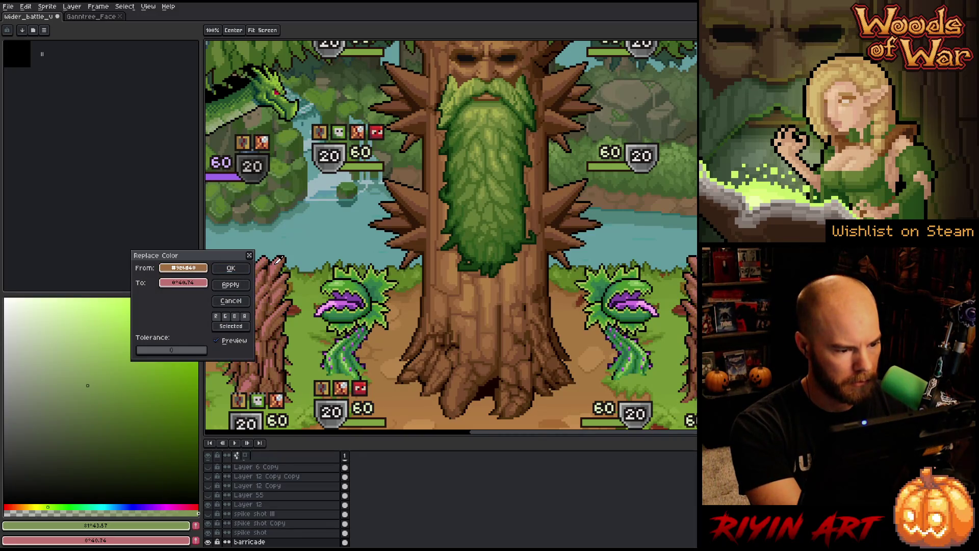
{"action": "left_click", "coordinate": [183, 283]}
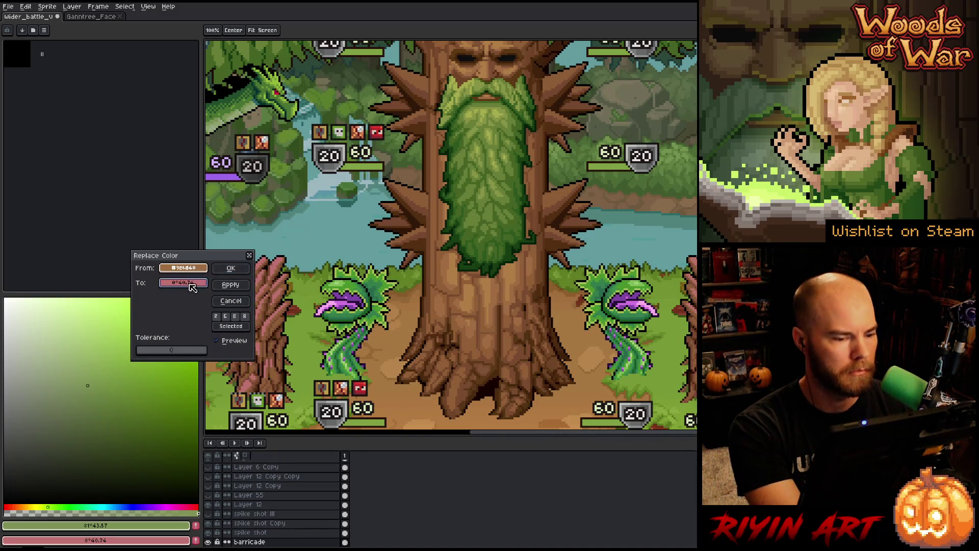
{"action": "left_click", "coordinate": [478, 286]}
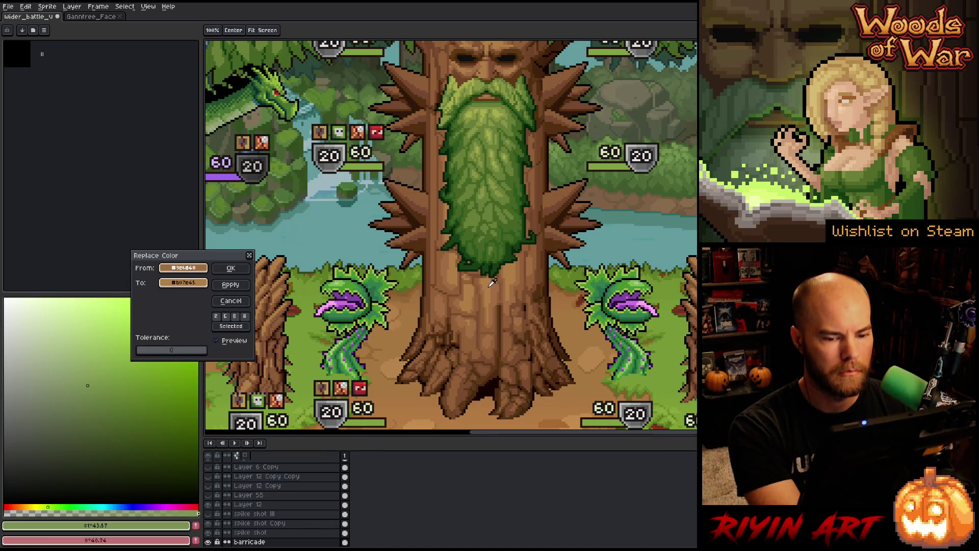
{"action": "left_click", "coordinate": [494, 283]}
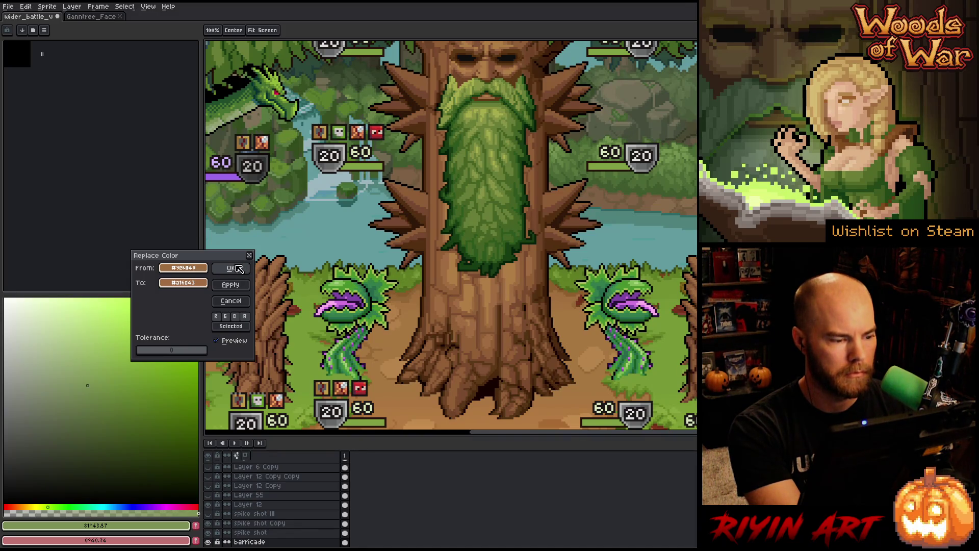
{"action": "left_click", "coordinate": [233, 268]}
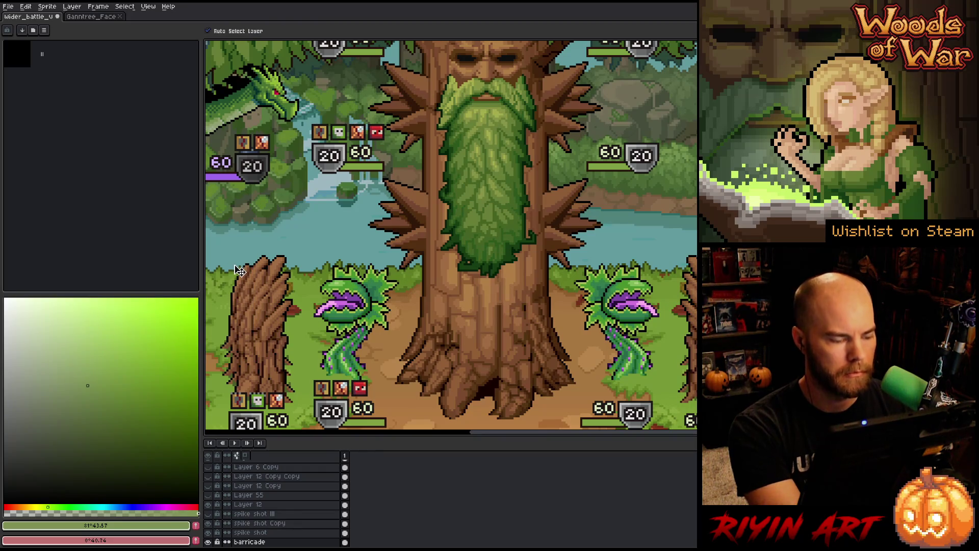
- Replace the trunk's second brown with a slightly lighter brown
{"action": "key", "text": "shift+r"}
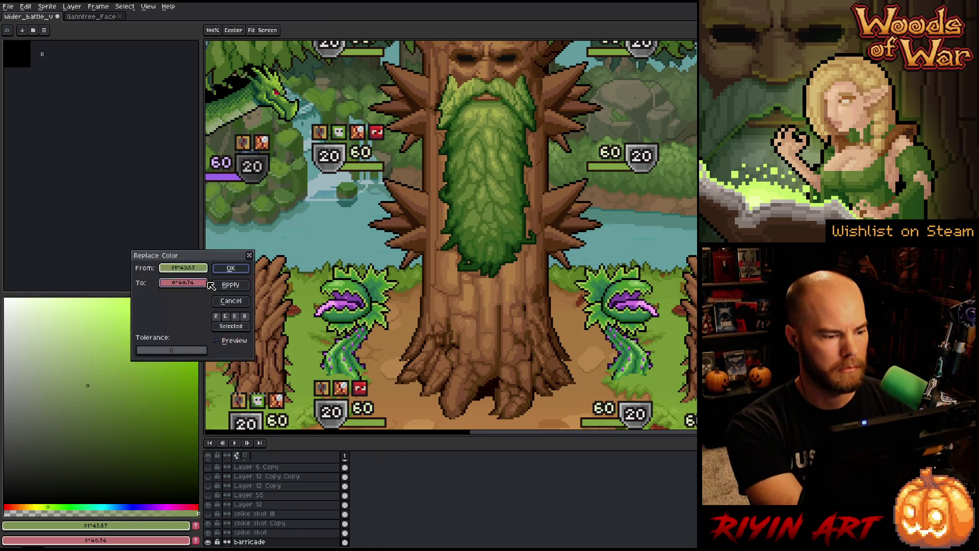
{"action": "left_click", "coordinate": [281, 262]}
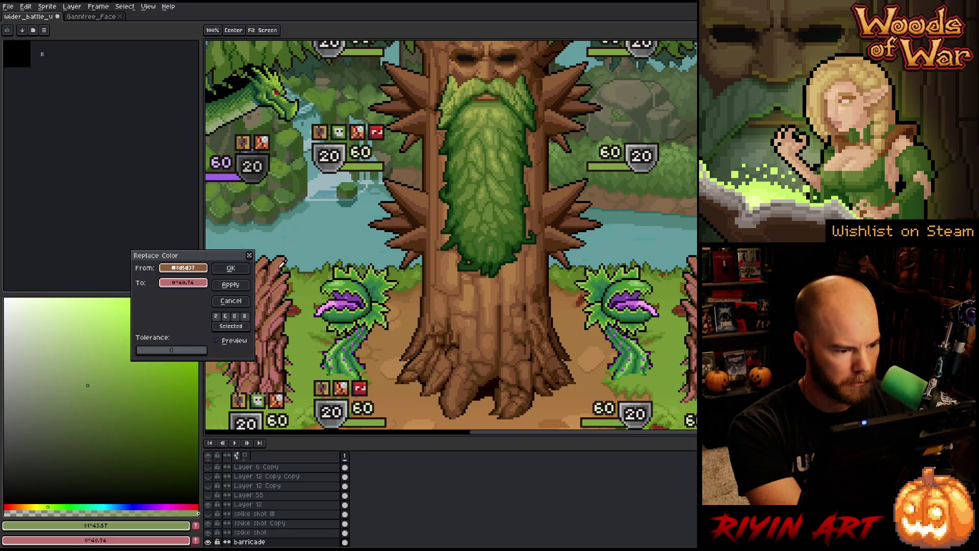
{"action": "left_click", "coordinate": [190, 279]}
{"action": "left_click", "coordinate": [503, 296]}
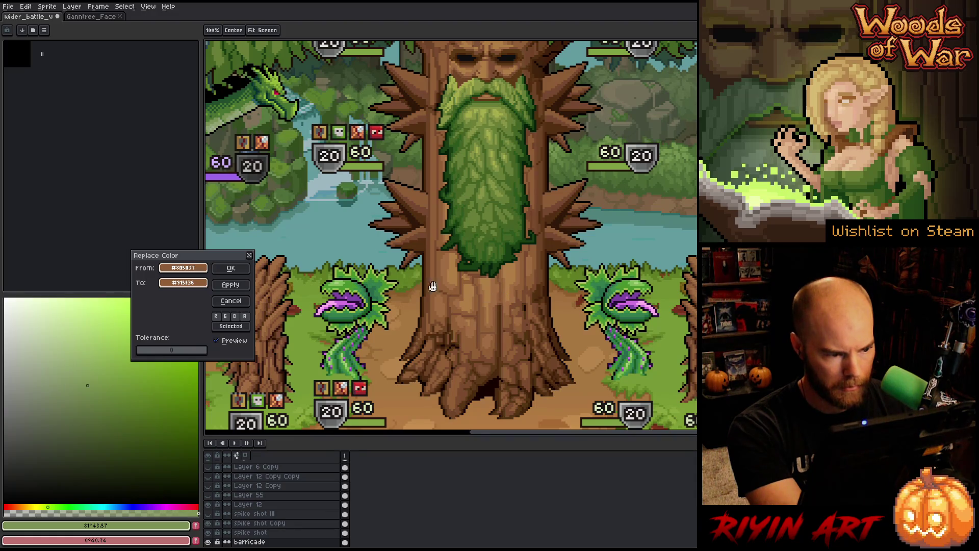
{"action": "left_click", "coordinate": [247, 270]}
- Replace the trunk's darker brown with a new darker brown
{"action": "key", "text": "shift+r"}
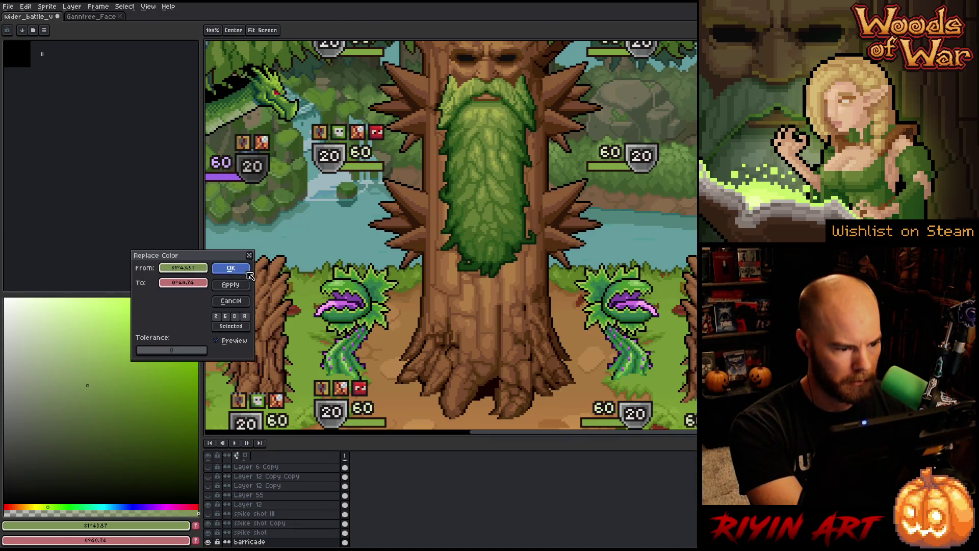
{"action": "left_click", "coordinate": [279, 269]}
{"action": "left_click", "coordinate": [280, 269]}
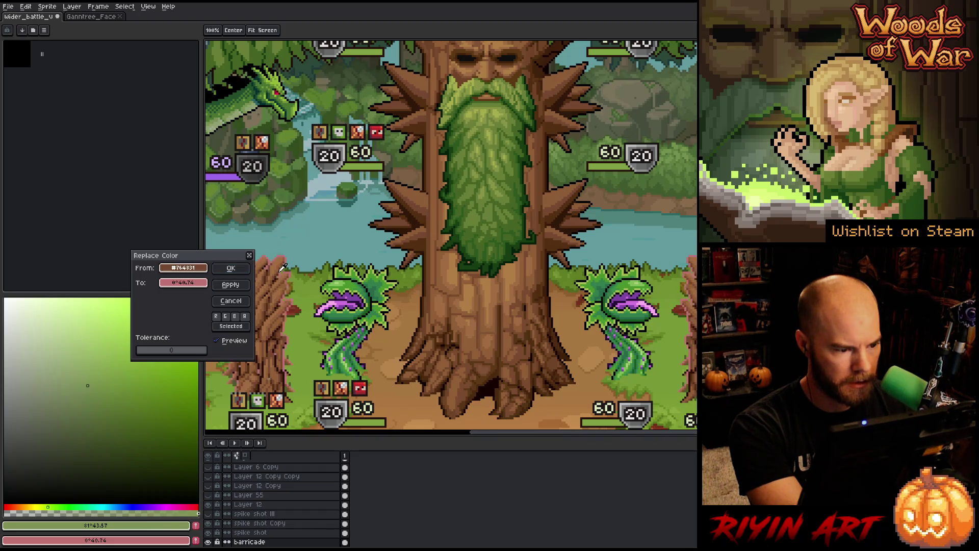
{"action": "left_click", "coordinate": [193, 289]}
{"action": "left_click", "coordinate": [528, 295]}
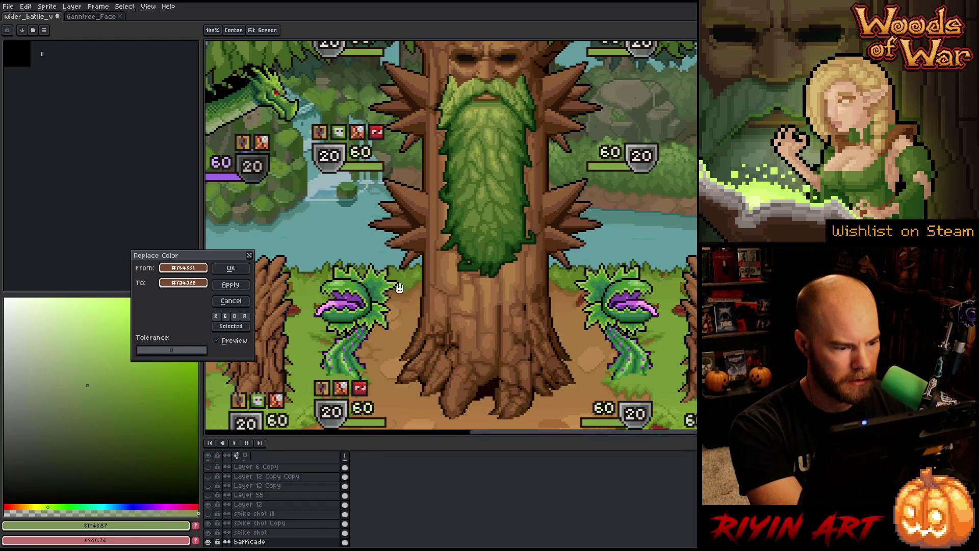
{"action": "left_click", "coordinate": [231, 267]}
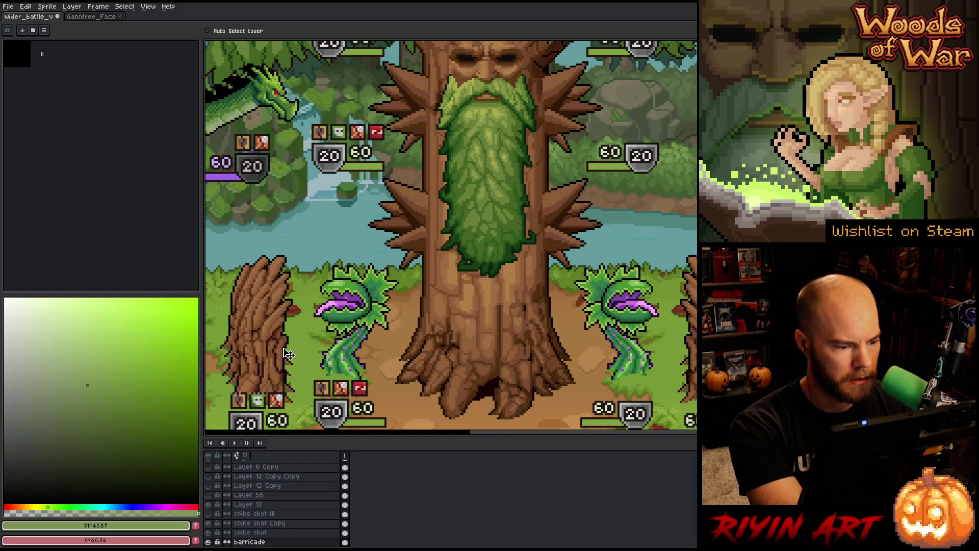
{"action": "key", "text": "h"}
{"action": "scroll", "coordinate": [394, 313], "scroll_direction": "down", "scroll_amount": 3}
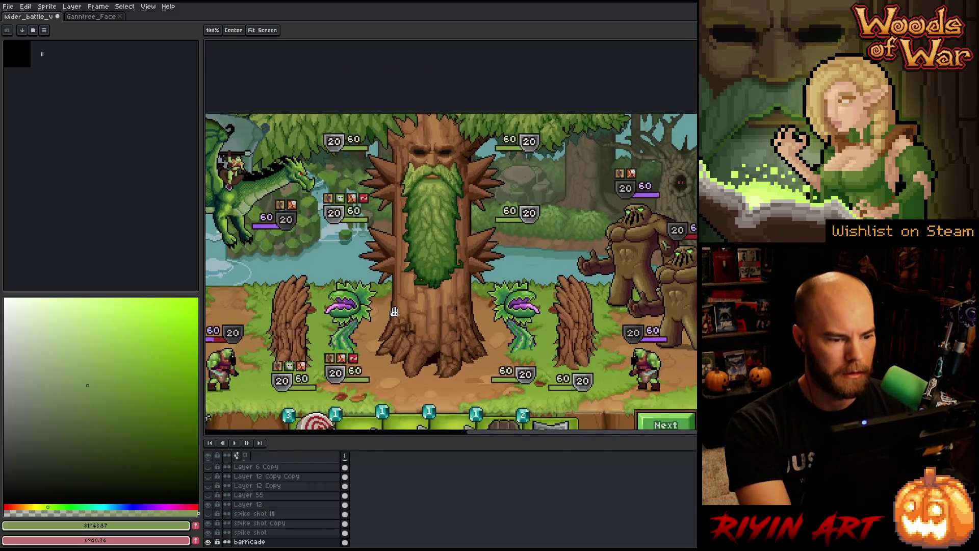
- Select the spike shot Copy layer and try swapping a tree brown for a lighter brown
{"action": "left_click_drag", "start_coordinate": [395, 313], "coordinate": [395, 292]}
{"action": "key", "text": "v"}
{"action": "left_click", "coordinate": [393, 232]}
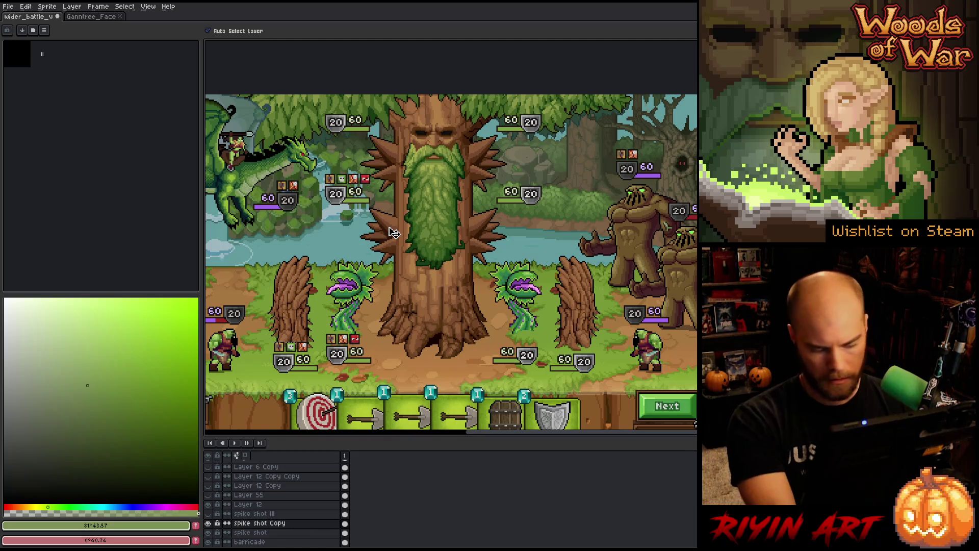
{"action": "key", "text": "shift+r"}
{"action": "left_click", "coordinate": [408, 203]}
{"action": "left_click", "coordinate": [395, 212]}
{"action": "right_click", "coordinate": [401, 206]}
{"action": "right_click", "coordinate": [404, 206]}
{"action": "key", "text": "Return"}
- Replace the spikes' brown with a medium brown and apply it
{"action": "key", "text": "shift+r"}
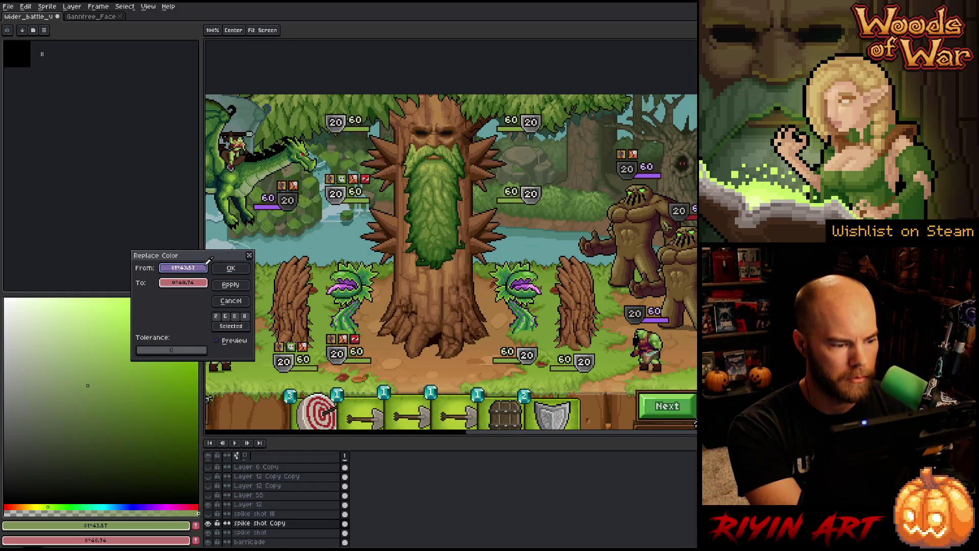
{"action": "left_click", "coordinate": [398, 225]}
{"action": "right_click", "coordinate": [389, 202]}
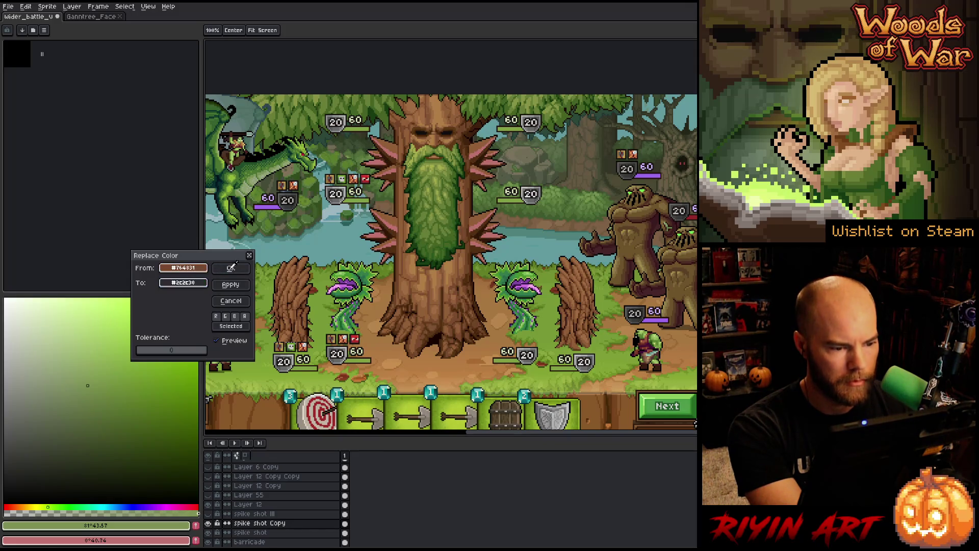
{"action": "right_click", "coordinate": [473, 198]}
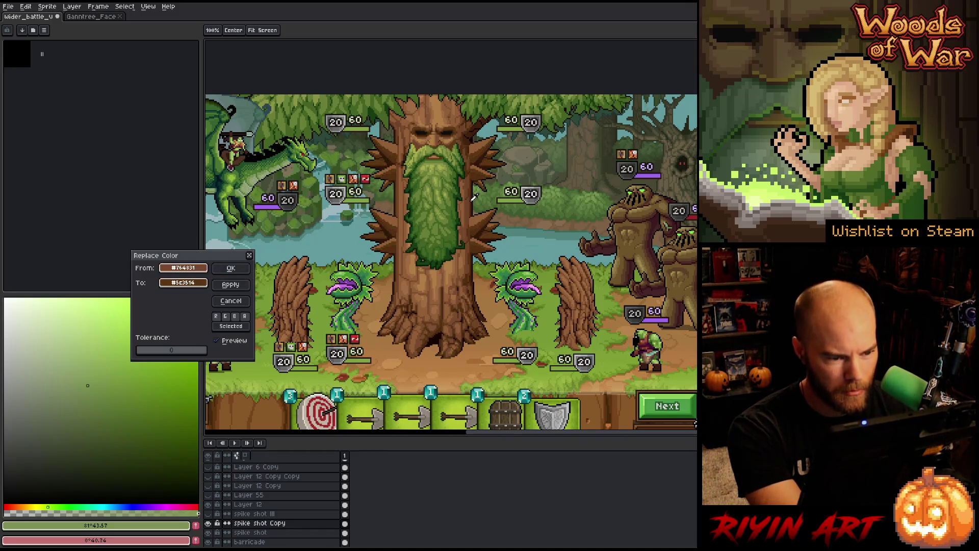
{"action": "right_click", "coordinate": [471, 199]}
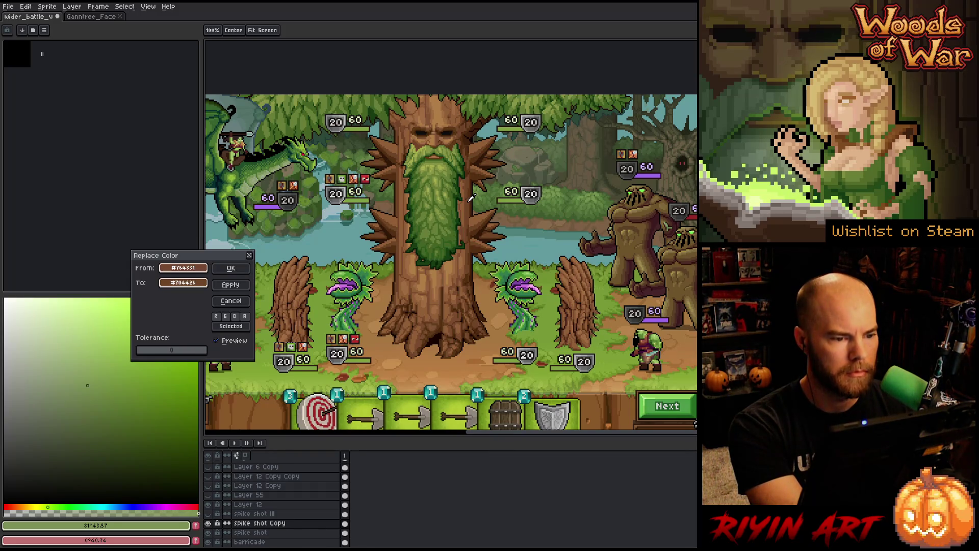
{"action": "left_click", "coordinate": [231, 268]}
- Swap the spikes' darkest brown for a lighter brown, compare with Preview, and apply
{"action": "scroll", "coordinate": [396, 221], "scroll_direction": "up", "scroll_amount": 2}
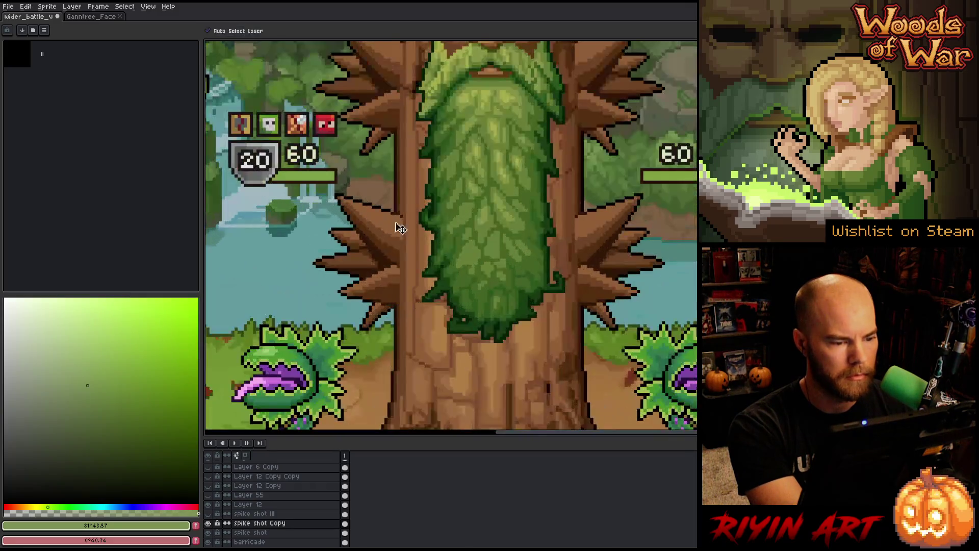
{"action": "key", "text": "shift+r"}
{"action": "left_click", "coordinate": [382, 265]}
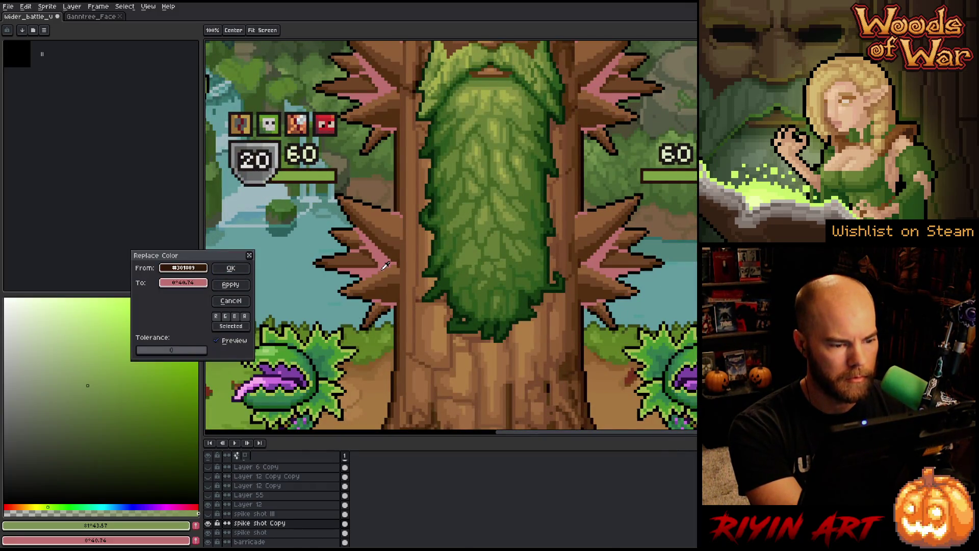
{"action": "left_click_drag", "start_coordinate": [201, 282], "coordinate": [402, 205]}
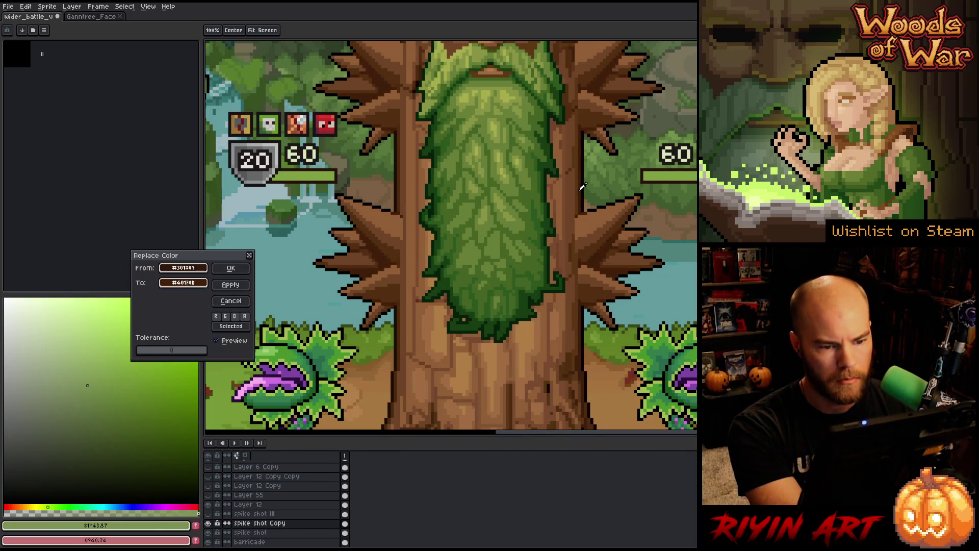
{"action": "left_click", "coordinate": [219, 342]}
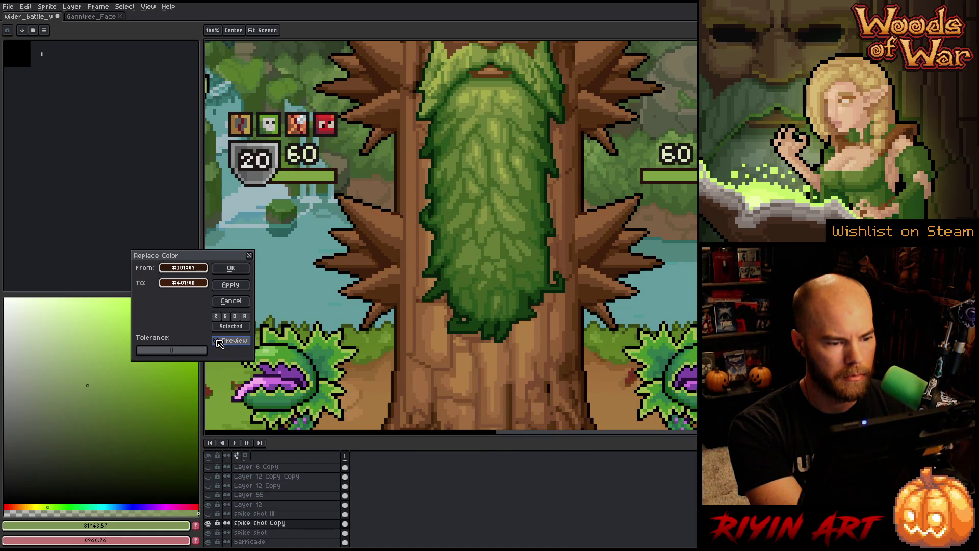
{"action": "left_click", "coordinate": [219, 342]}
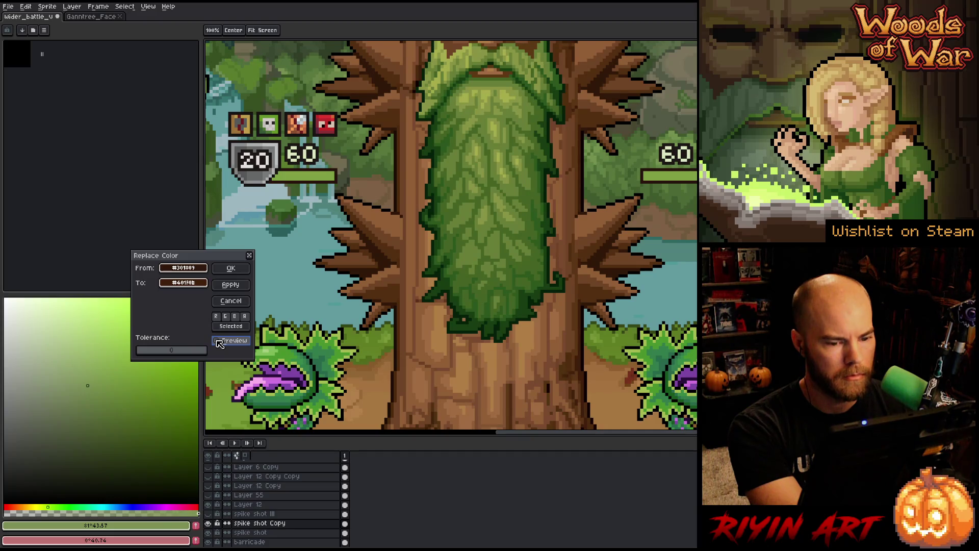
{"action": "key", "text": "minus"}
{"action": "key", "text": "plus"}
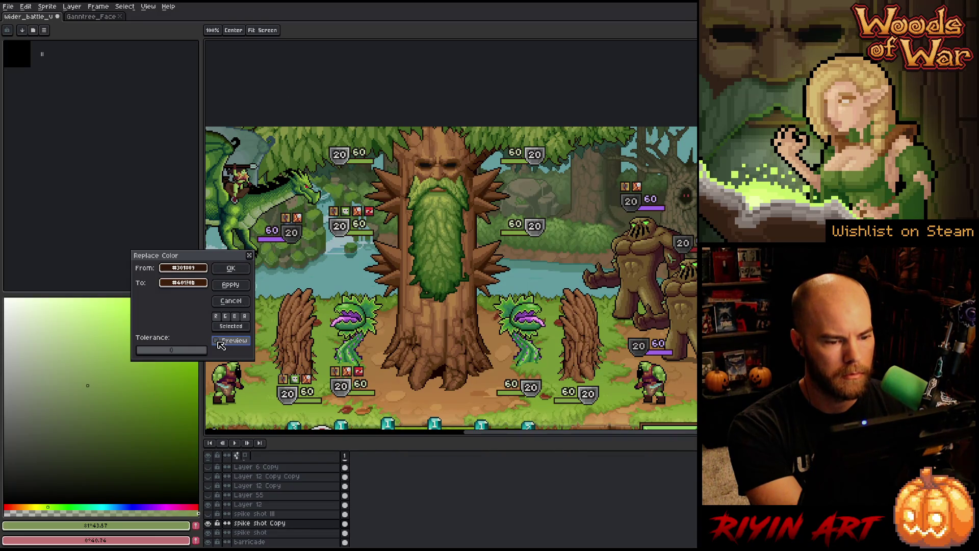
{"action": "left_click", "coordinate": [230, 267]}
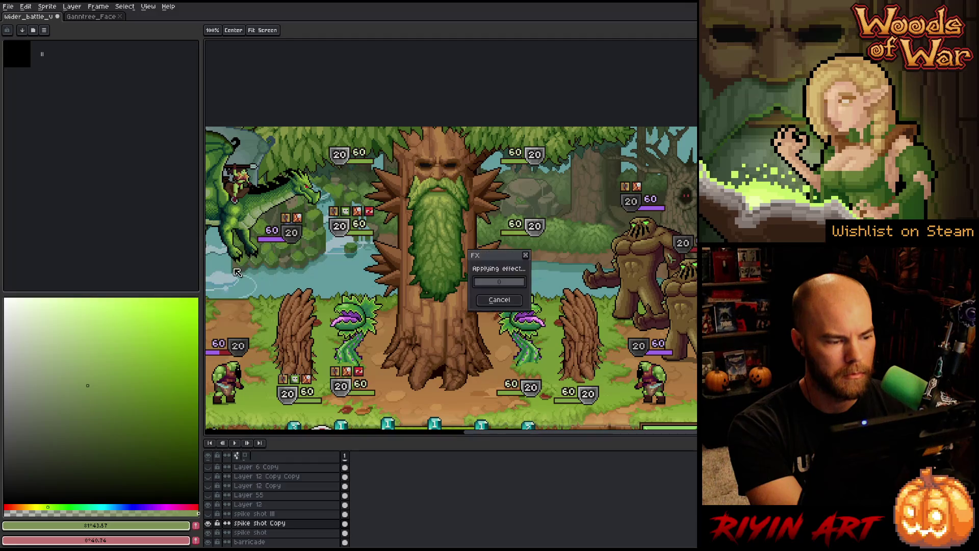
{"action": "scroll", "coordinate": [431, 309], "scroll_direction": "down", "scroll_amount": 1}
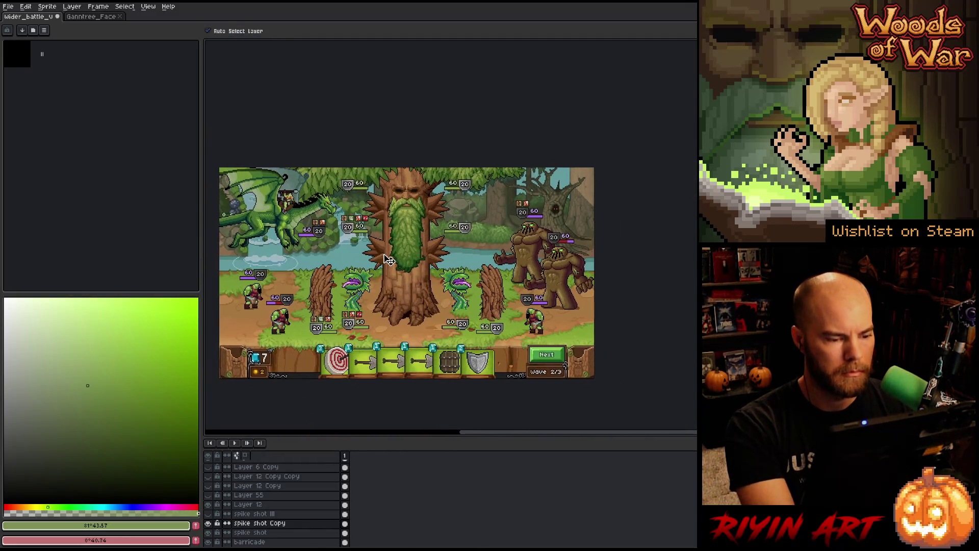
- Make Layer 62 active and toggle its visibility to check what it holds
{"action": "scroll", "coordinate": [408, 293], "scroll_direction": "up", "scroll_amount": 3}
{"action": "scroll", "coordinate": [380, 276], "scroll_direction": "down", "scroll_amount": 3}
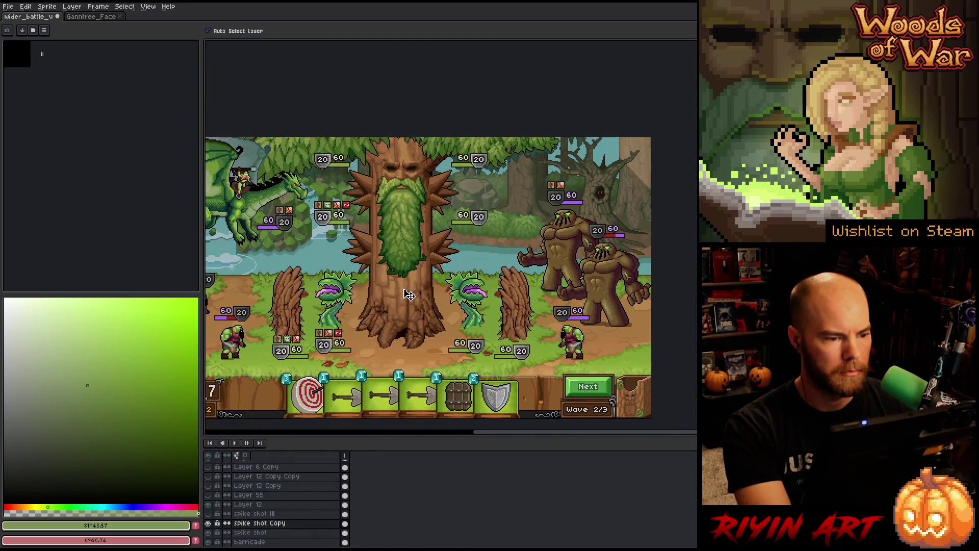
{"action": "scroll", "coordinate": [428, 176], "scroll_direction": "up", "scroll_amount": 3}
{"action": "scroll", "coordinate": [490, 158], "scroll_direction": "down", "scroll_amount": 1}
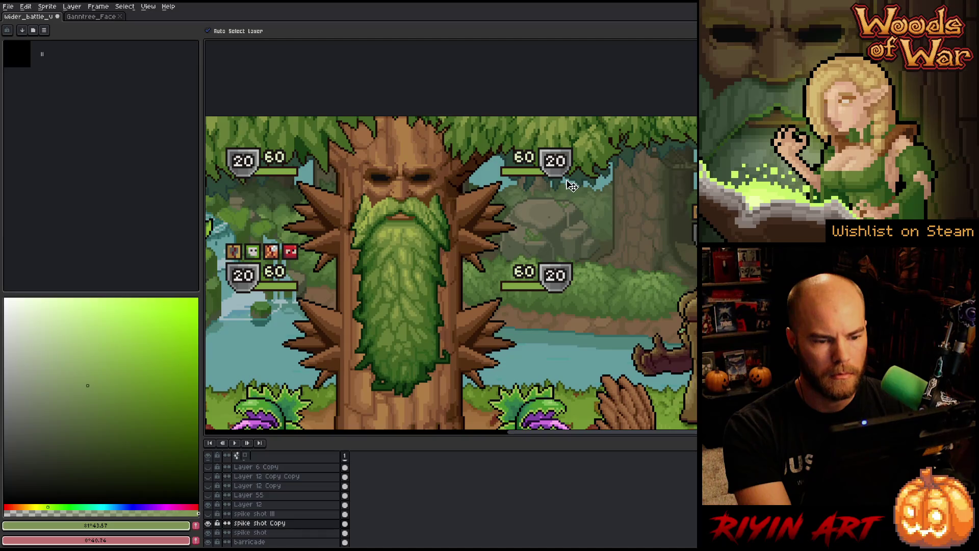
{"action": "left_click", "coordinate": [585, 184]}
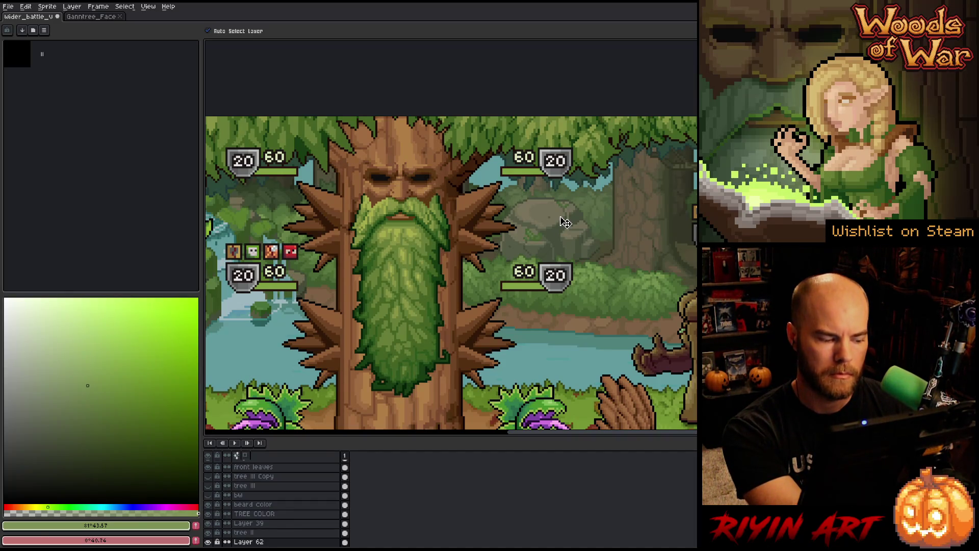
{"action": "left_click", "coordinate": [208, 541]}
{"action": "left_click", "coordinate": [208, 542]}
{"action": "left_click", "coordinate": [208, 541]}
{"action": "left_click", "coordinate": [208, 541]}
{"action": "left_click", "coordinate": [249, 542]}
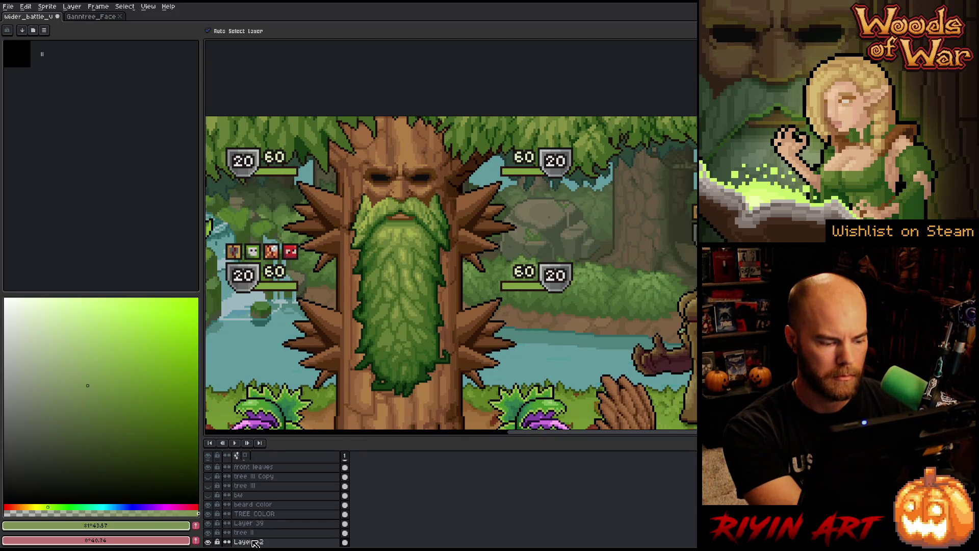
- Try a Replace Color on Layer 62's dark foliage green, then cancel it
{"action": "key", "text": "shift+r"}
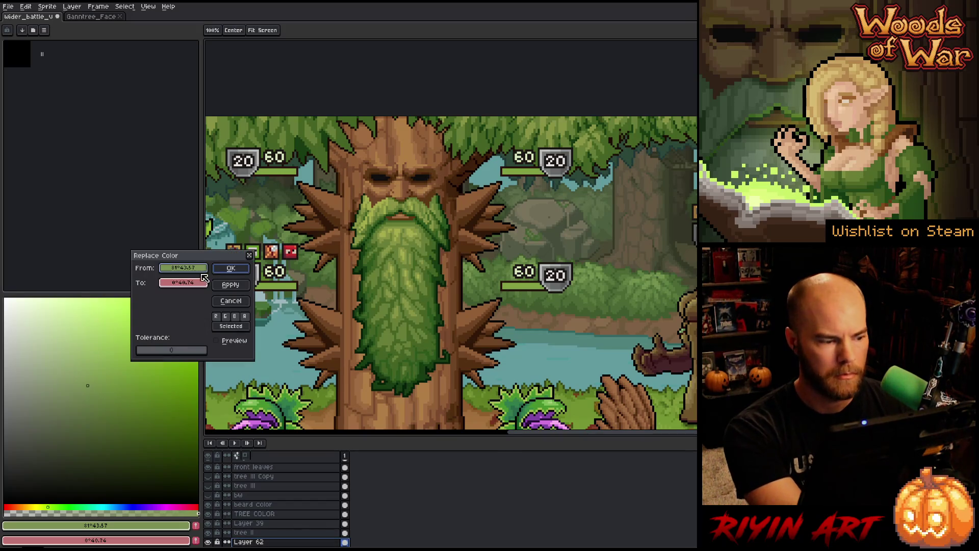
{"action": "left_click_drag", "start_coordinate": [198, 274], "coordinate": [631, 152]}
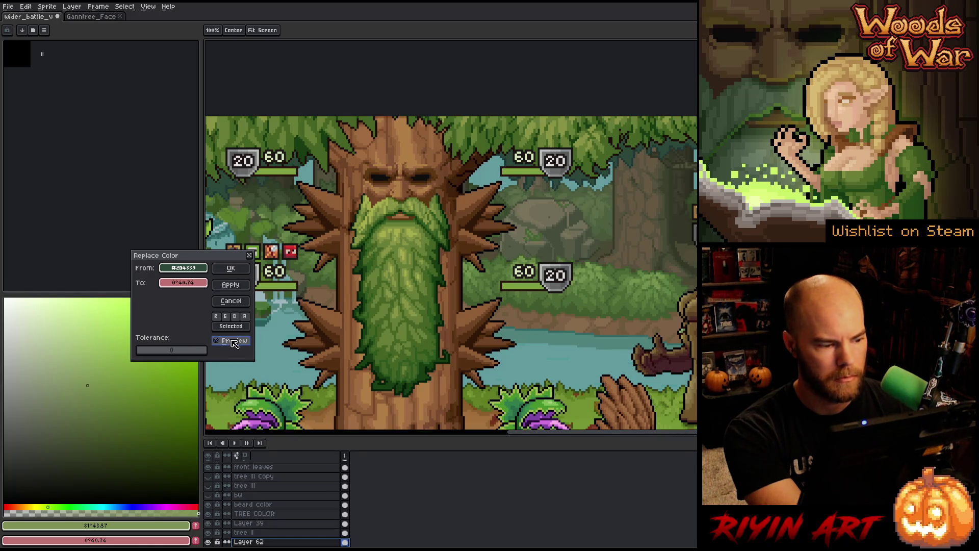
{"action": "left_click", "coordinate": [230, 301]}
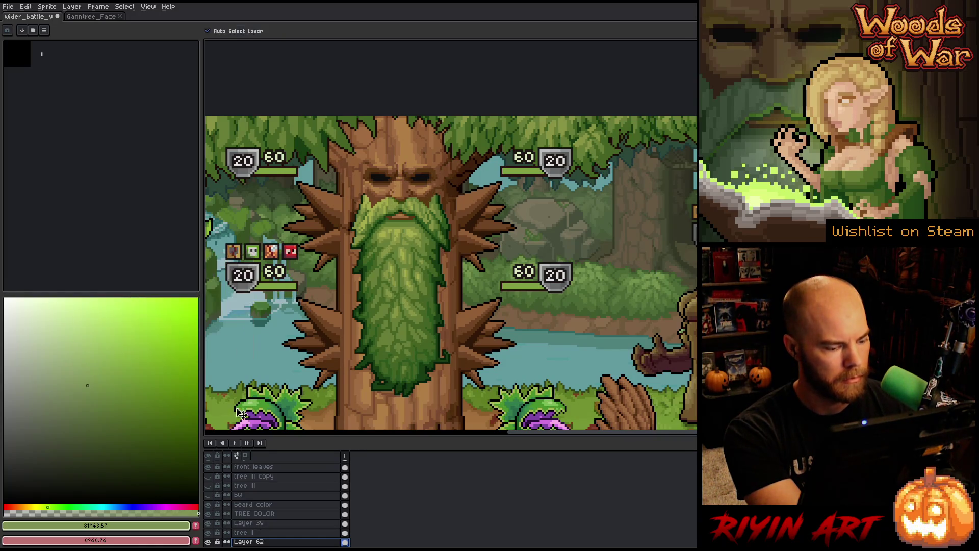
{"action": "left_click", "coordinate": [209, 542], "text": "alt"}
{"action": "left_click", "coordinate": [208, 542], "text": "alt"}
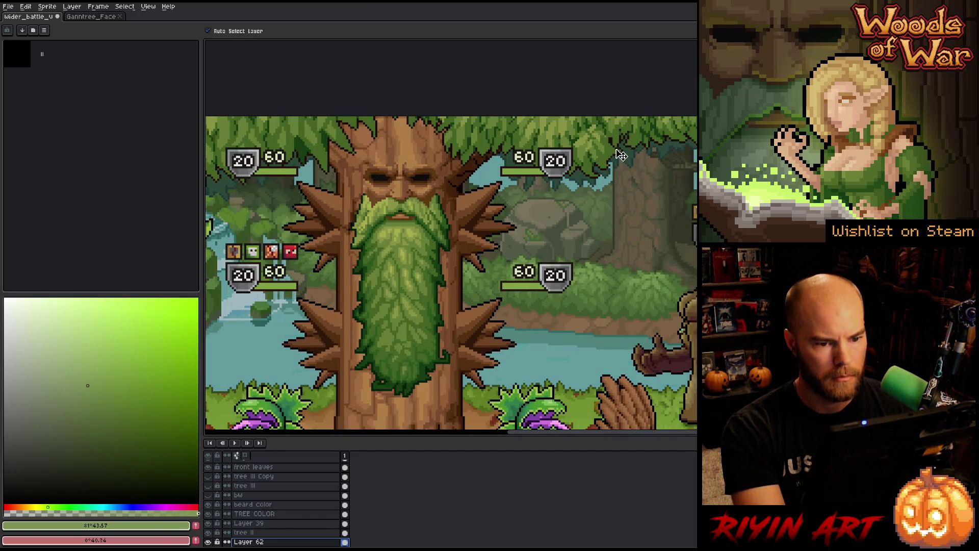
- Sample the dark teal-green #2b4439 as foreground and make the back leaves layer active
{"action": "key", "text": "i"}
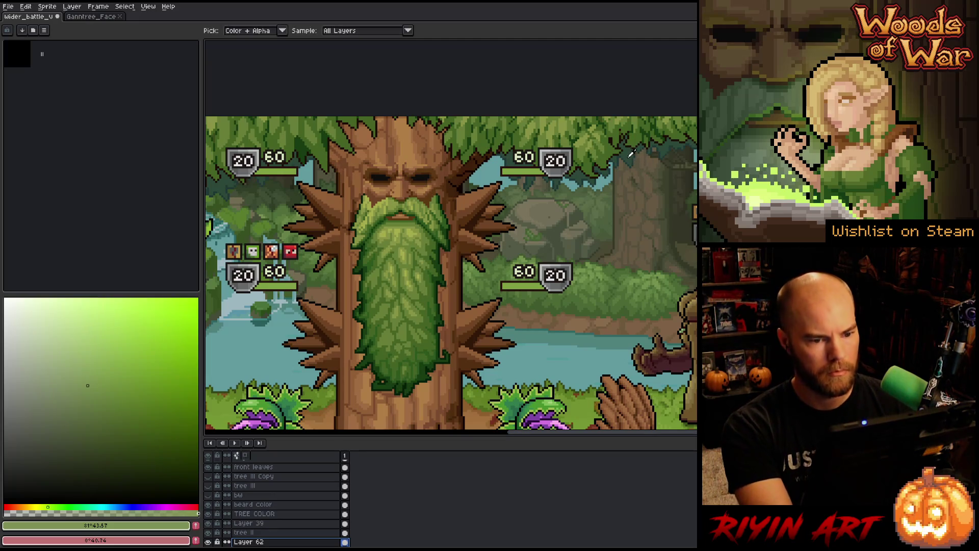
{"action": "left_click", "coordinate": [630, 154]}
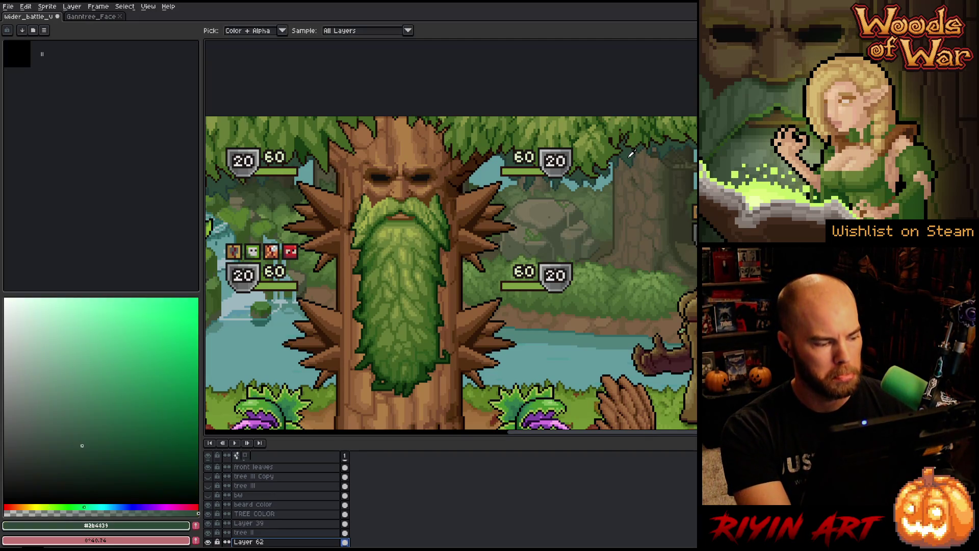
{"action": "left_click", "coordinate": [208, 541]}
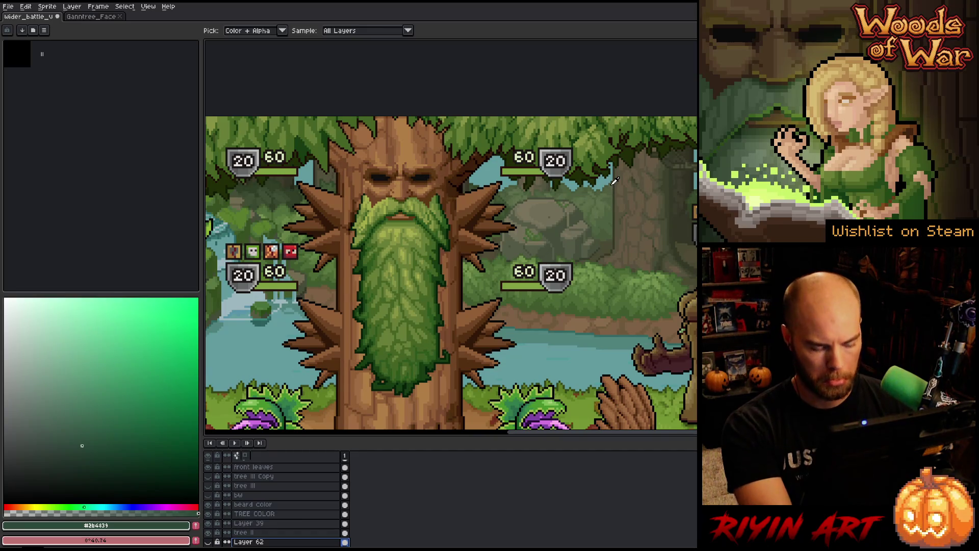
{"action": "key", "text": "v"}
{"action": "left_click", "coordinate": [632, 161]}
{"action": "scroll", "coordinate": [467, 213], "scroll_direction": "down", "scroll_amount": 2}
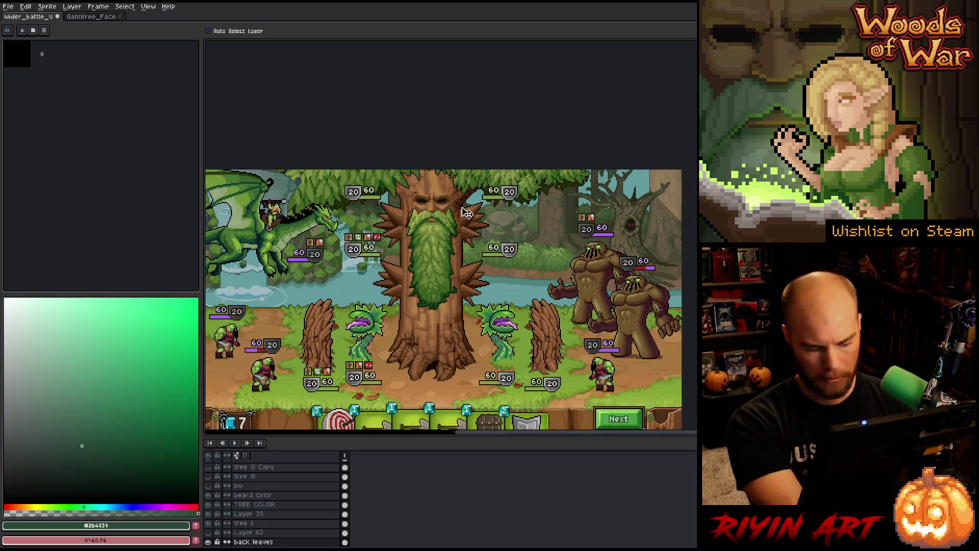
- Replace the darkest back-leaf tone with the sampled dark green
{"action": "scroll", "coordinate": [465, 214], "scroll_direction": "up", "scroll_amount": 2}
{"action": "scroll", "coordinate": [462, 225], "scroll_direction": "down", "scroll_amount": 1}
{"action": "scroll", "coordinate": [460, 237], "scroll_direction": "up", "scroll_amount": 1}
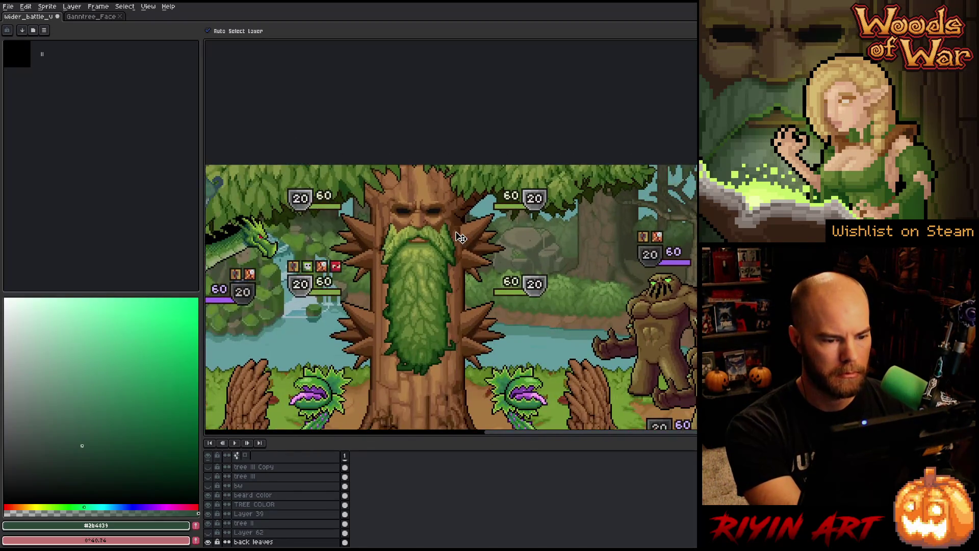
{"action": "key", "text": "shift+r"}
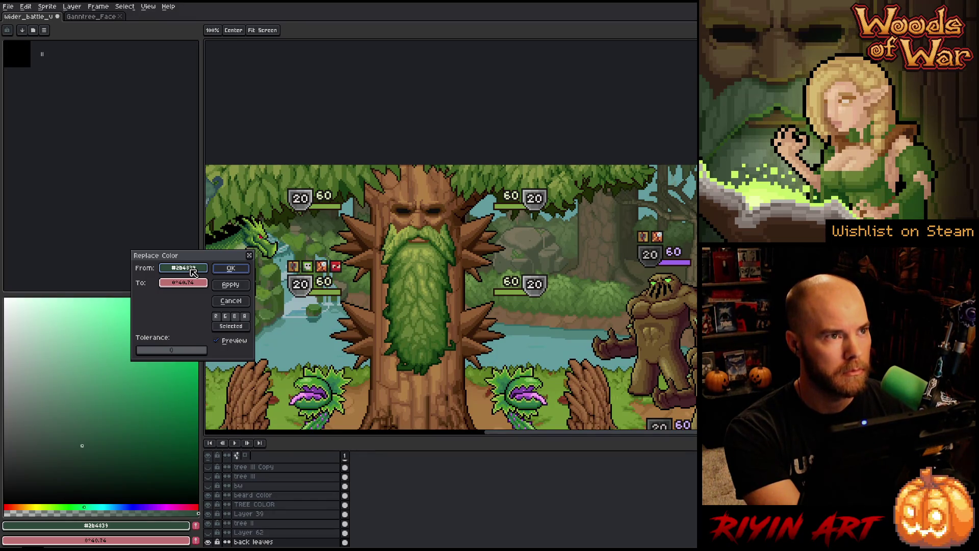
{"action": "left_click", "coordinate": [506, 196]}
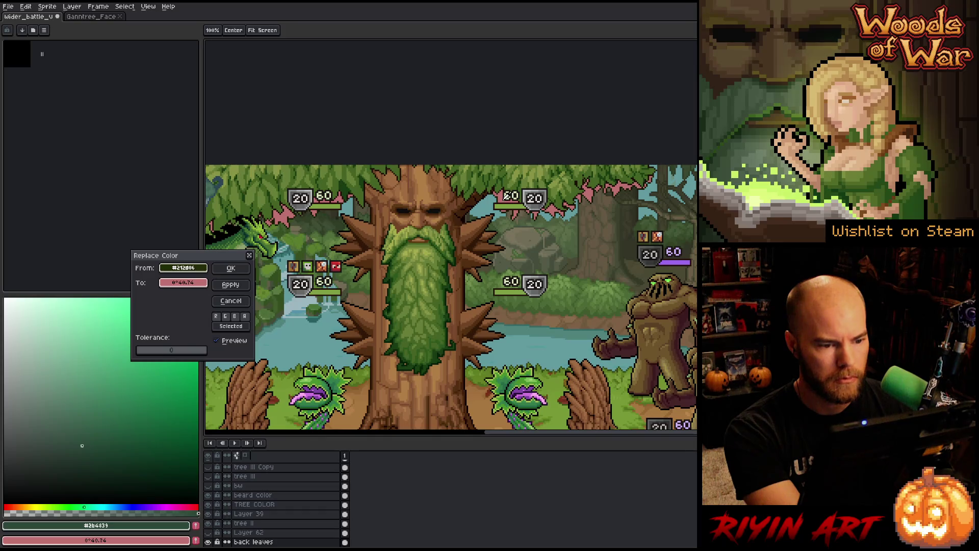
{"action": "left_click_drag", "start_coordinate": [179, 285], "coordinate": [157, 520]}
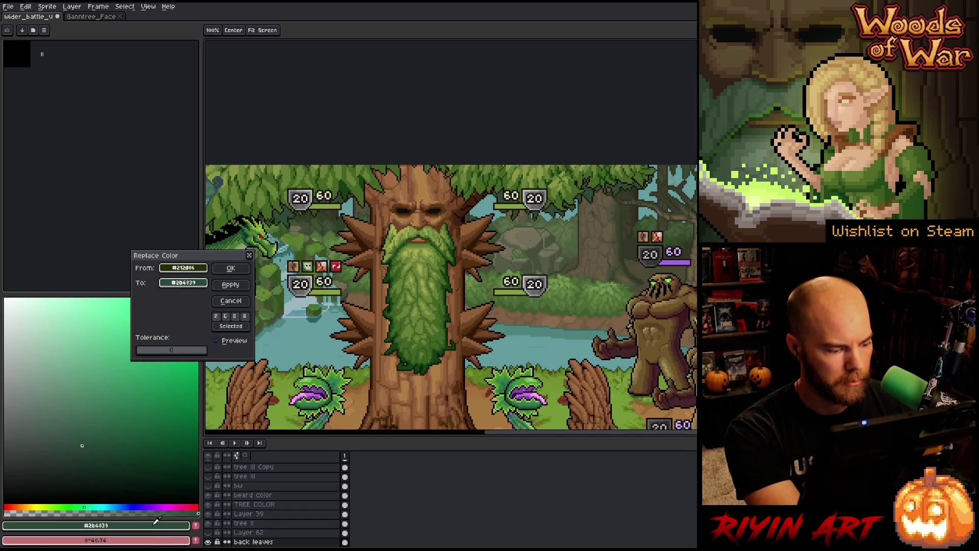
{"action": "left_click", "coordinate": [231, 268]}
- Recolour the leaf-edge tone to a darker green, then set #2b4439 to swap for #173e12
{"action": "key", "text": "shift+r"}
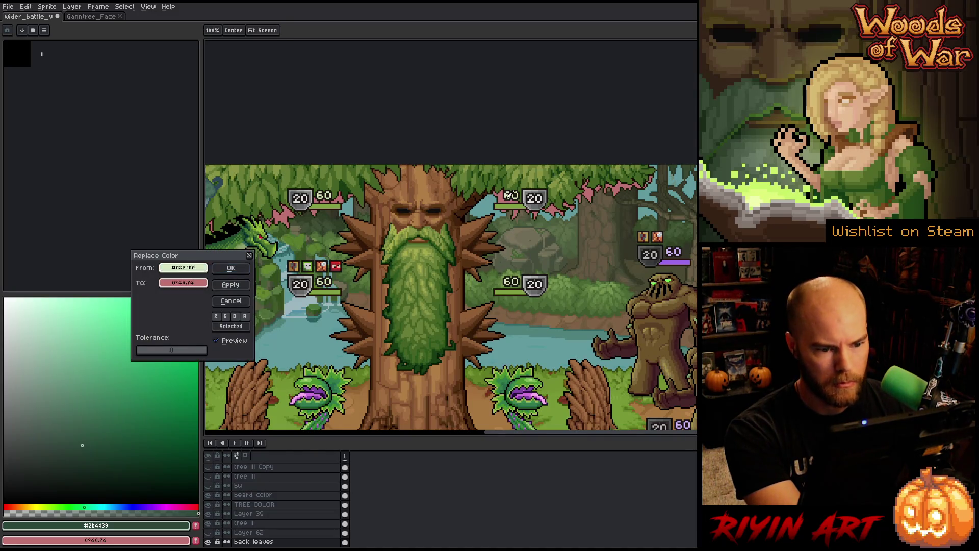
{"action": "left_click", "coordinate": [568, 211]}
{"action": "mouse_move", "coordinate": [183, 283]}
{"action": "left_mouse_down"}
{"action": "mouse_move", "coordinate": [204, 286]}
{"action": "mouse_move", "coordinate": [281, 221]}
{"action": "mouse_move", "coordinate": [453, 344]}
{"action": "left_mouse_up"}
{"action": "left_click", "coordinate": [453, 344]}
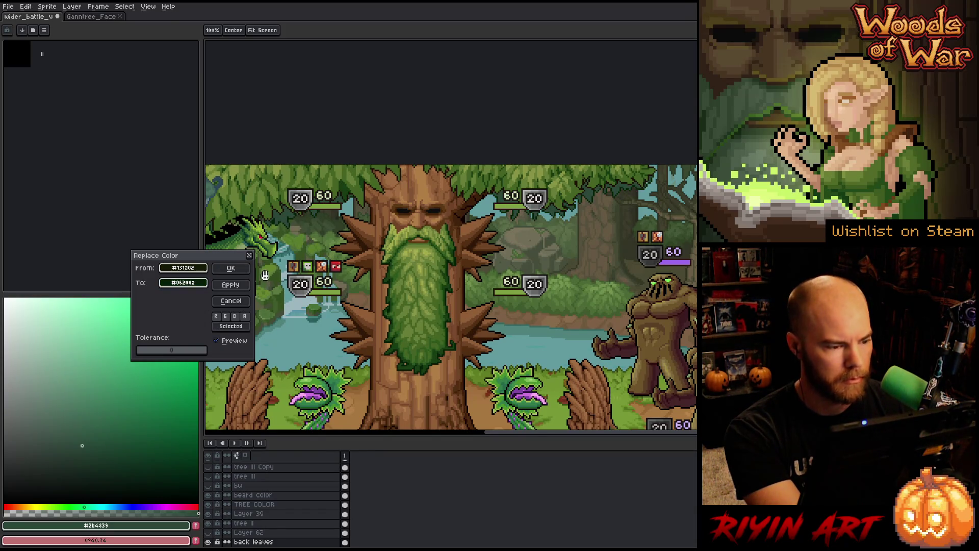
{"action": "left_click", "coordinate": [230, 267]}
{"action": "key", "text": "shift+r"}
{"action": "left_click_drag", "start_coordinate": [199, 279], "coordinate": [451, 345]}
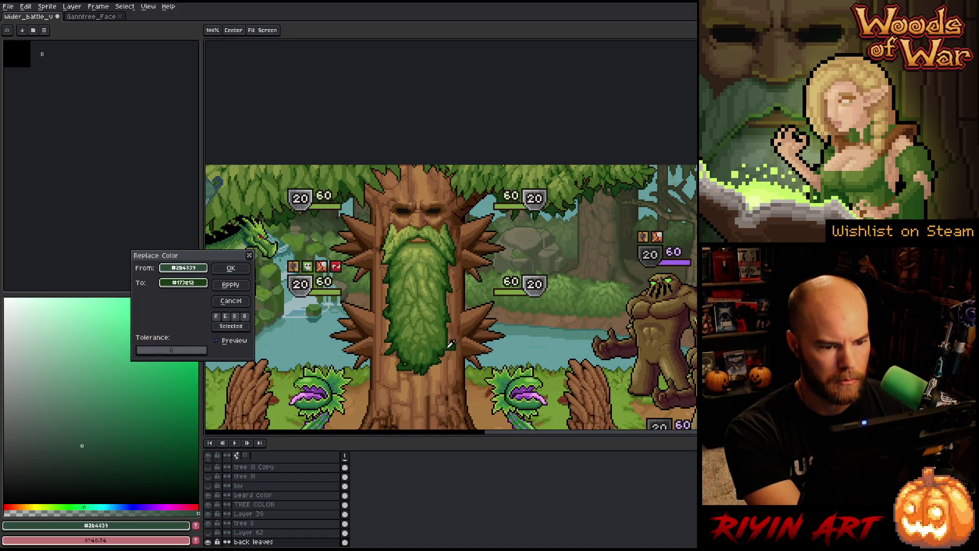